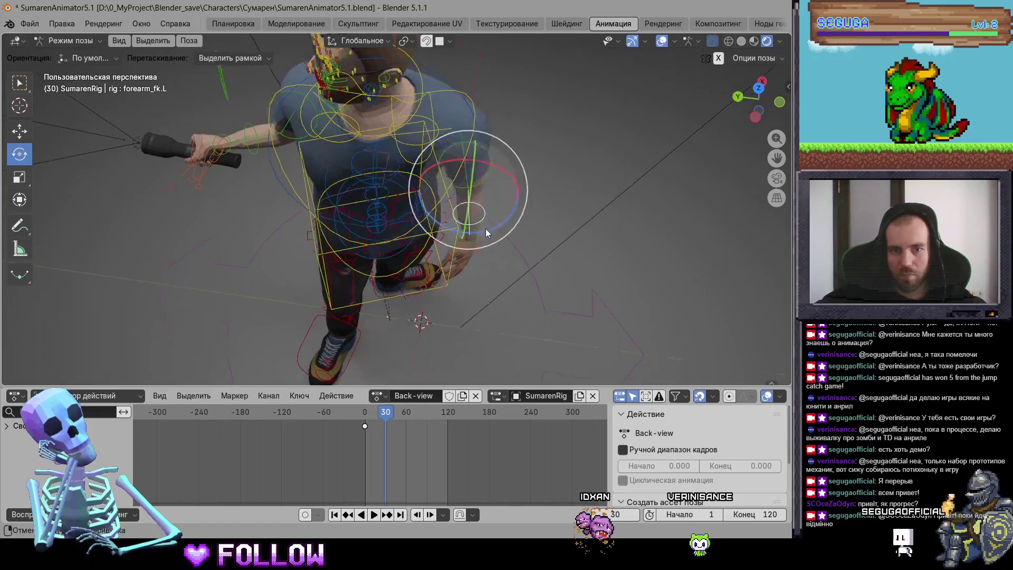
Select the left upper arm bone (upper_arm_fk.L) and rotate it.
click(466, 162)
click(468, 174)
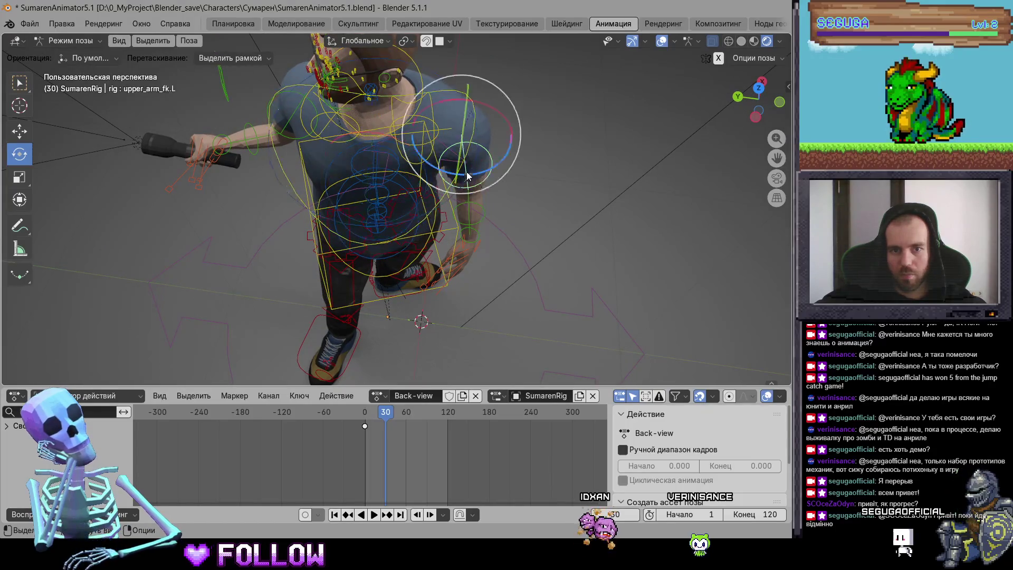
drag(500, 170, 488, 183)
scroll(498, 246, down, 5)
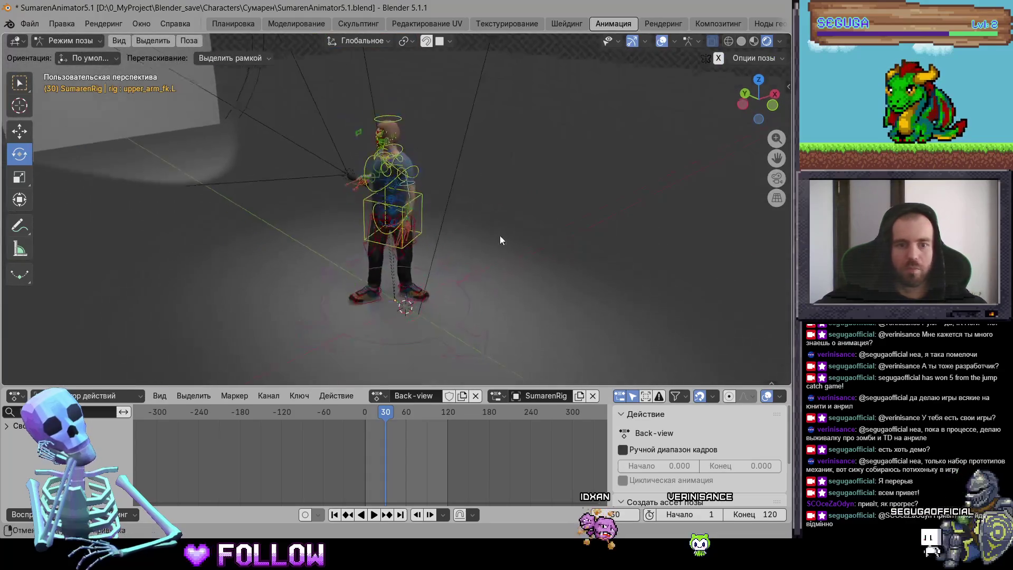
scroll(461, 299, up, 5)
Preview the Back-view animation with all bones selected, stopping playback at frame 60.
key(space)
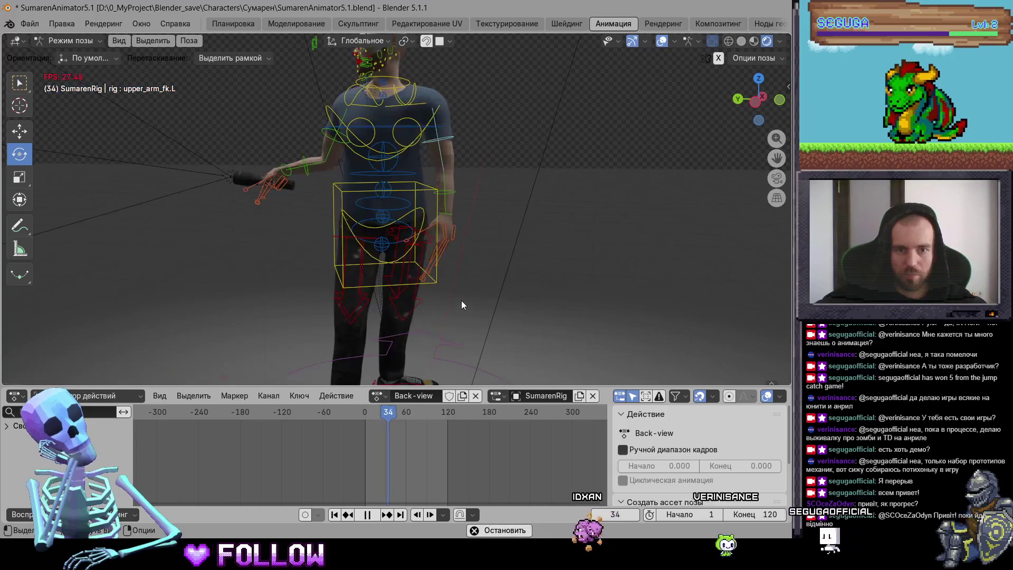
mouse_move(359, 414)
mouse_down()
mouse_move(399, 413)
mouse_move(385, 427)
mouse_move(407, 429)
mouse_up()
key(a)
key(shift+ctrl+space)
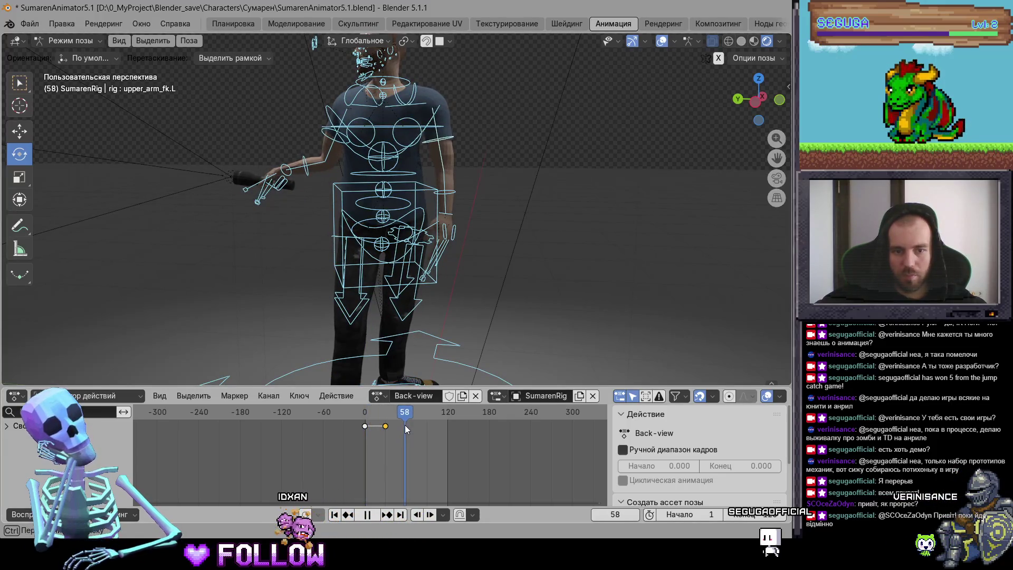
key(space)
scroll(531, 242, up, 3)
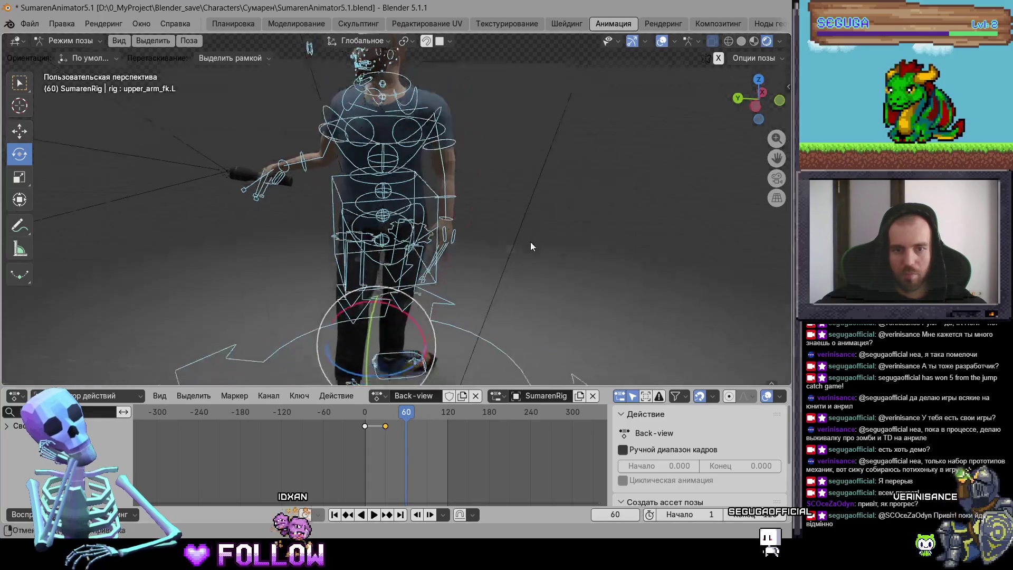
At frame 60, tilt the left upper arm slightly around X.
click(462, 137)
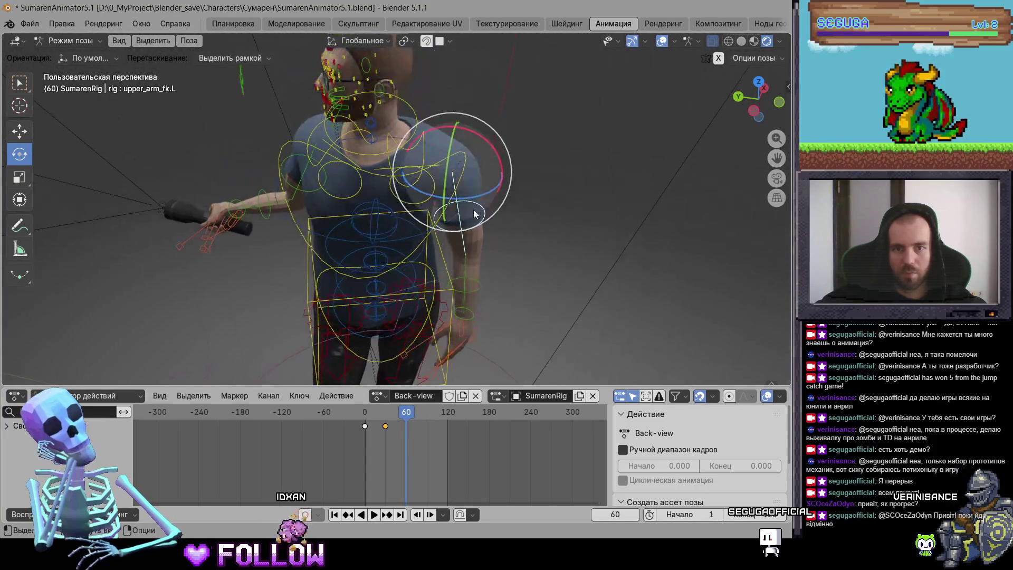
click(466, 203)
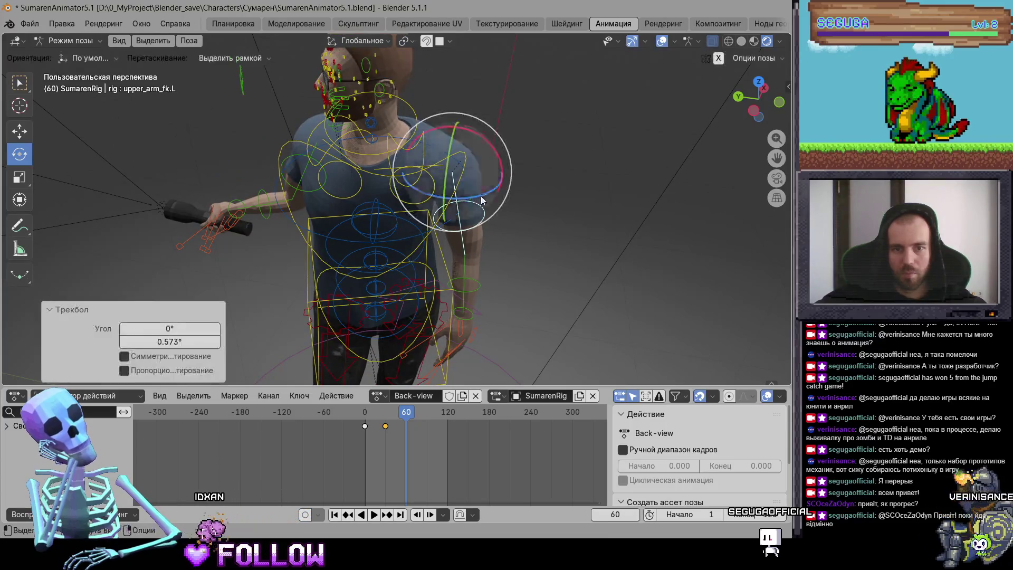
drag(502, 162, 497, 168)
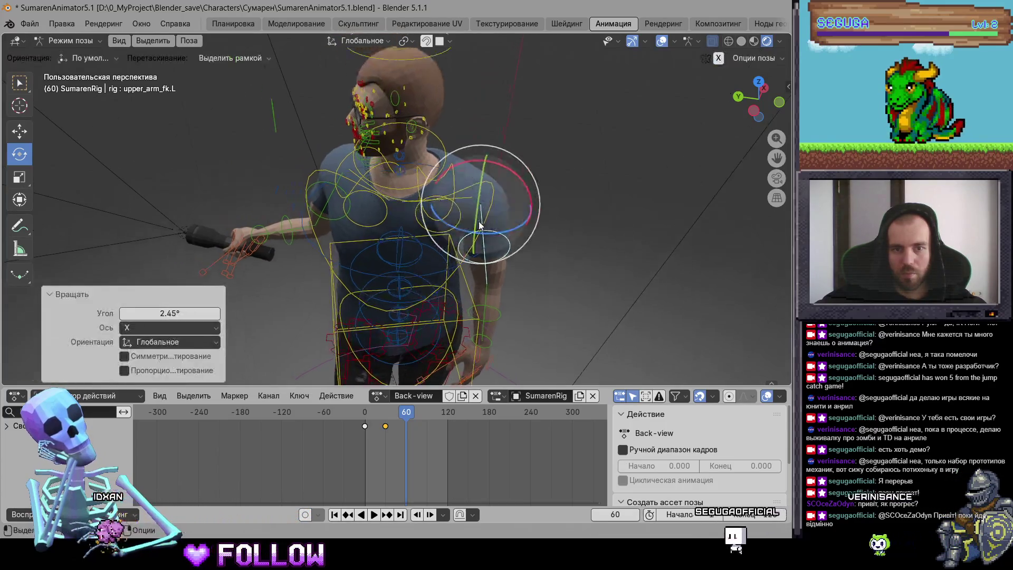
Rotate the chest bone around the Y axis, viewed from the side.
click(465, 155)
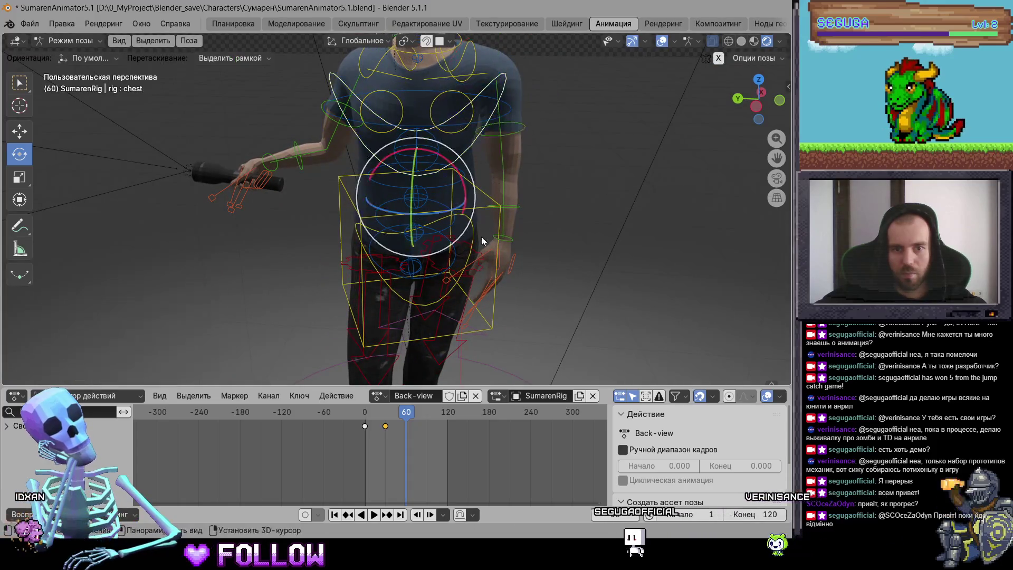
mouse_move(466, 153)
mouse_down()
mouse_move(435, 138)
mouse_move(487, 239)
mouse_move(405, 243)
mouse_up()
key(r)
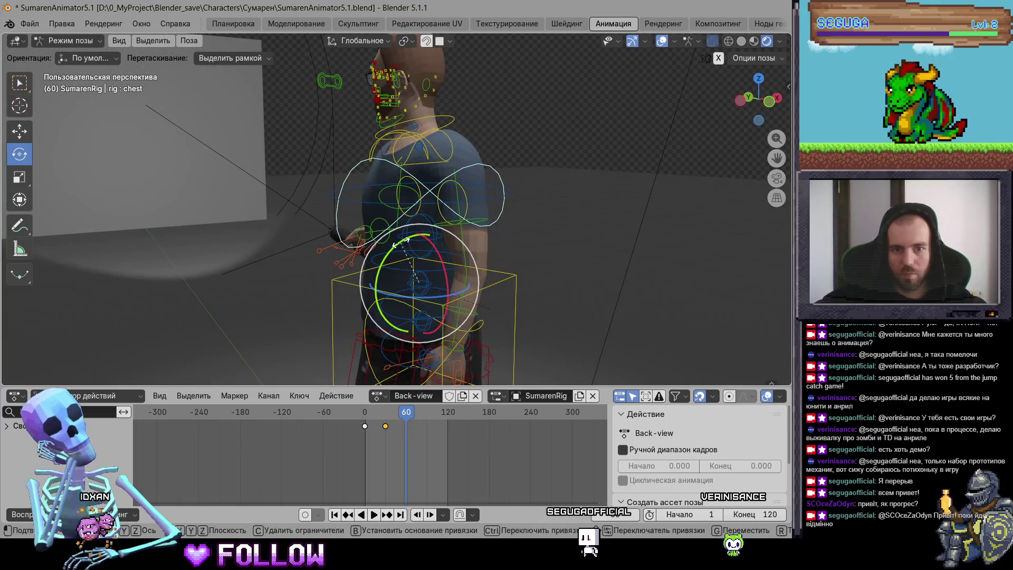
key(y)
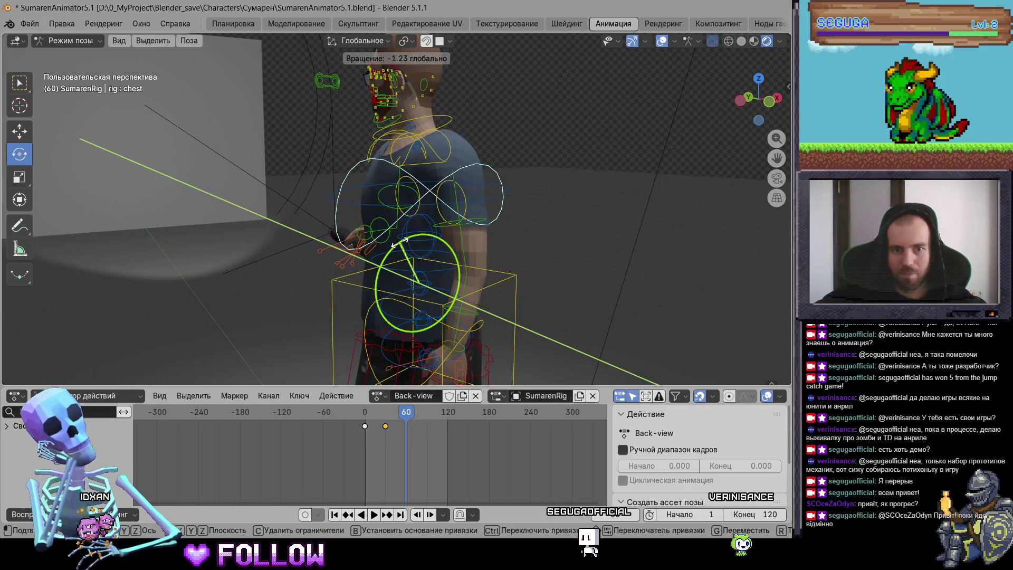
click(407, 241)
mouse_move(406, 242)
mouse_down()
mouse_move(440, 97)
mouse_move(424, 159)
mouse_up()
Turn the head and tilt the right hand bone slightly around X.
click(426, 167)
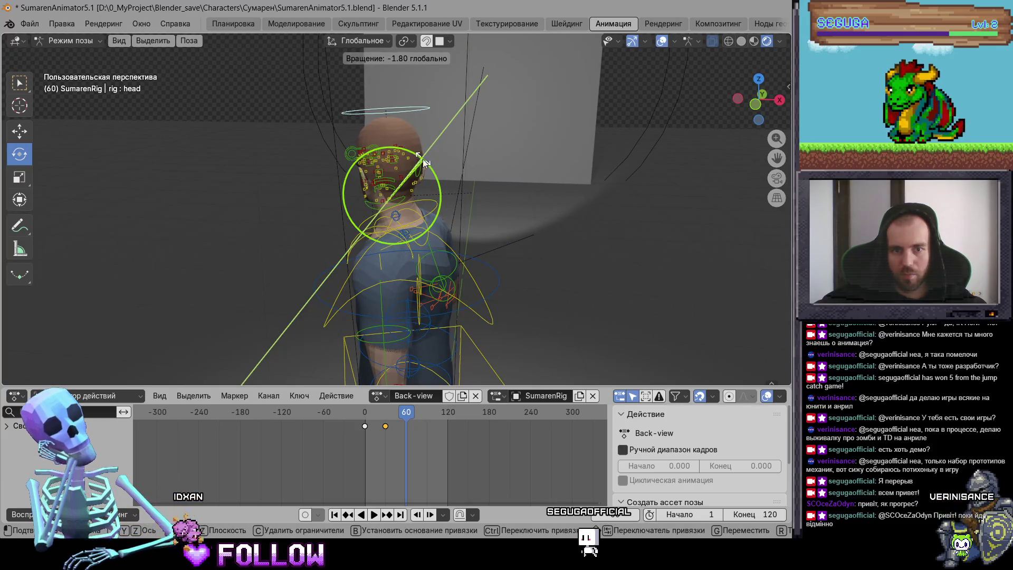
click(424, 161)
click(371, 209)
key(KP_Decimal)
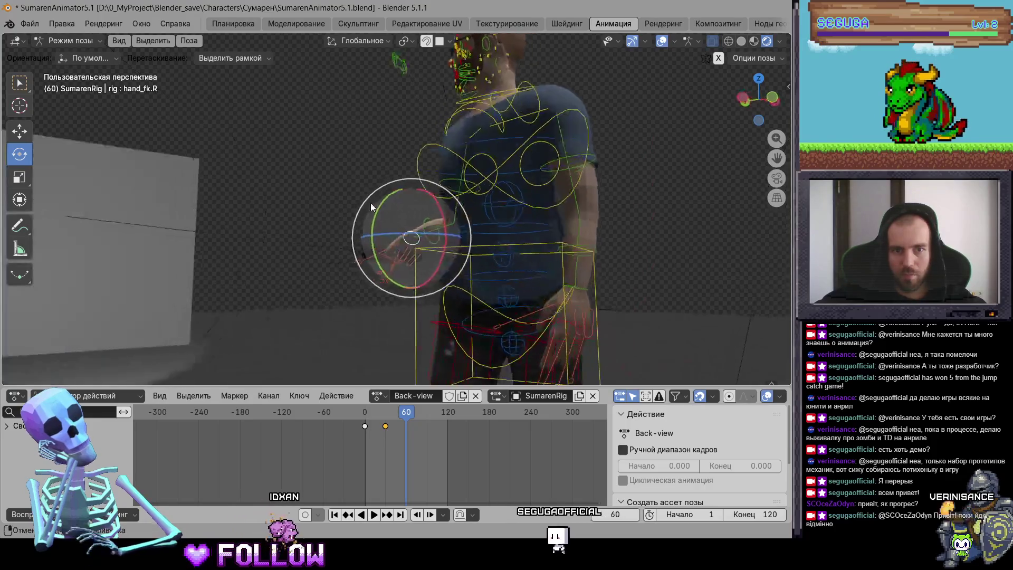
drag(444, 228, 486, 243)
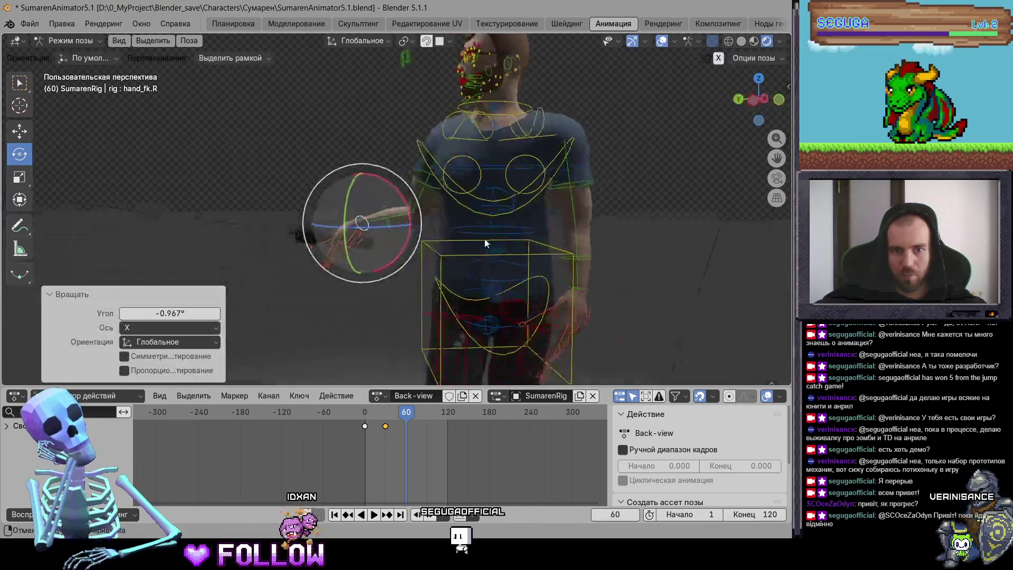
scroll(486, 243, down, 4)
Rotate the right upper arm bone slightly and orbit to check the pose.
click(402, 183)
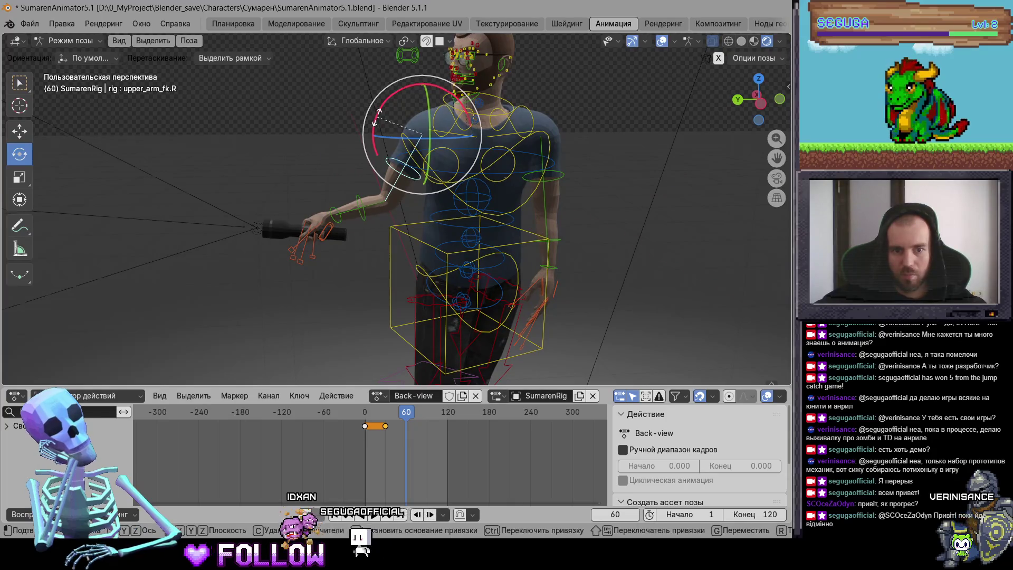
drag(378, 117, 379, 124)
mouse_move(366, 210)
mouse_down()
mouse_move(371, 233)
mouse_move(337, 217)
mouse_move(524, 294)
mouse_up()
Key the whole rig pose at frame 60, then scrub back toward frame 30.
key(a)
key(i)
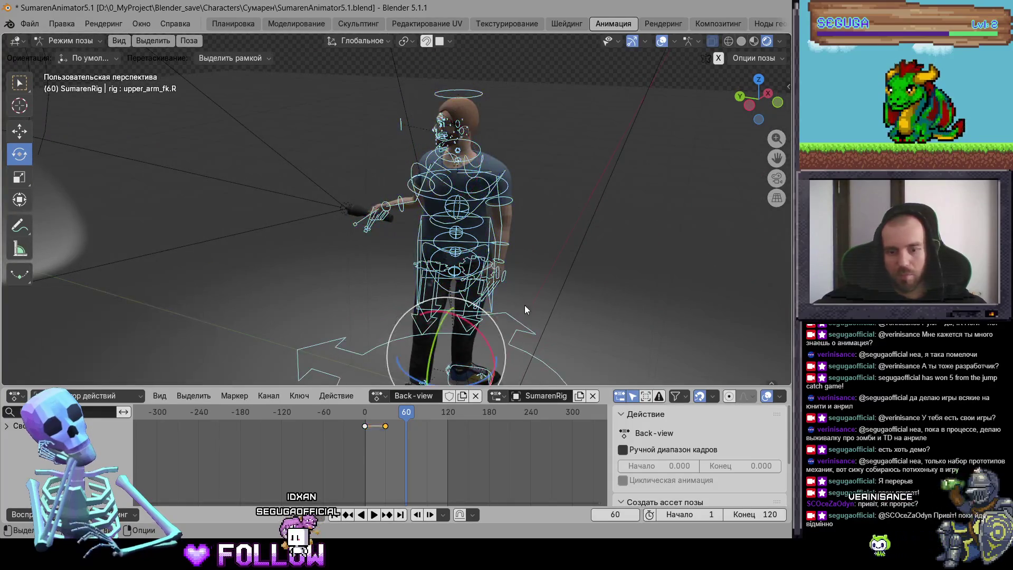
key(space)
click(403, 420)
drag(403, 421, 386, 421)
key(space)
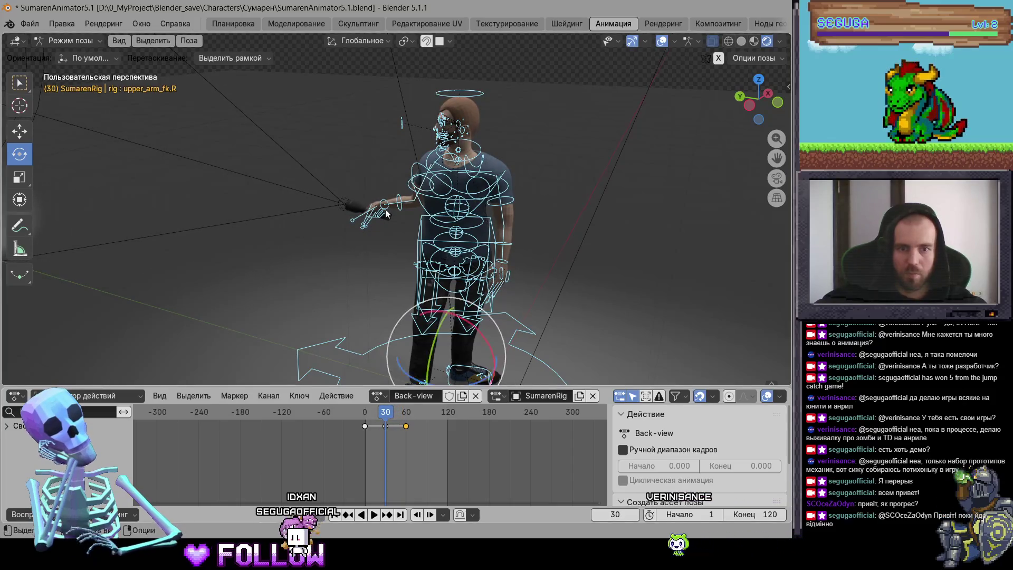
Insert a key on the right upper arm bone, then play and stop at frame 90.
click(418, 198)
scroll(419, 192, up, 3)
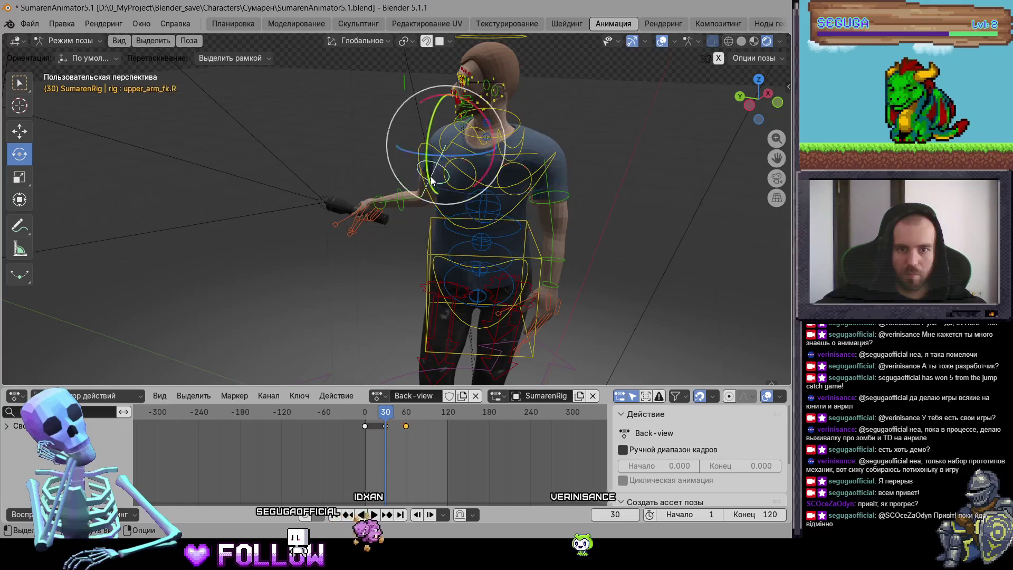
drag(482, 185, 429, 281)
key(i)
drag(504, 280, 514, 274)
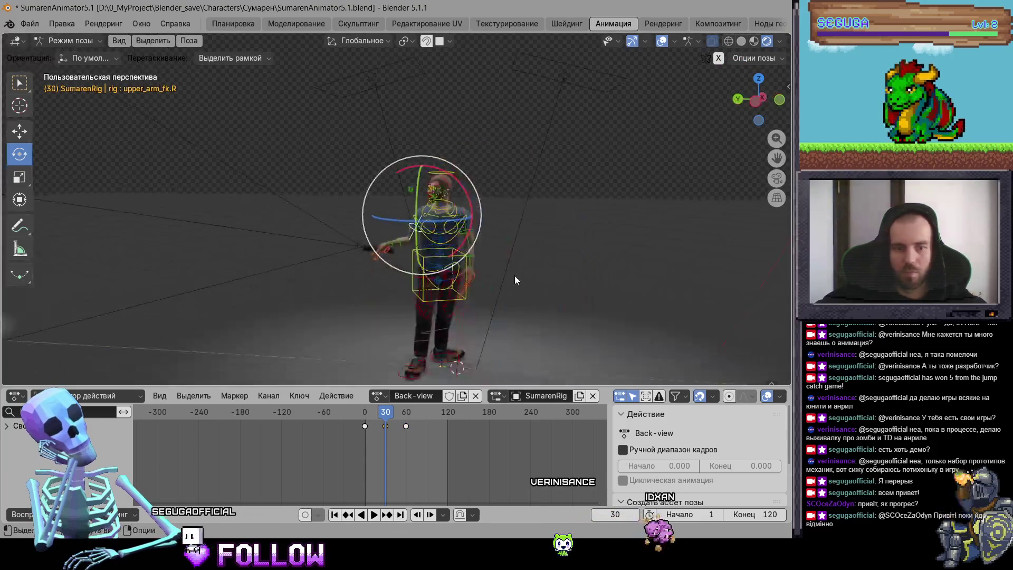
scroll(514, 275, down, 3)
key(space)
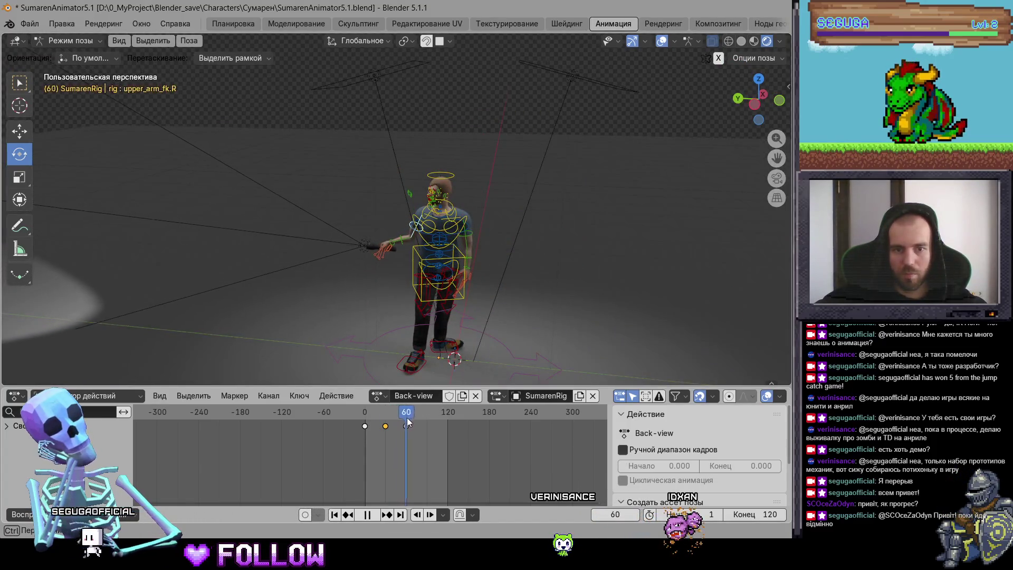
key(space)
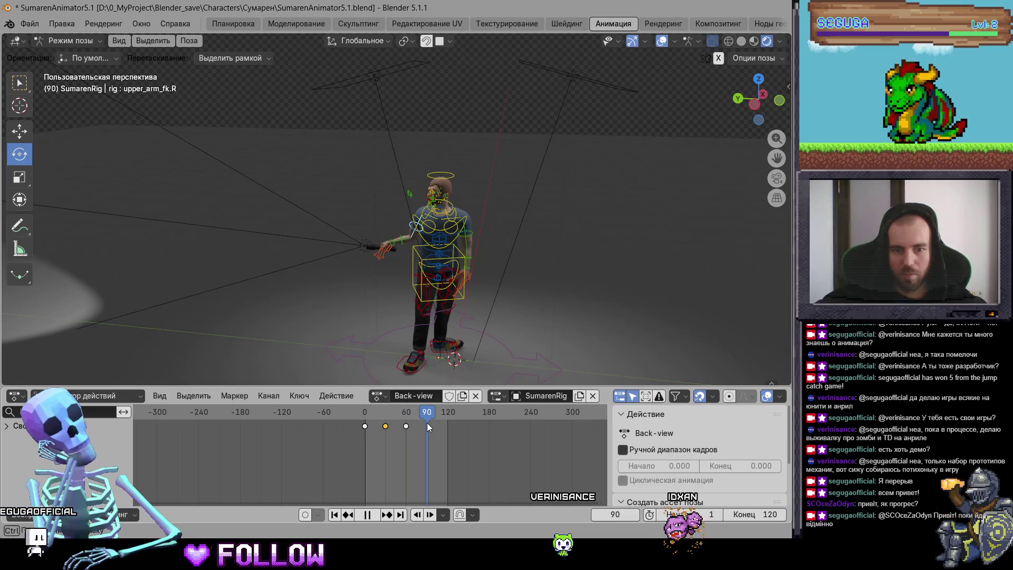
Copy the frame-60 pose to frame 90, key it, and play the loop.
key(a)
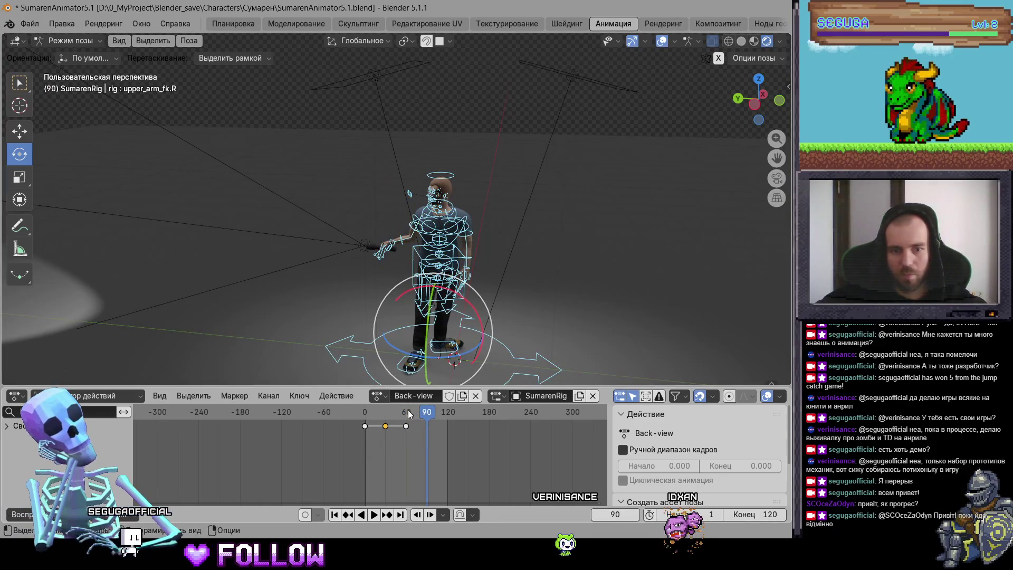
click(407, 414)
key(space)
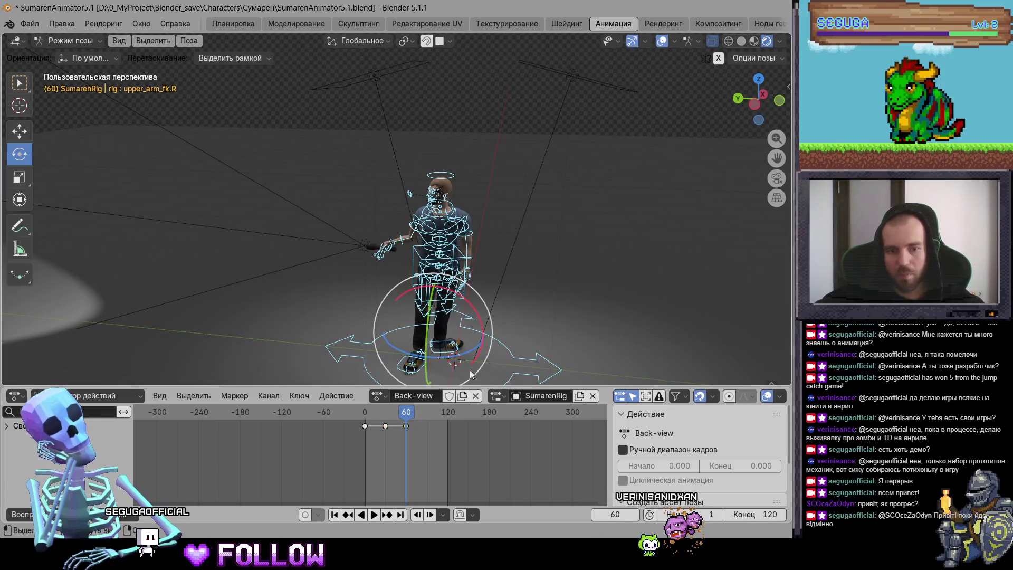
key(space)
click(426, 420)
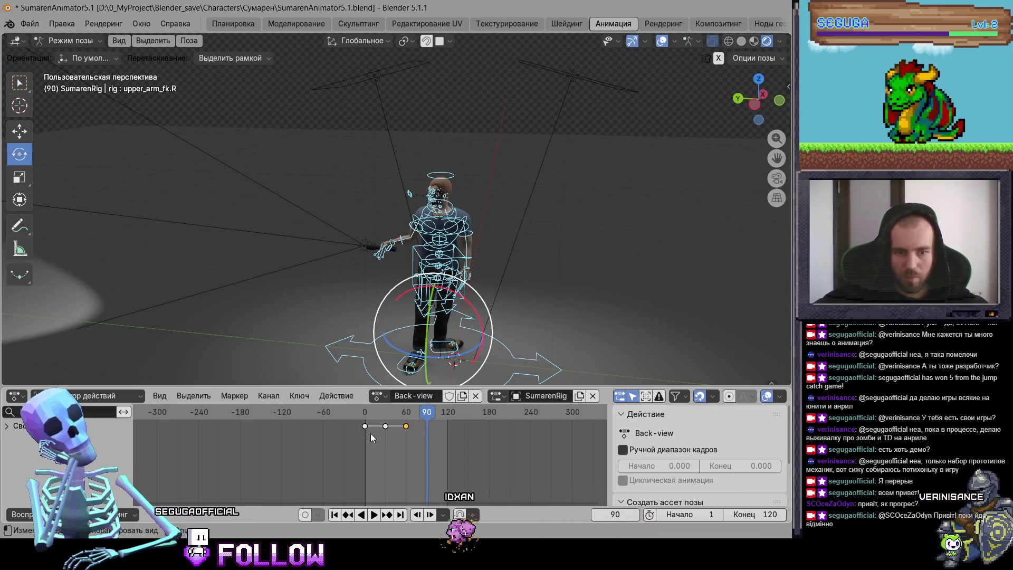
key(Right)
key(i)
key(space)
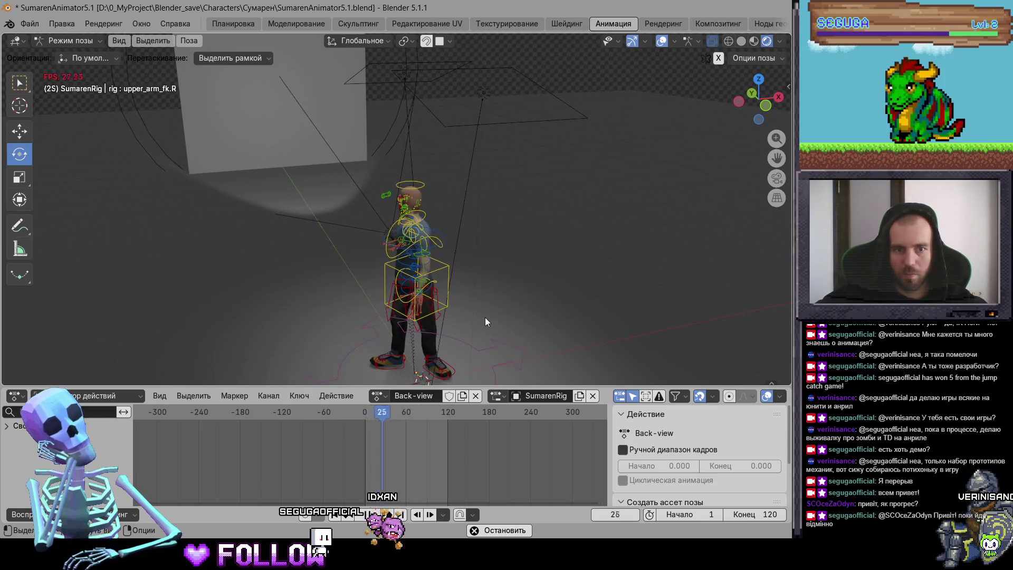
Rotate the right hand bone around X at frame 60 and replay to check it.
key(space)
scroll(453, 306, up, 3)
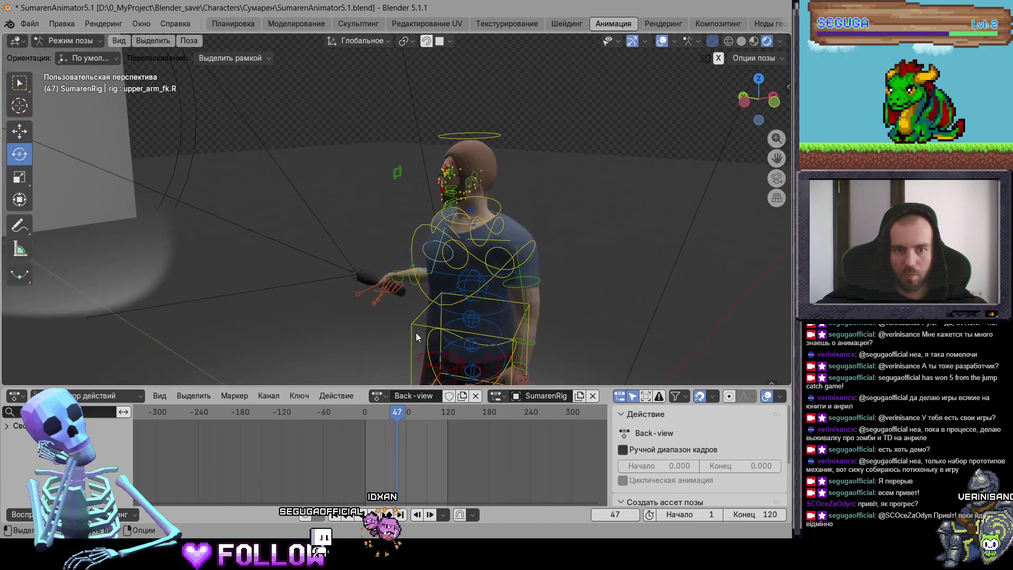
click(401, 280)
key(space)
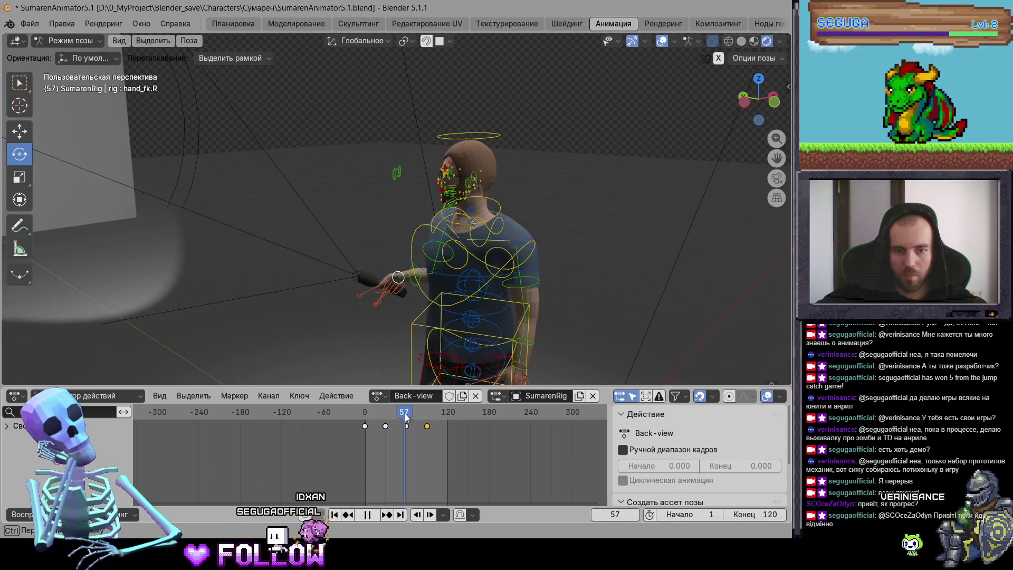
key(space)
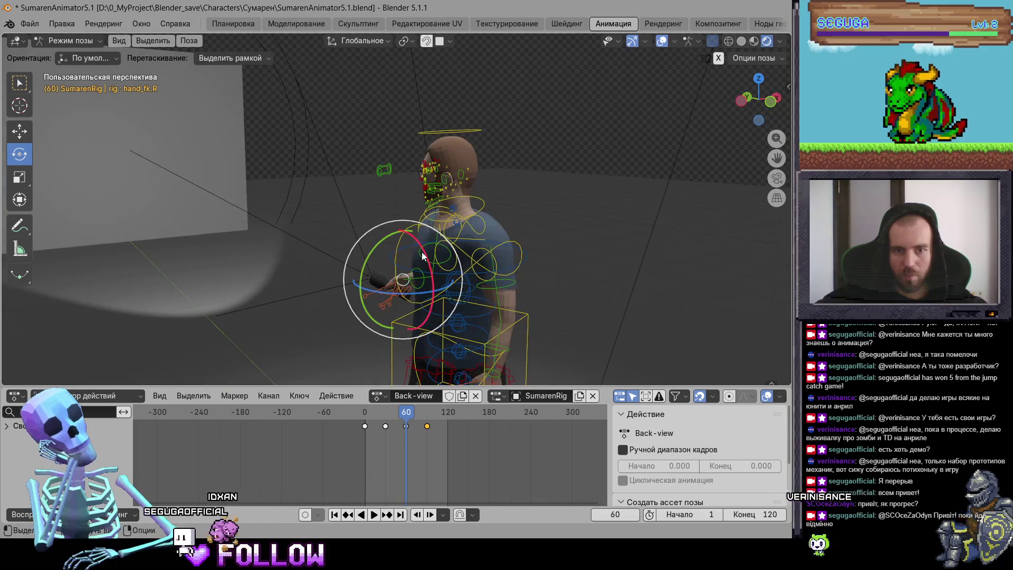
drag(423, 256, 527, 230)
key(space)
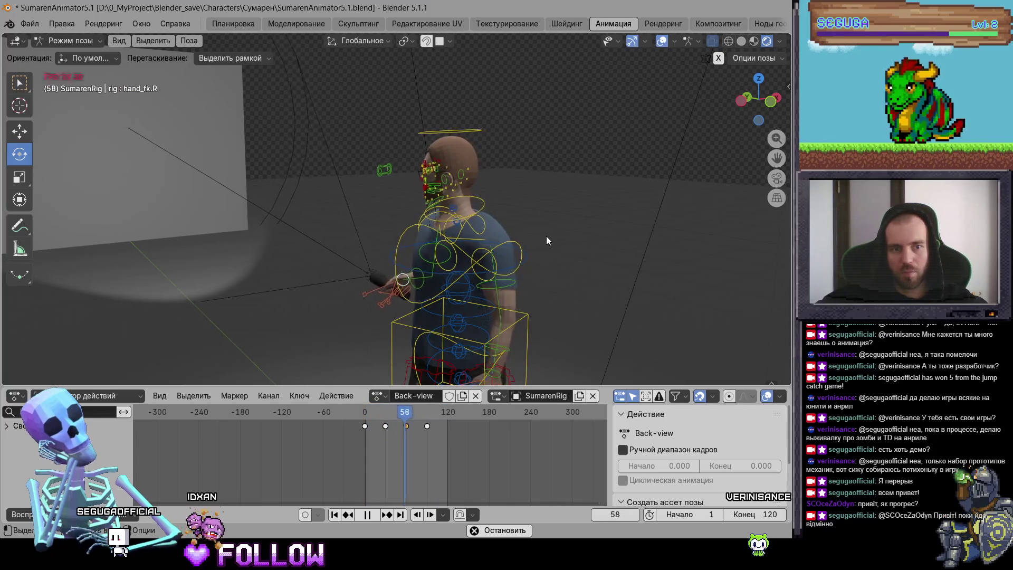
Stop playback at frame 98, orbit the view, and switch to the Layout workspace.
scroll(562, 232, down, 5)
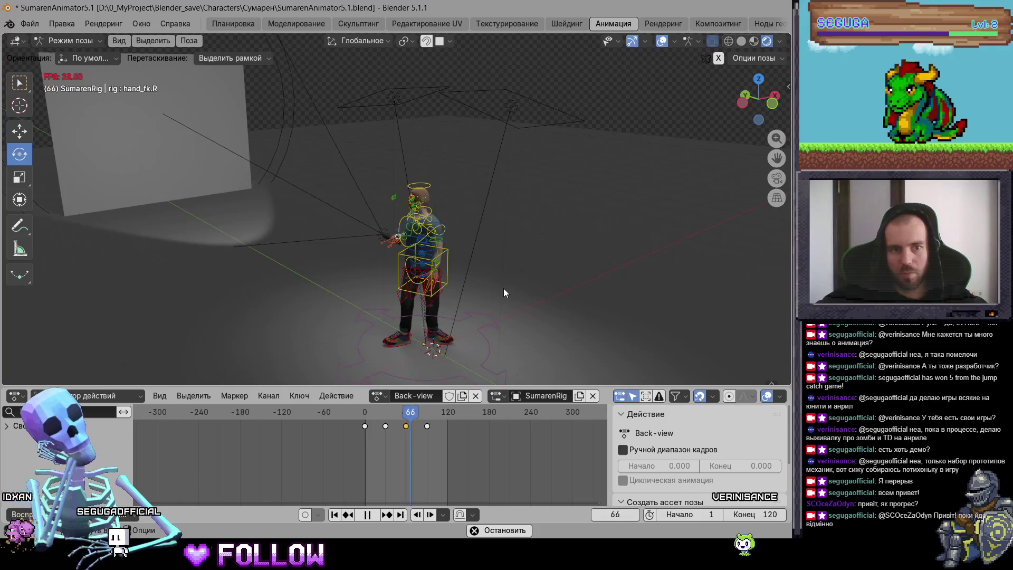
key(space)
drag(503, 288, 566, 281)
scroll(567, 286, down, 5)
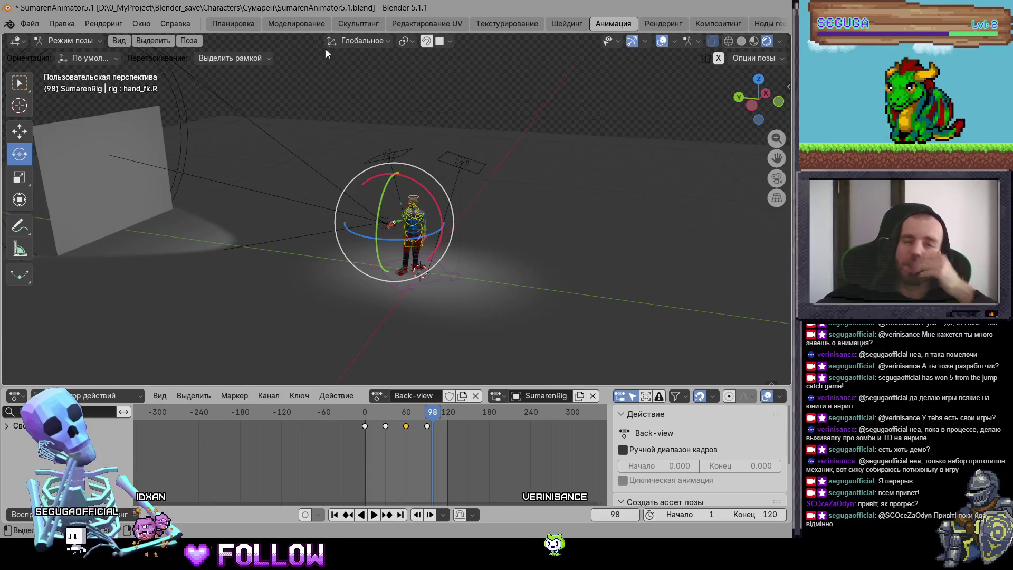
click(252, 22)
Hide the plane Плоскость.002, its light, and the thin plane left of the character.
scroll(459, 204, down, 6)
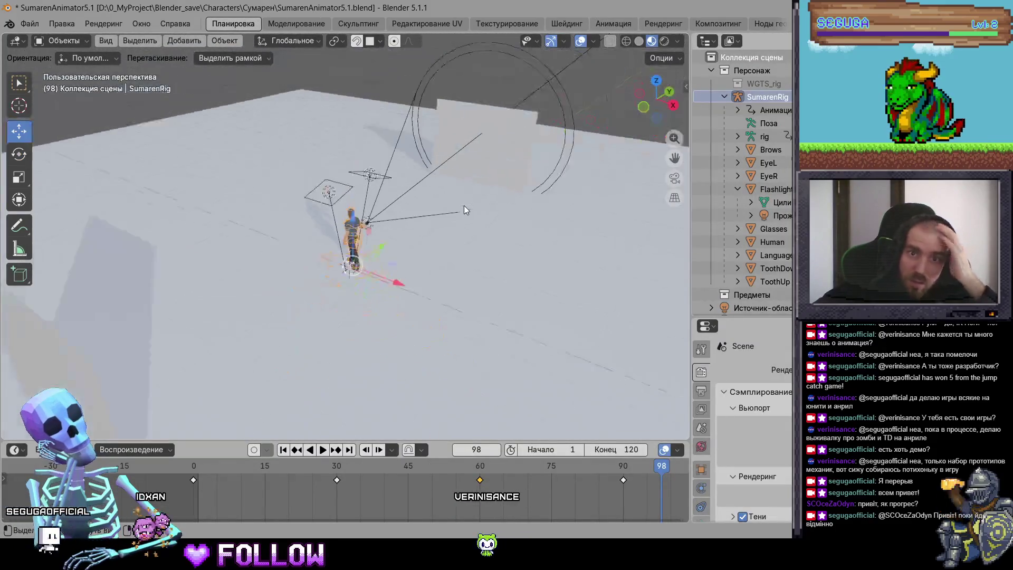
click(504, 199)
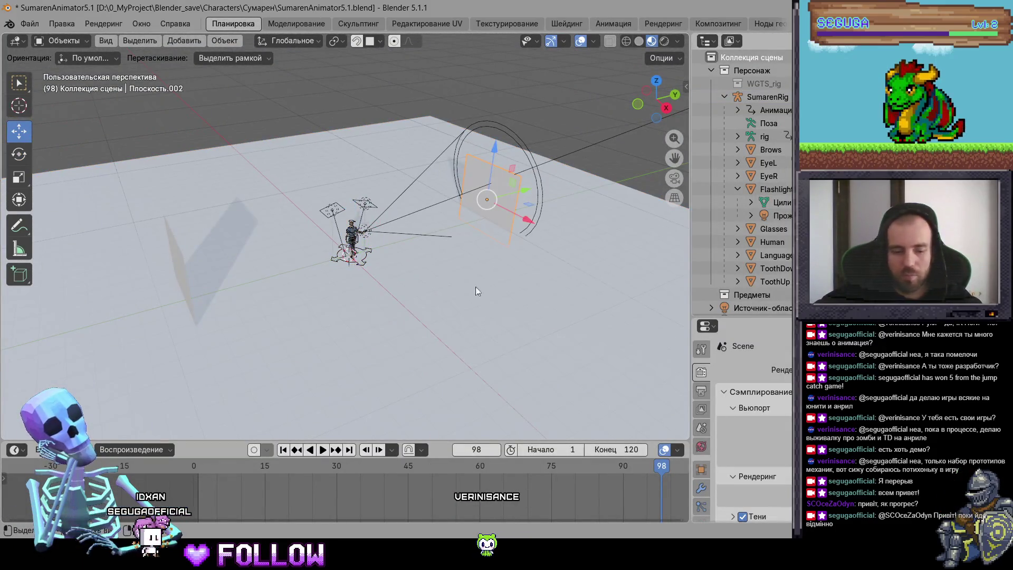
key(h)
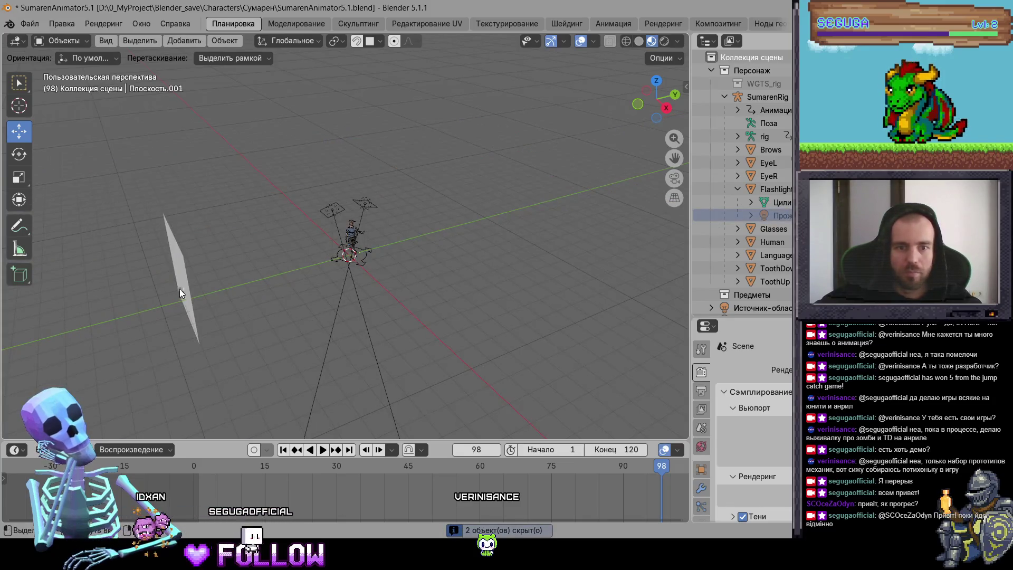
mouse_move(260, 170)
mouse_down()
mouse_move(346, 192)
mouse_move(353, 204)
mouse_up()
key(h)
click(174, 297)
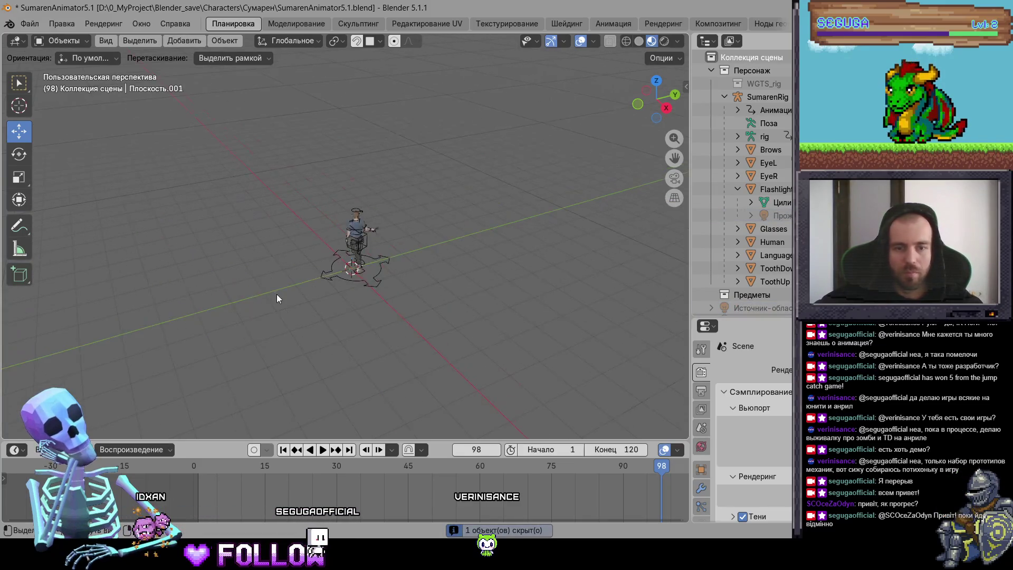
scroll(277, 299, up, 5)
Back in Animation, select the character rig and move the playhead to frame 90.
click(612, 23)
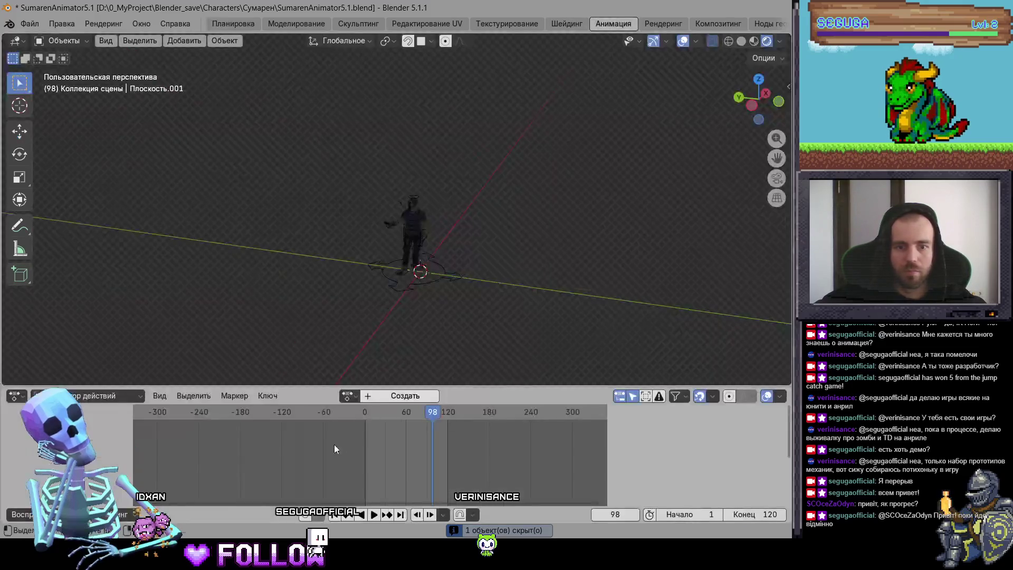
scroll(371, 277, up, 4)
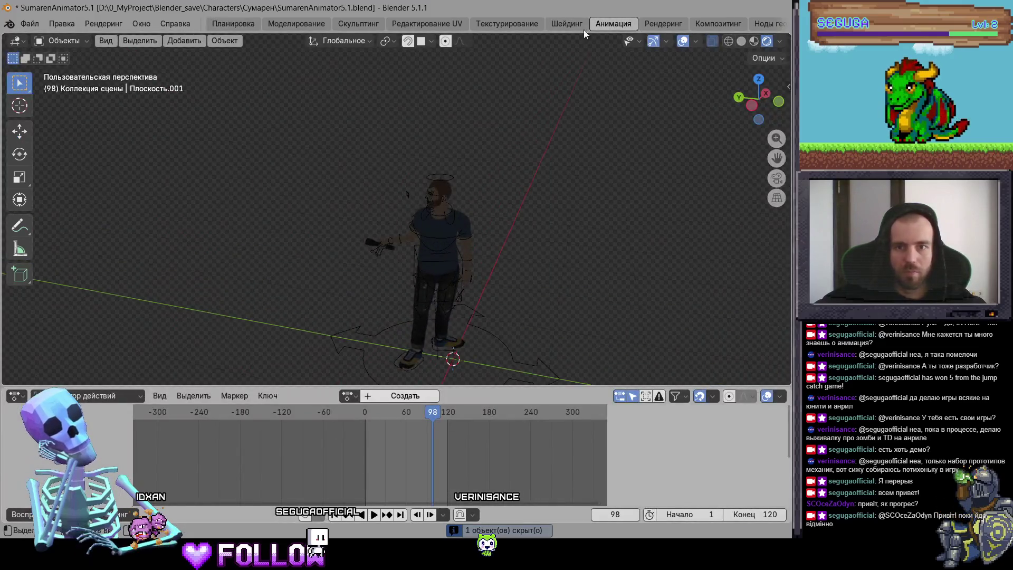
click(498, 348)
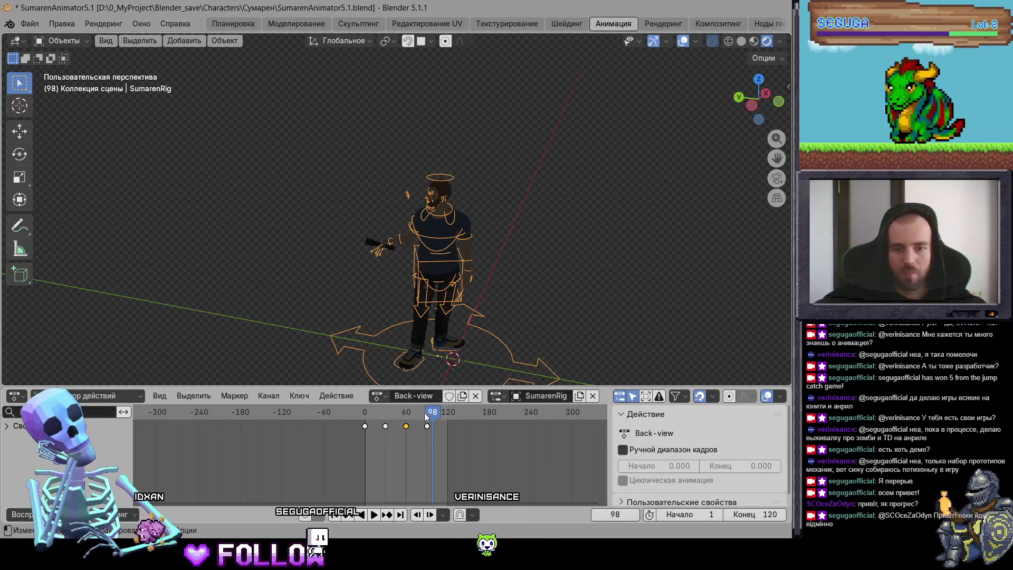
drag(429, 421, 428, 422)
click(752, 514)
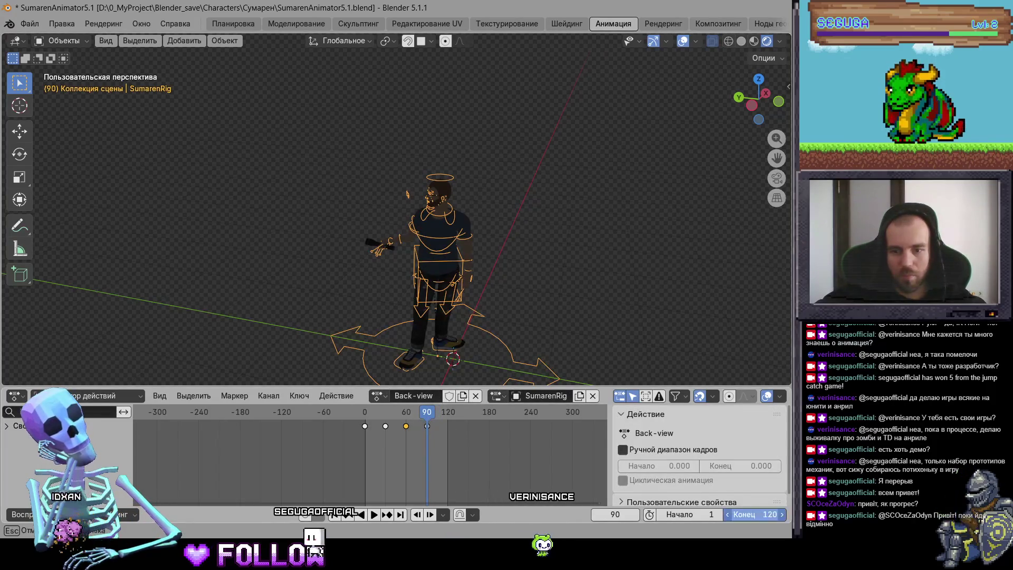
Set the scene end frame to 90 and unlink the Back-view action from the rig.
text(90)
key(Return)
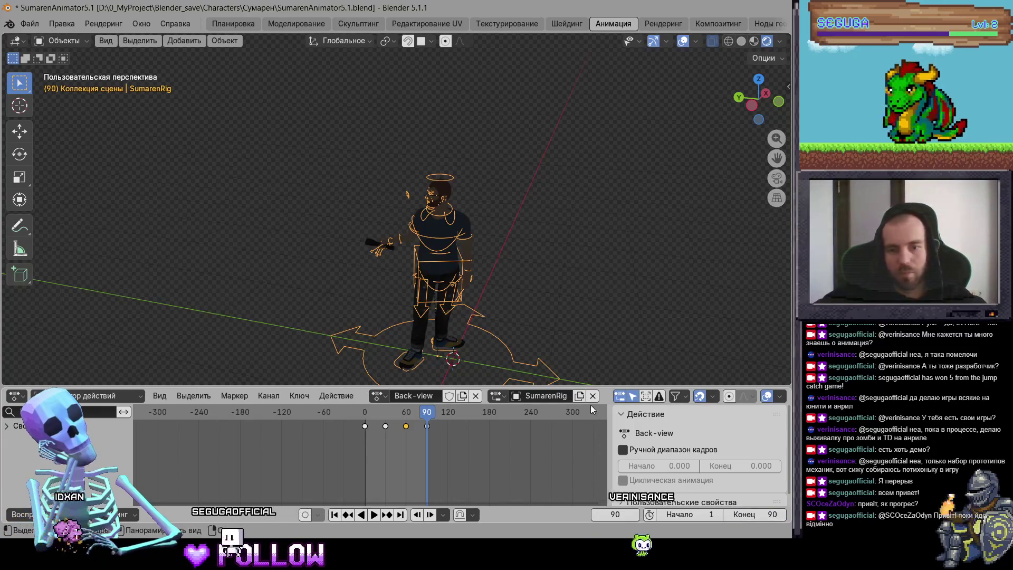
click(476, 396)
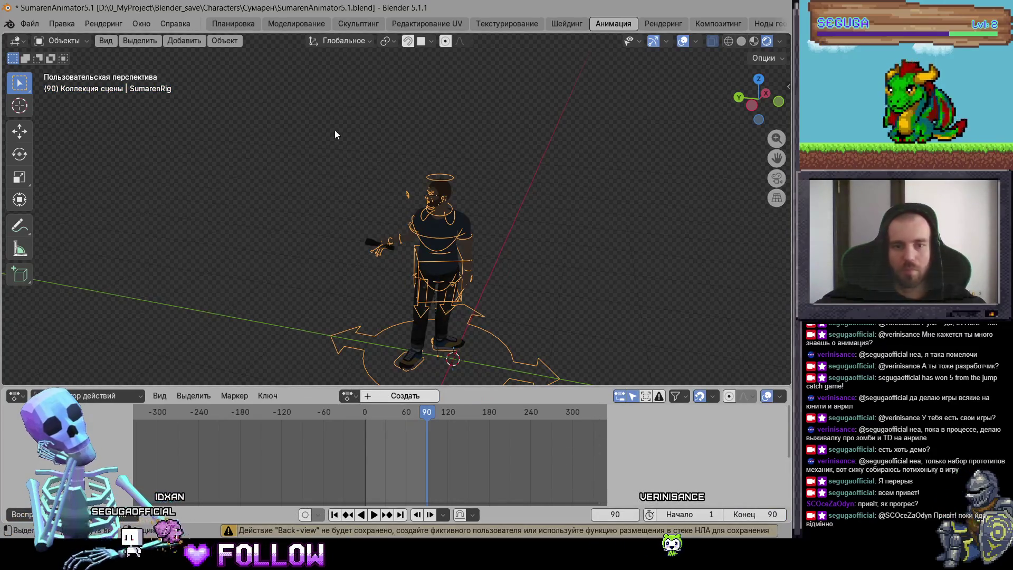
In Layout, put the rig in Pose Mode and clear user transforms to the rest T-pose.
click(232, 25)
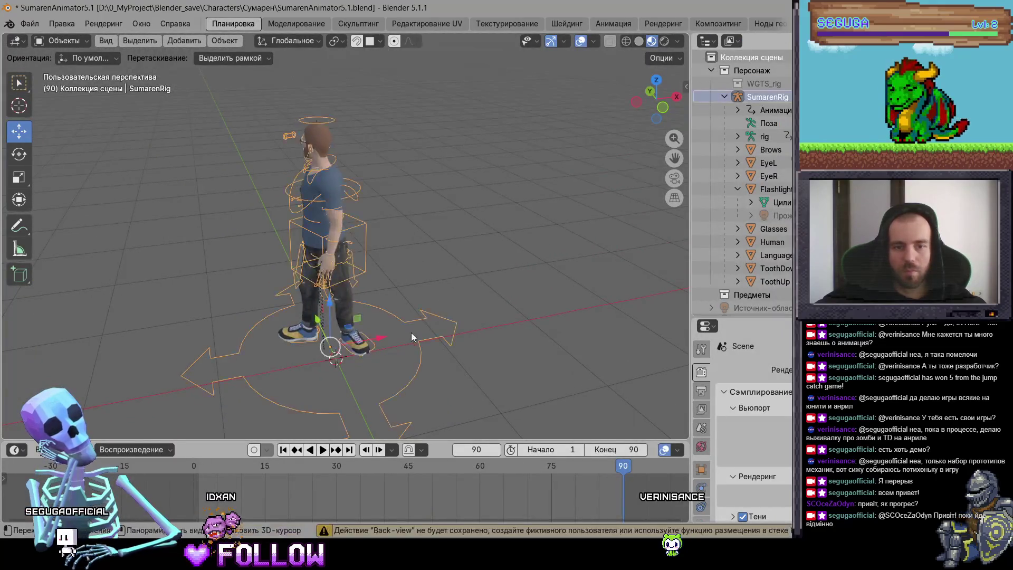
drag(517, 287, 445, 297)
click(78, 44)
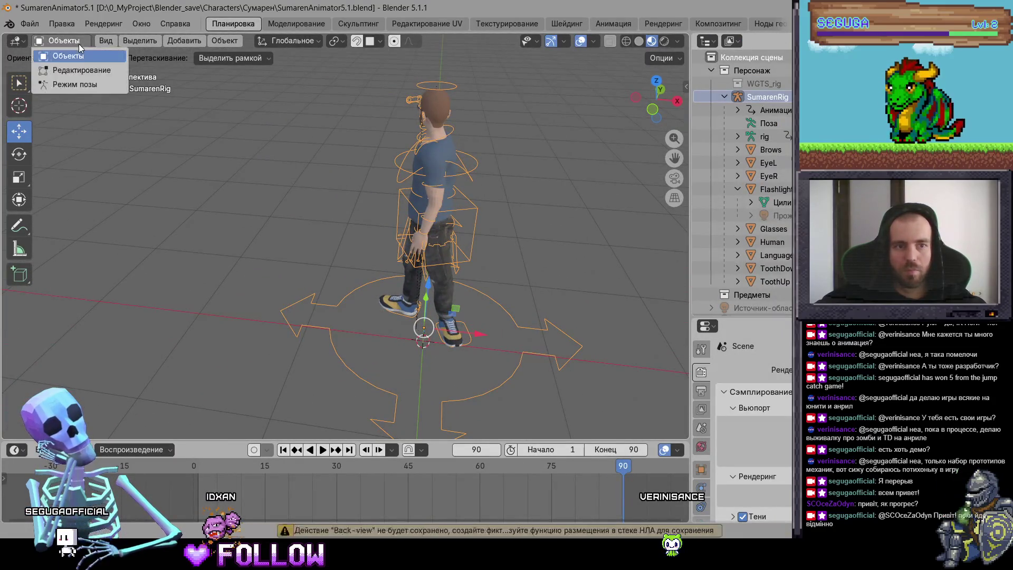
click(80, 91)
right_click(279, 278)
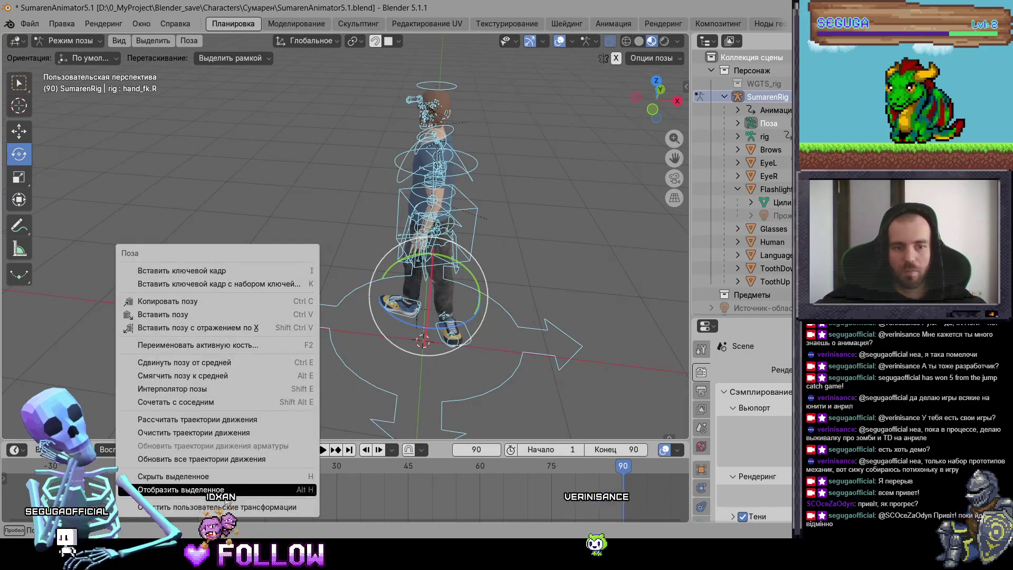
click(237, 506)
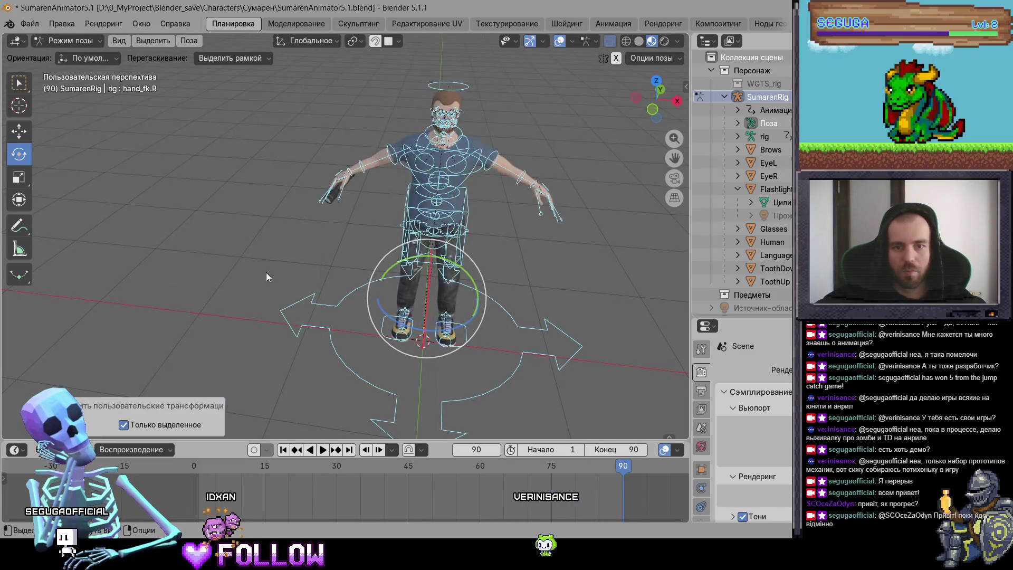
Return the rig to Object Mode and turn Properties into a Blender File outliner with Actions expanded.
click(75, 43)
click(59, 55)
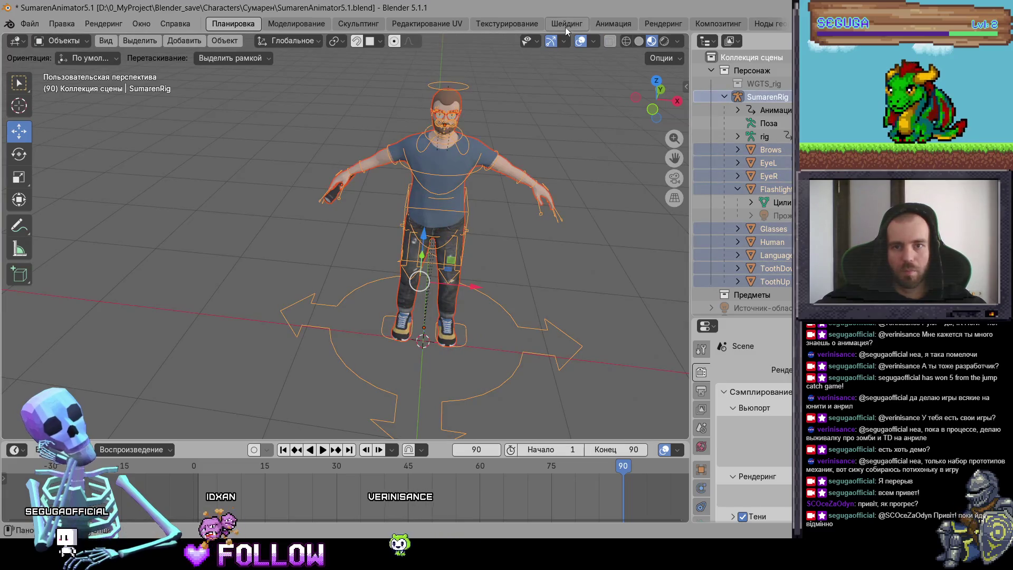
click(707, 327)
click(646, 362)
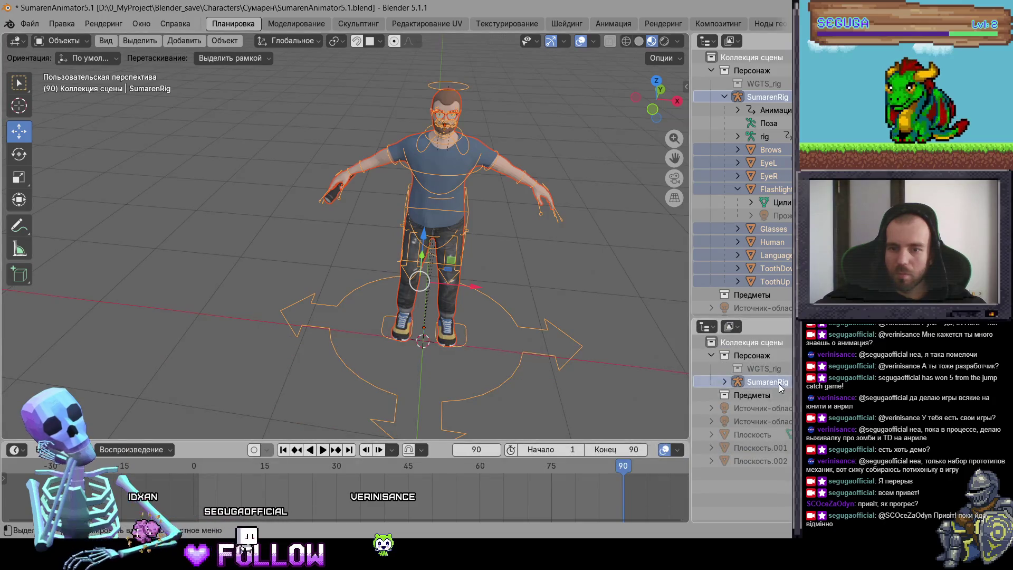
click(731, 326)
click(765, 404)
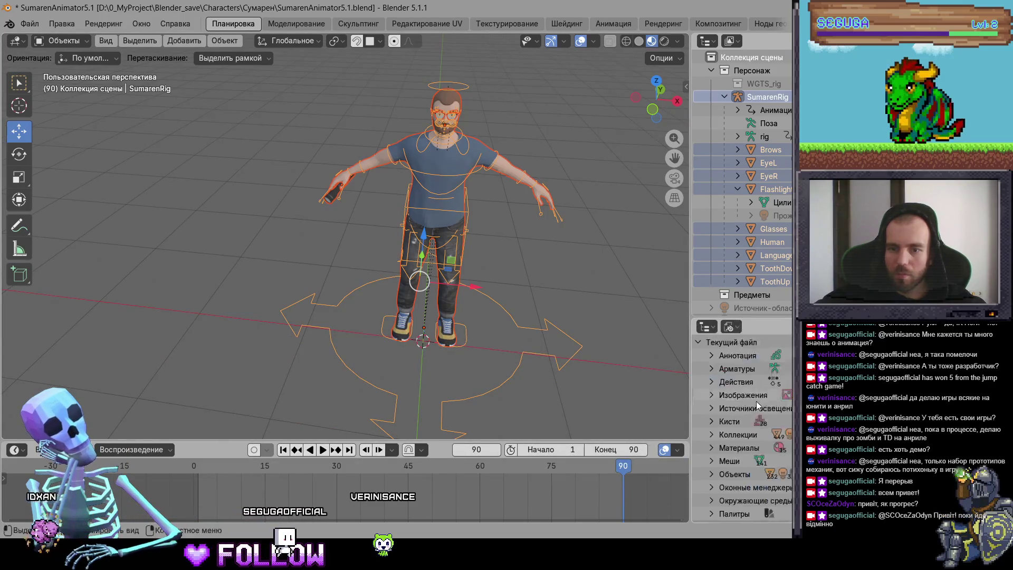
scroll(768, 408, up, 2)
click(712, 382)
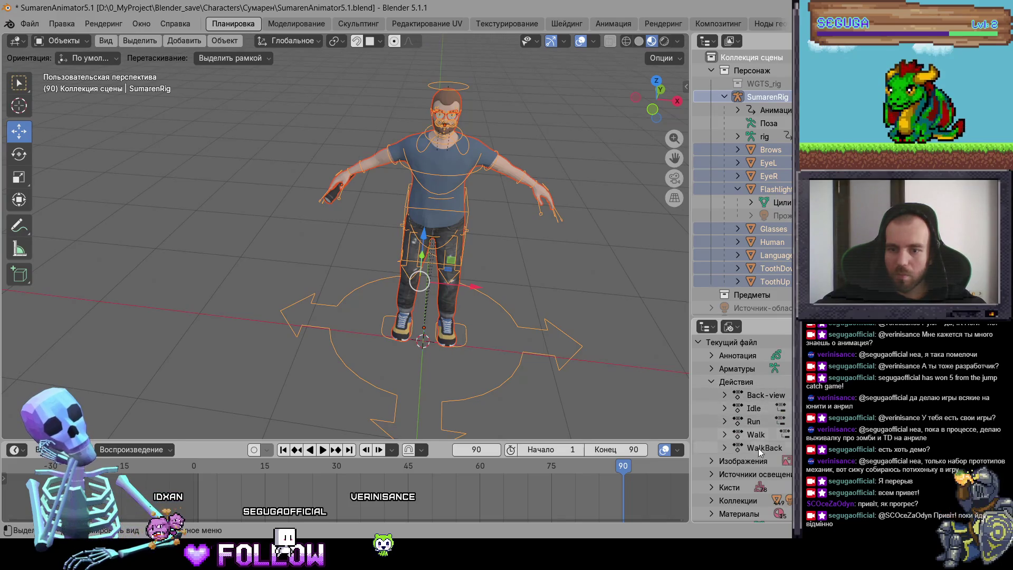
click(30, 23)
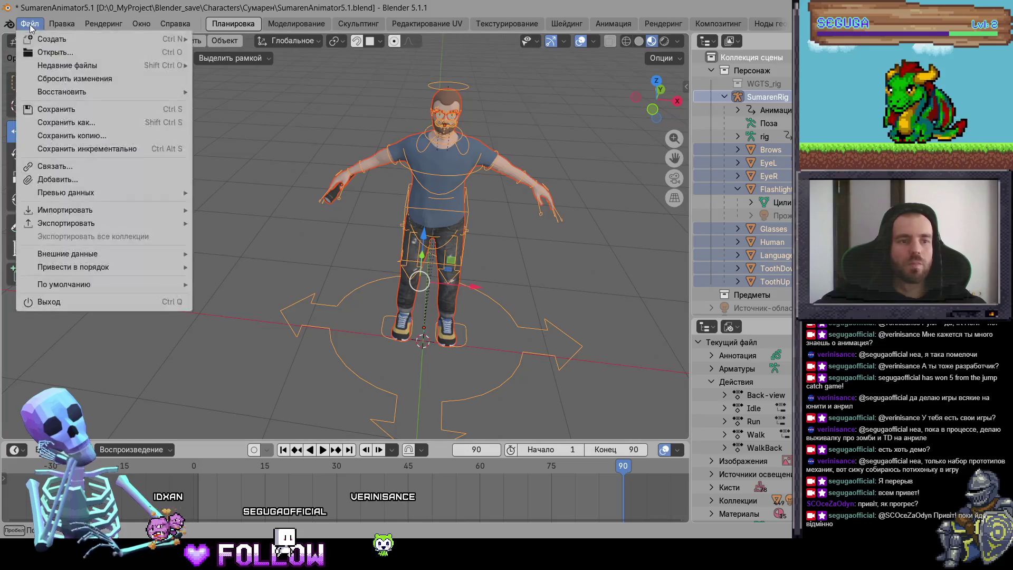
Export FBX with the Unity preset to Silent Zone\Assets\3D\Player, overwriting SumarenAnimator5.1.fbx.
mouse_move(106, 223)
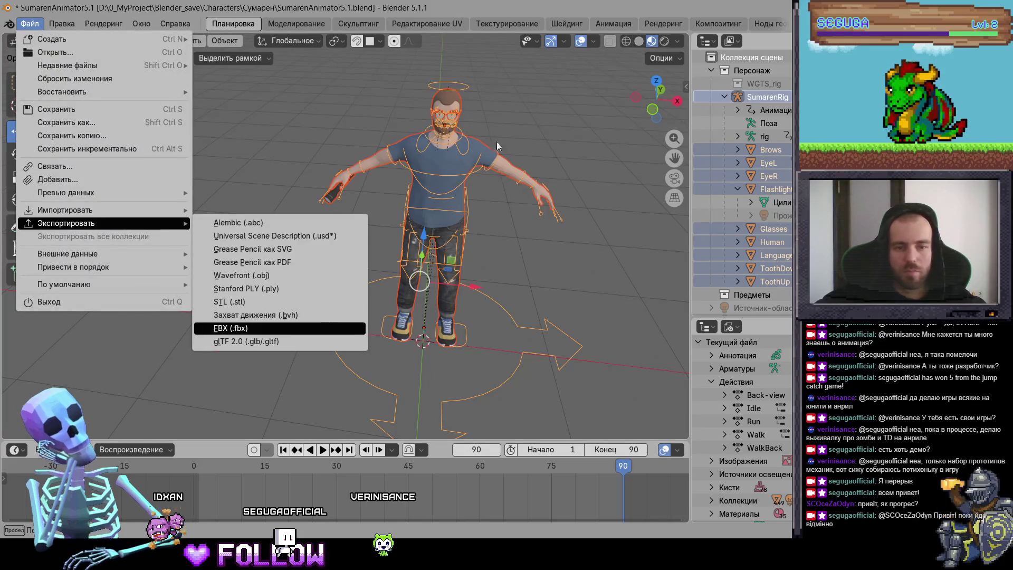
click(253, 327)
click(600, 109)
click(561, 127)
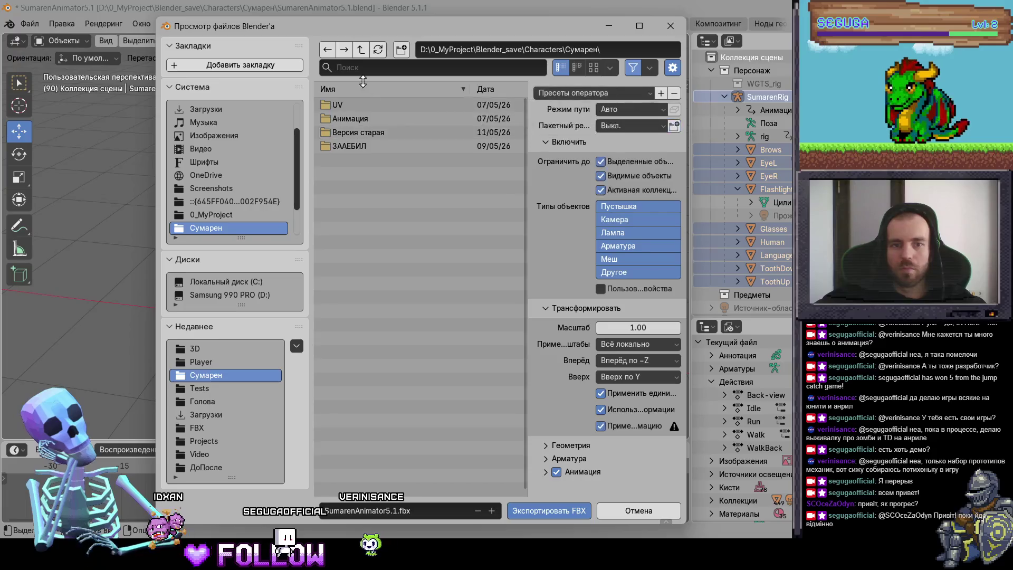
double_click(360, 54)
click(360, 55)
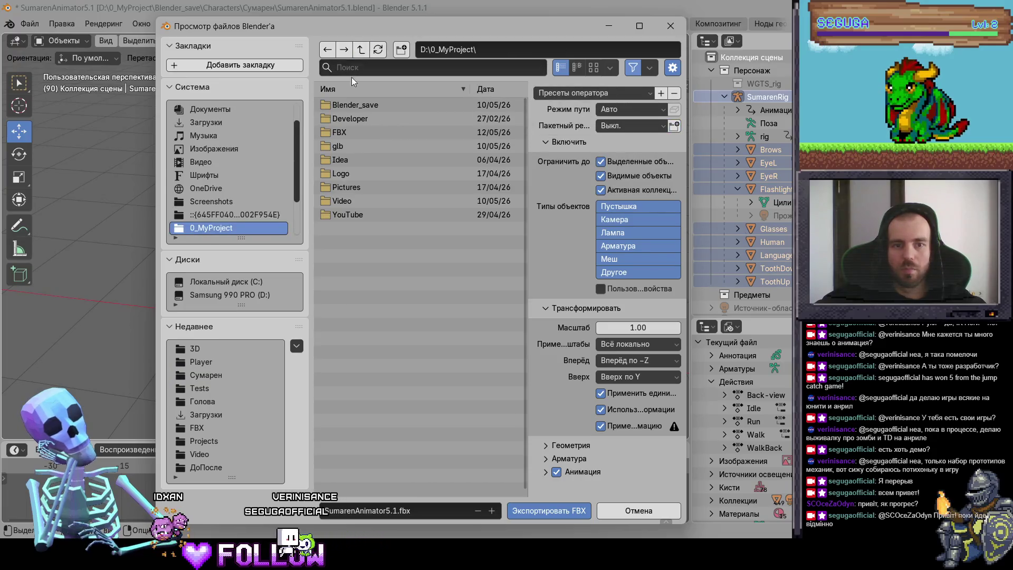
double_click(345, 113)
double_click(346, 108)
double_click(348, 117)
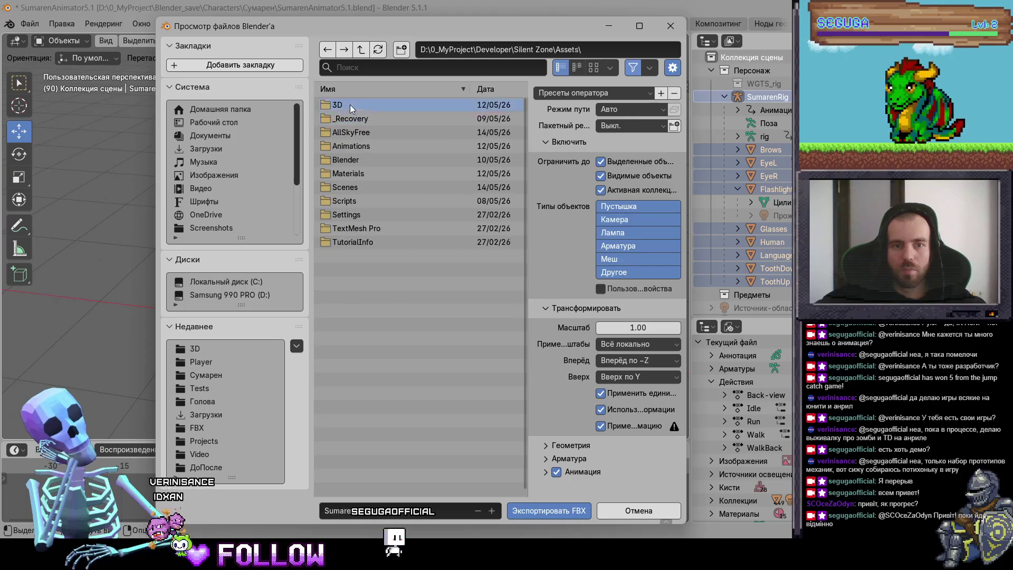
double_click(350, 104)
double_click(349, 118)
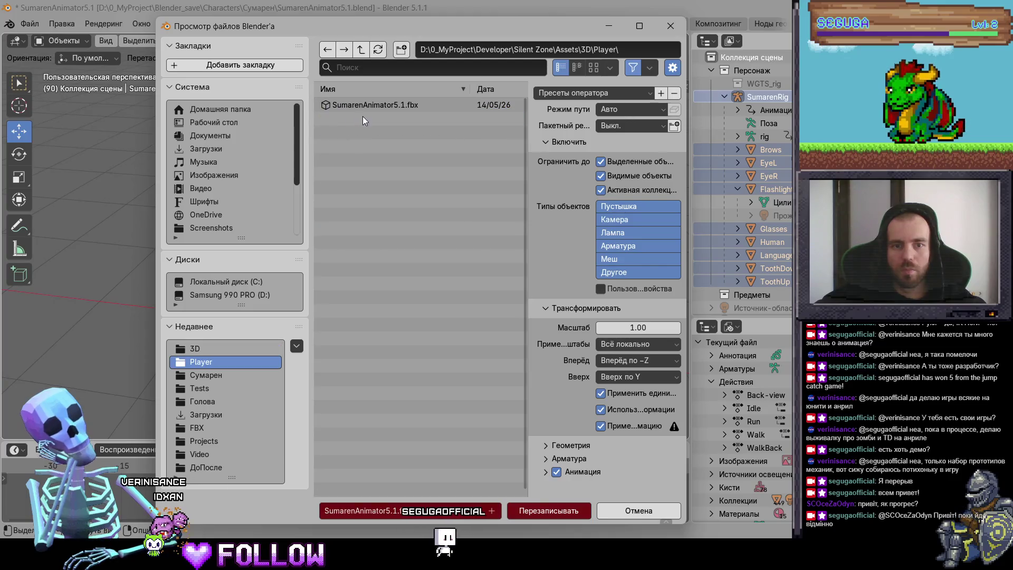
click(562, 511)
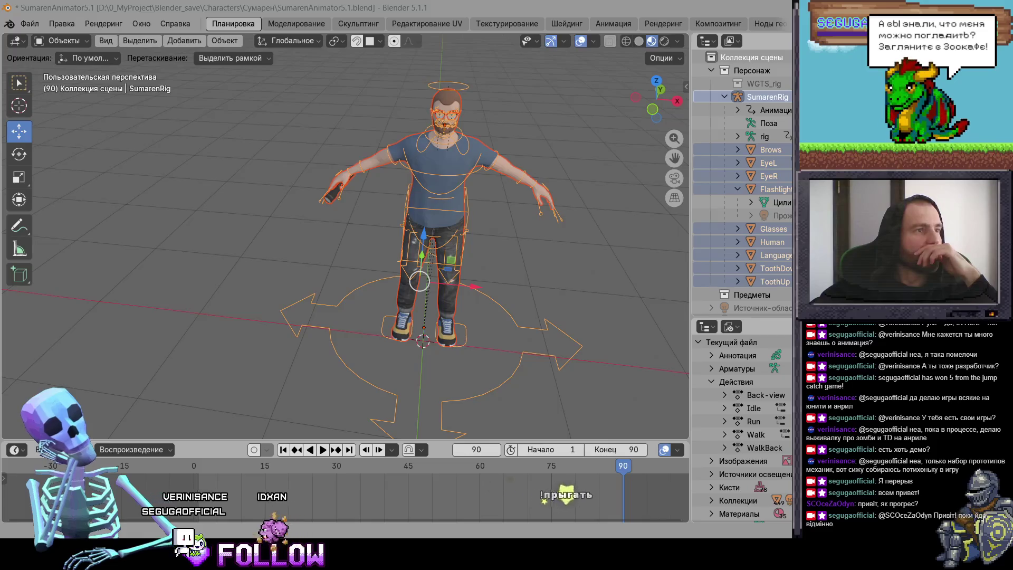
Deselect everything in the Blender viewport.
click(215, 283)
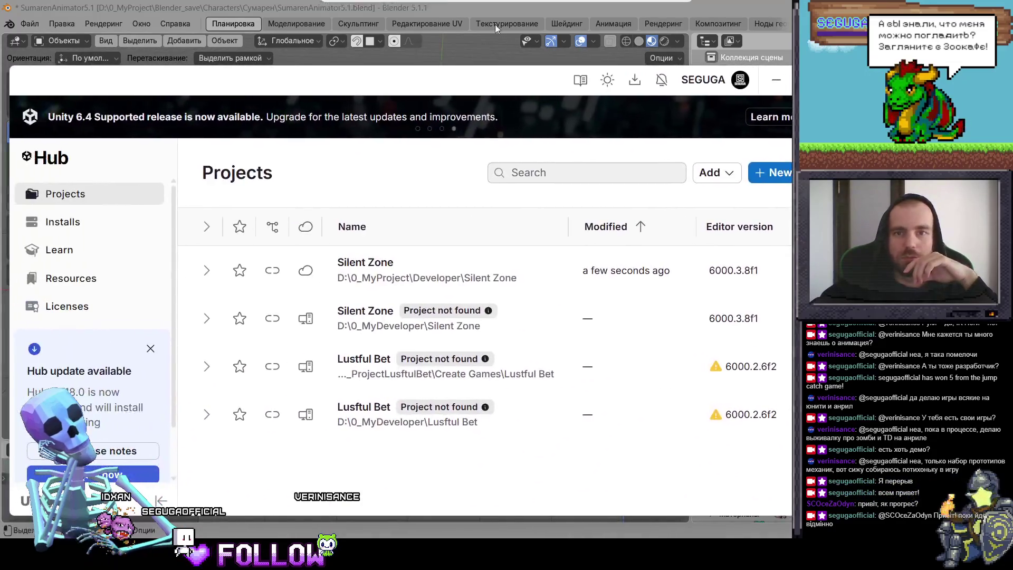
Quit Blender, saving the changes to the file.
key(alt+F4)
key(alt+F4)
click(447, 297)
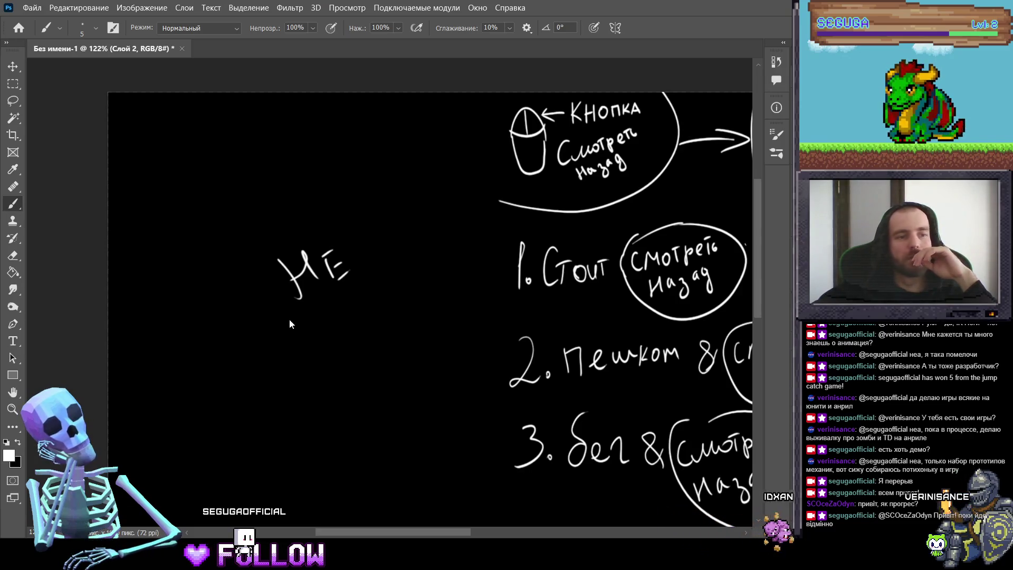
Zoom and pan the Photoshop canvas to read the handwritten look-back plan notes.
scroll(307, 310, down, 2)
scroll(487, 310, down, 5)
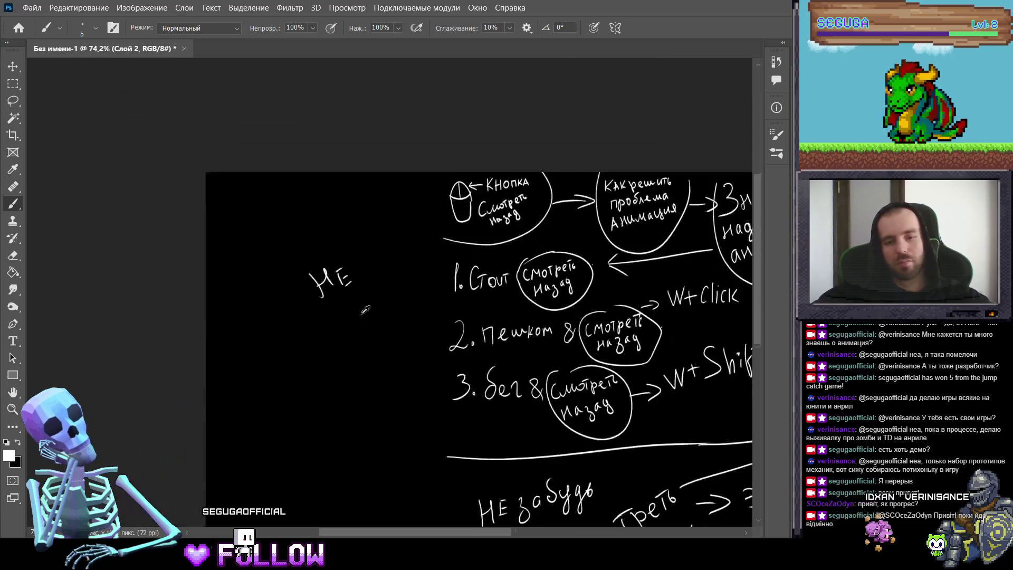
drag(486, 311, 280, 296)
scroll(280, 295, up, 2)
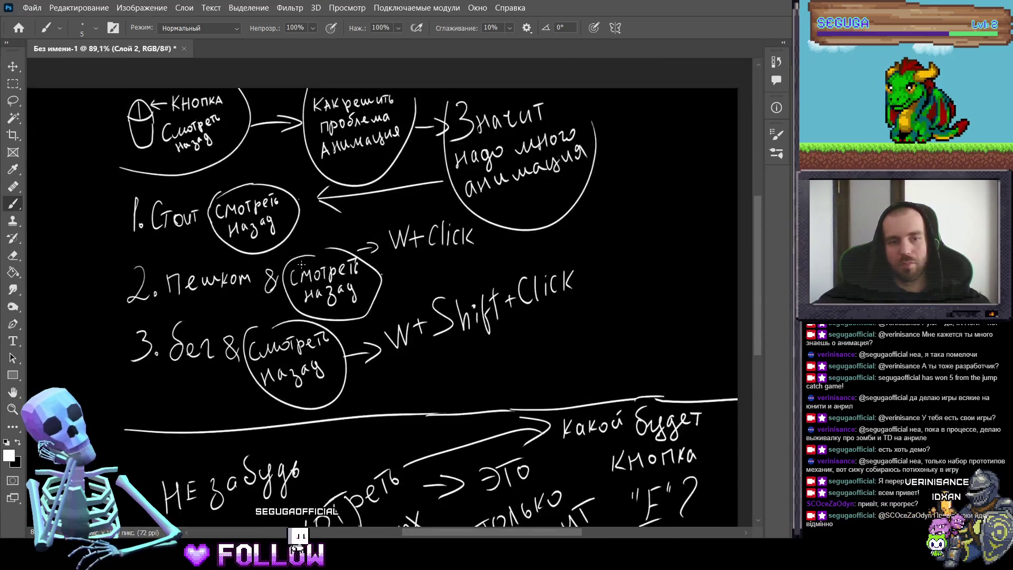
drag(329, 266, 327, 247)
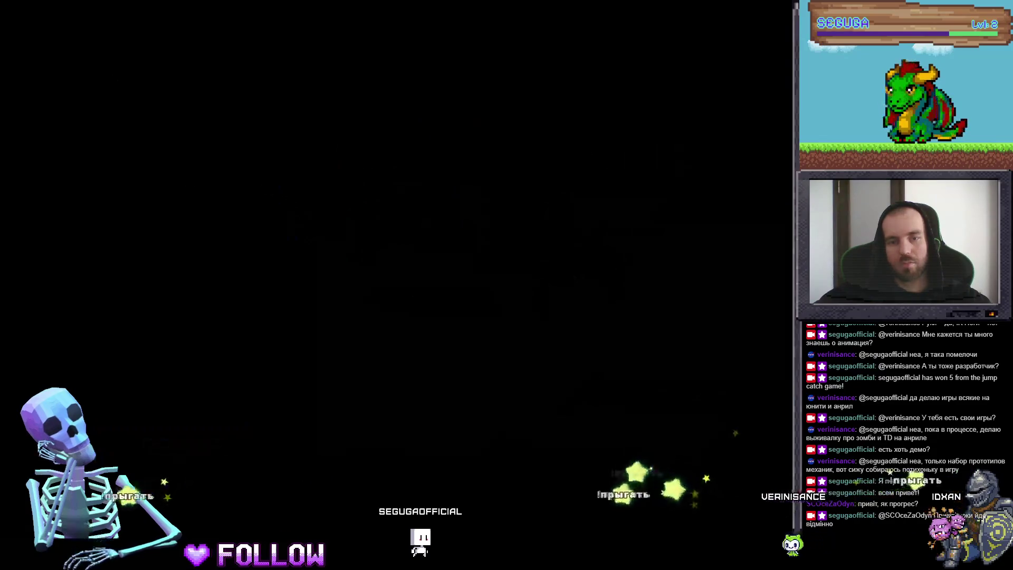
Bring VS Code's PlayerMovement.cs to the front and scroll to the HandleMovement animation code.
key(alt+Tab)
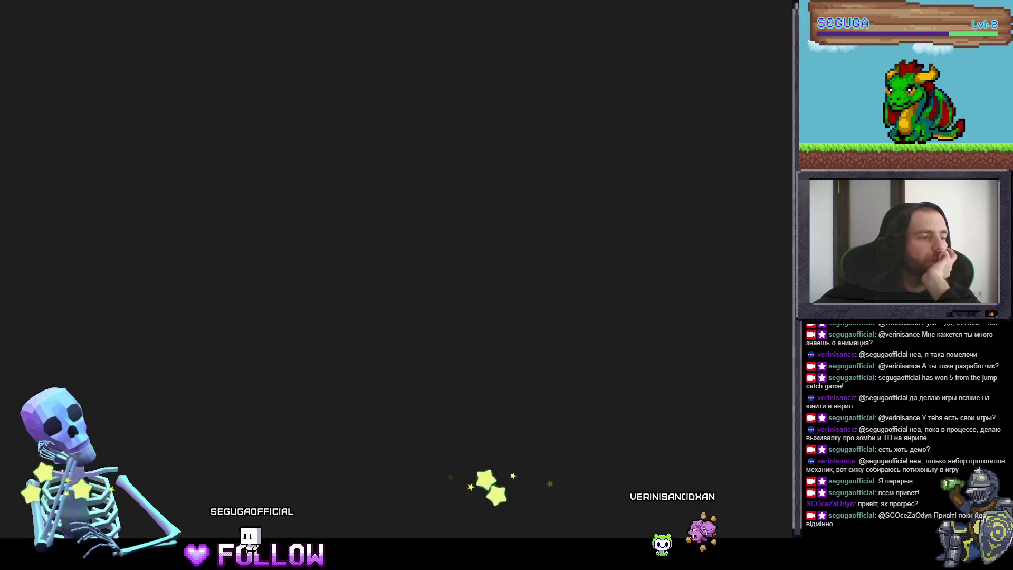
key(alt+Tab)
scroll(355, 324, down, 6)
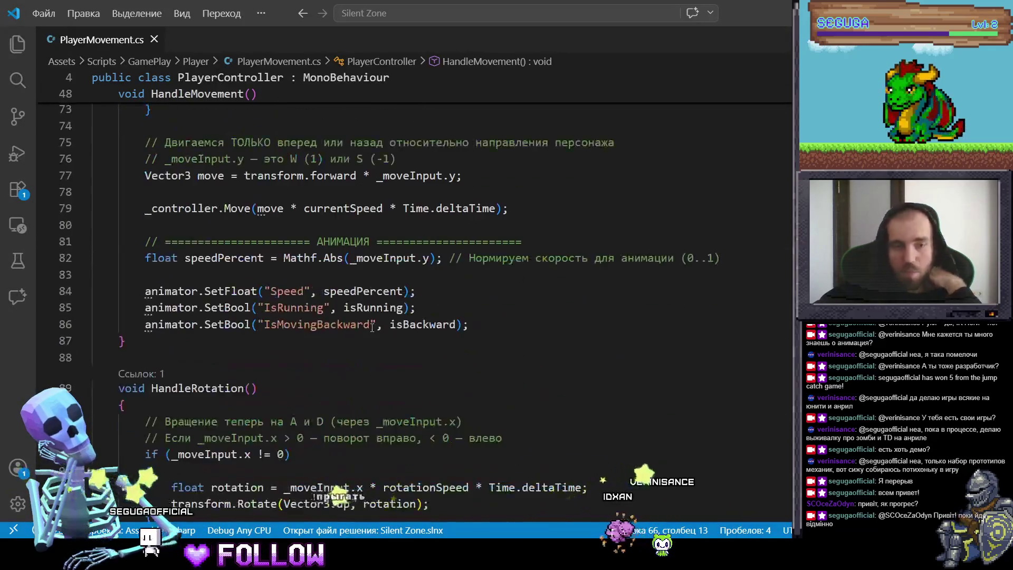
scroll(352, 312, up, 4)
scroll(351, 307, up, 3)
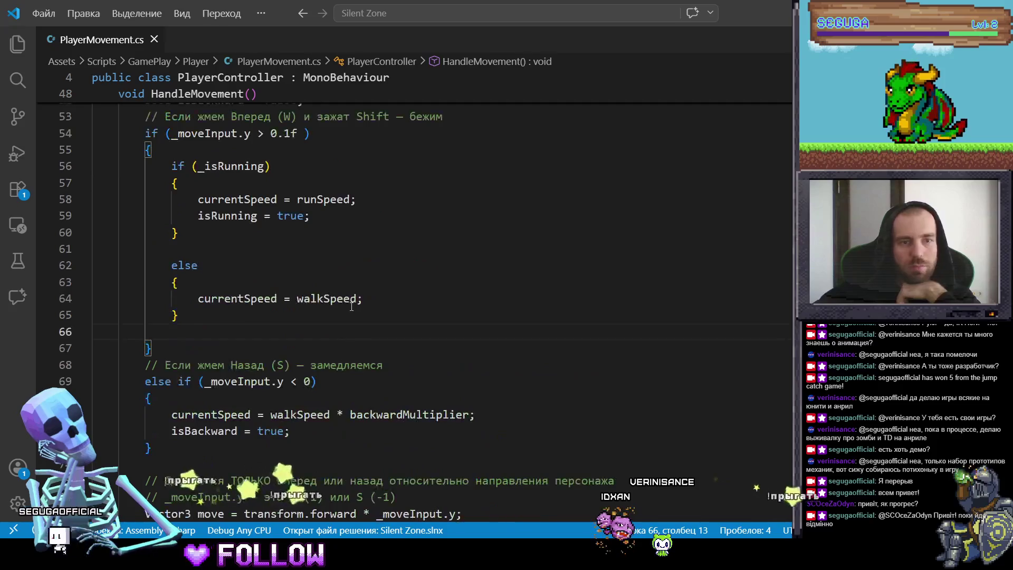
key(ctrl+a)
click(516, 268)
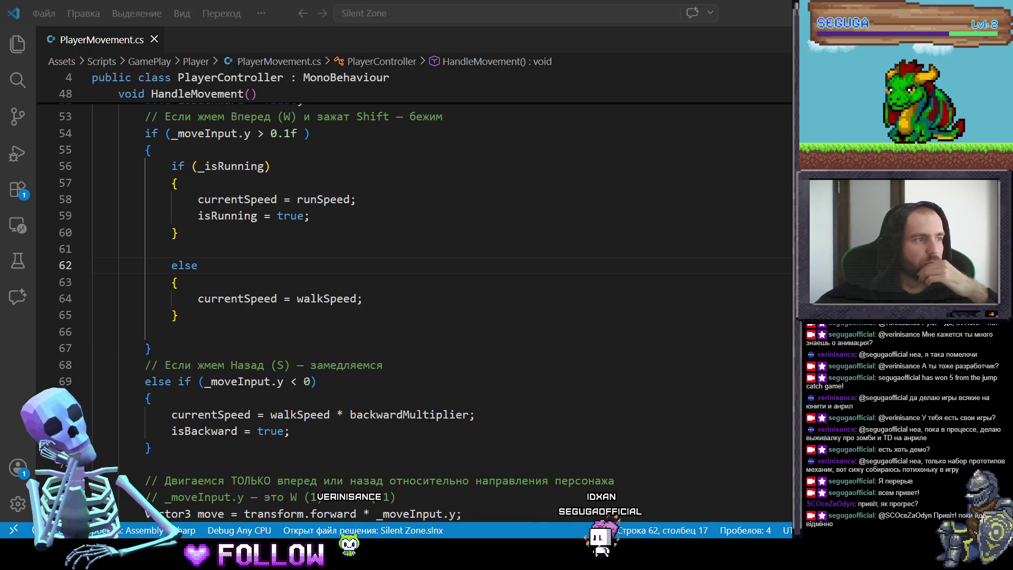
Insert a blank line after Update()'s closing brace in PlayerMovement.cs.
scroll(428, 342, up, 9)
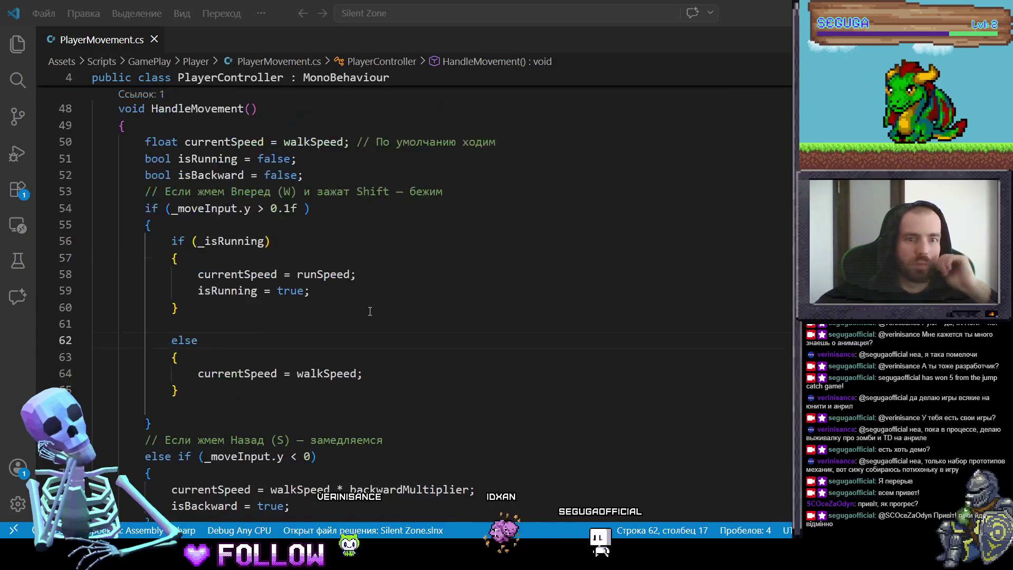
scroll(263, 302, down, 3)
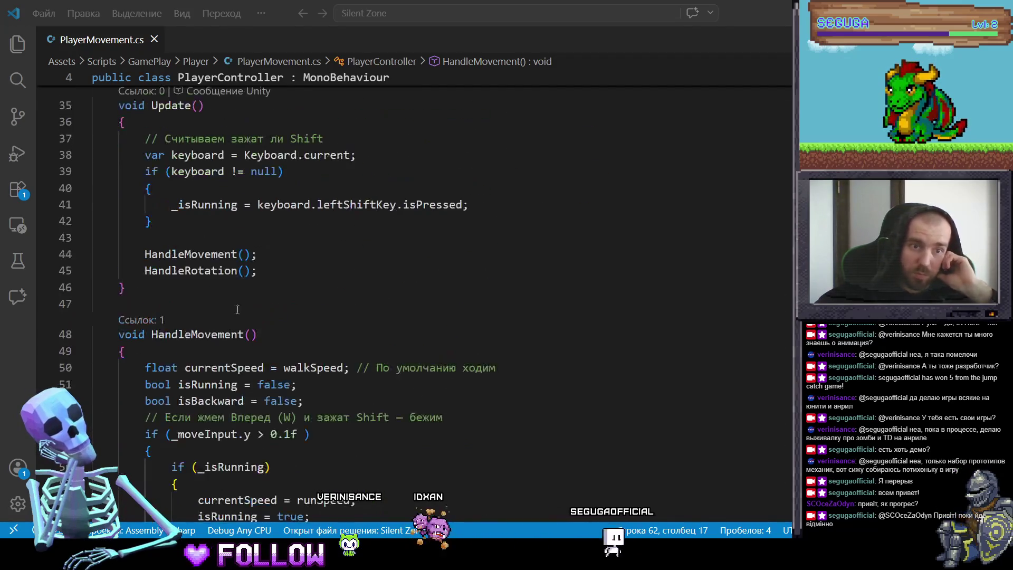
click(185, 300)
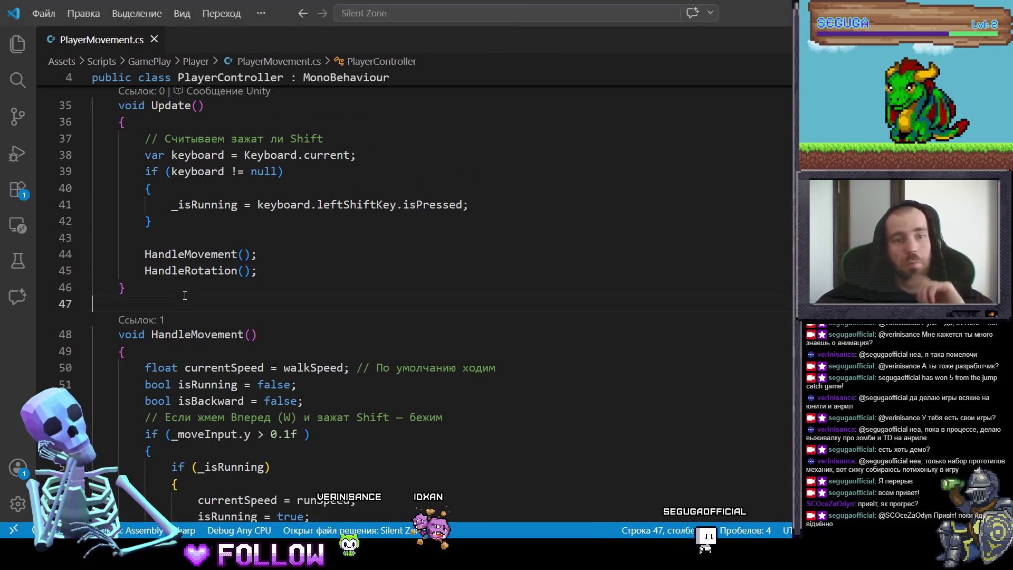
click(181, 287)
key(Return)
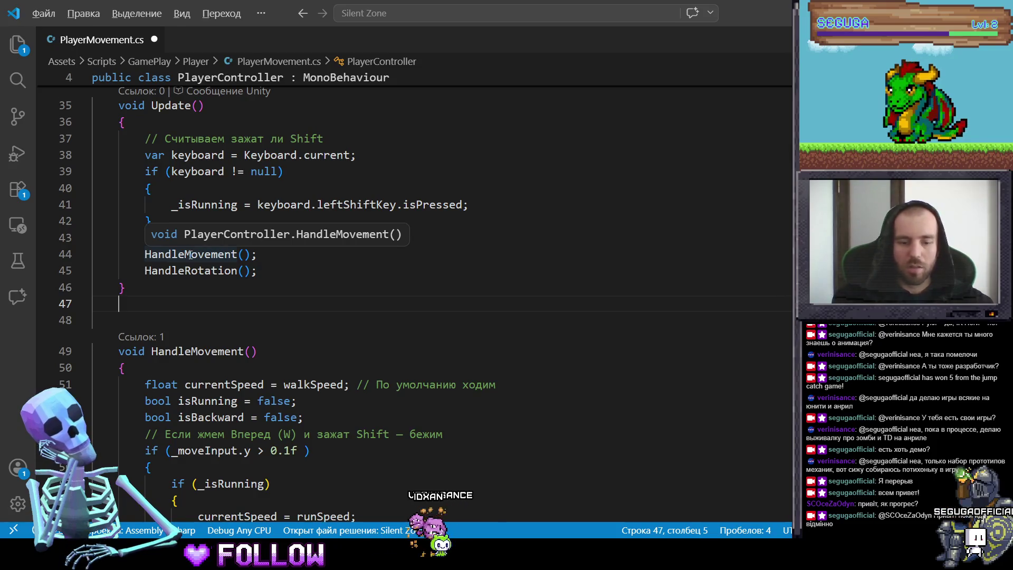
Stub an empty 'void HandLeMouseLookBack()' method with an opening brace on line 47.
text(void )
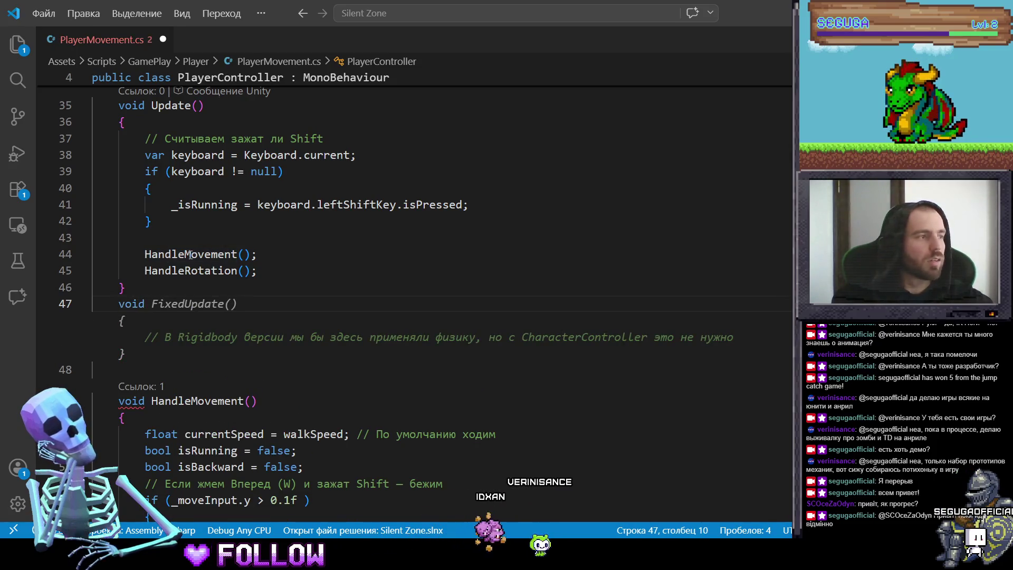
text(Ha)
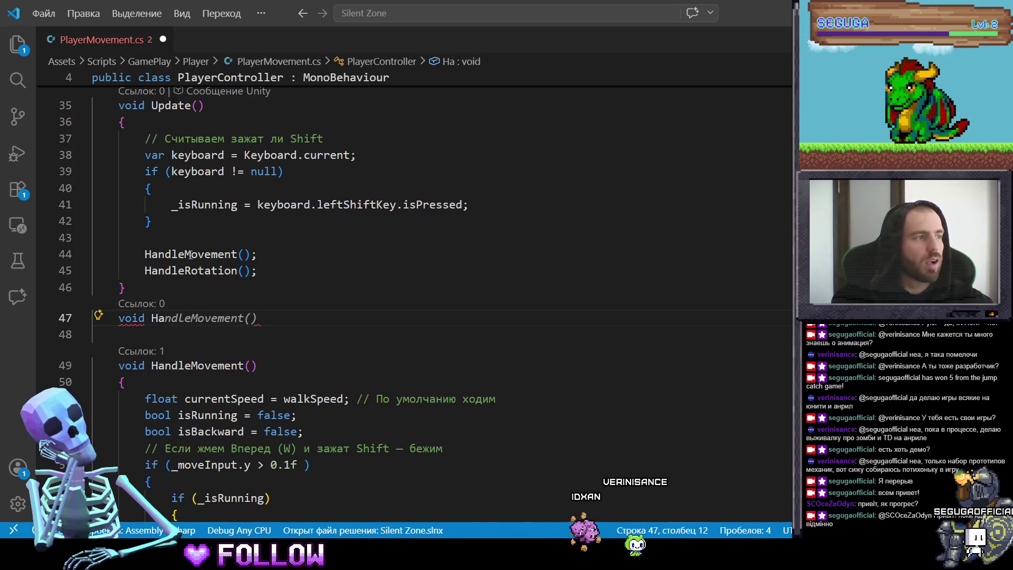
text(nd)
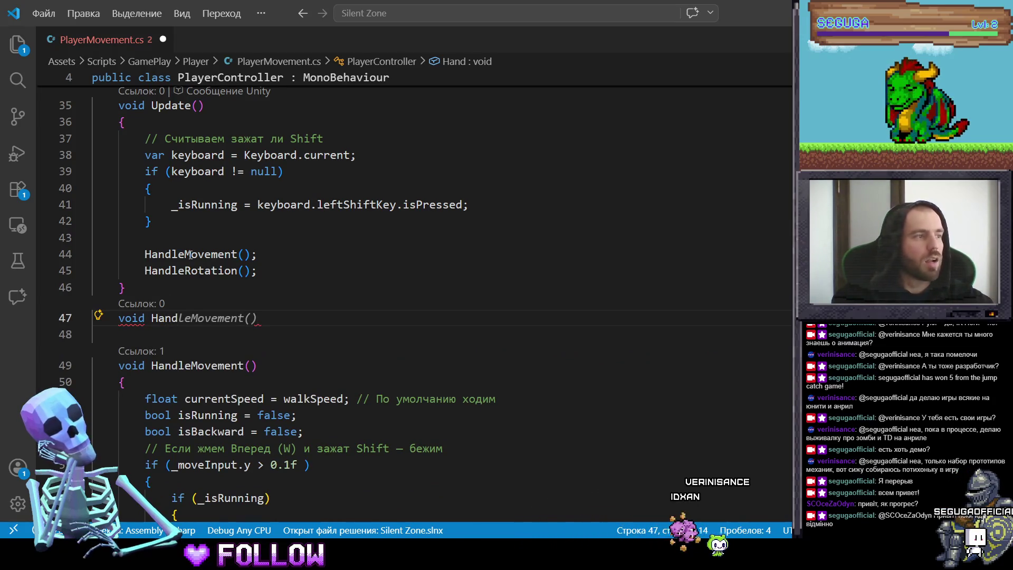
text(LeMouseLo)
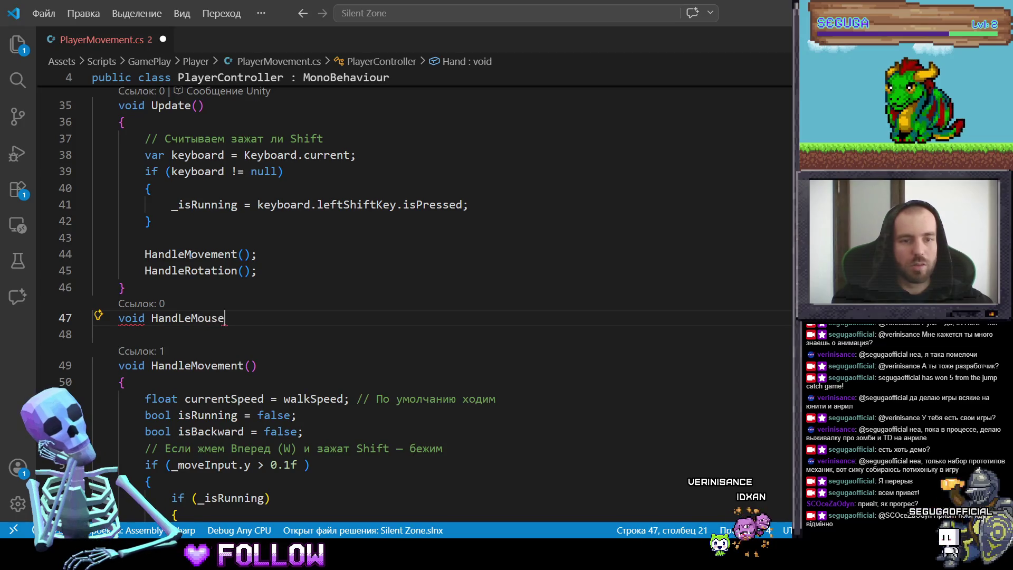
text(ock)
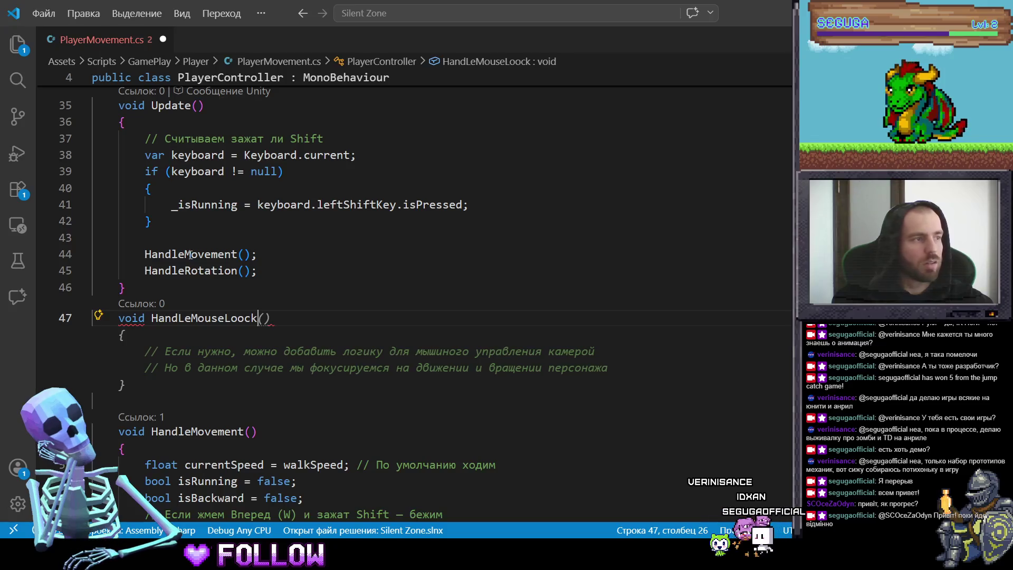
key(BackSpace)
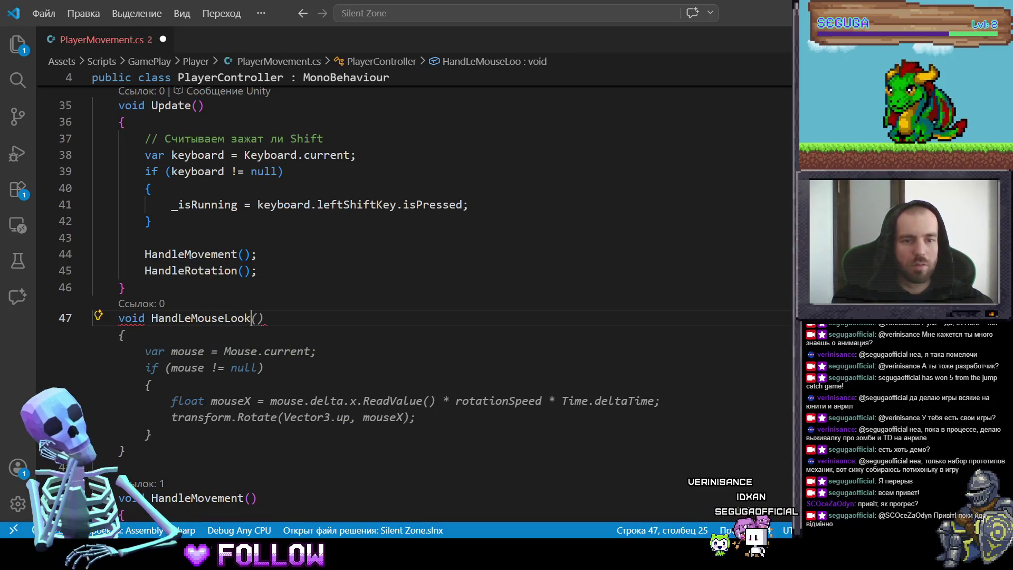
text(Back())
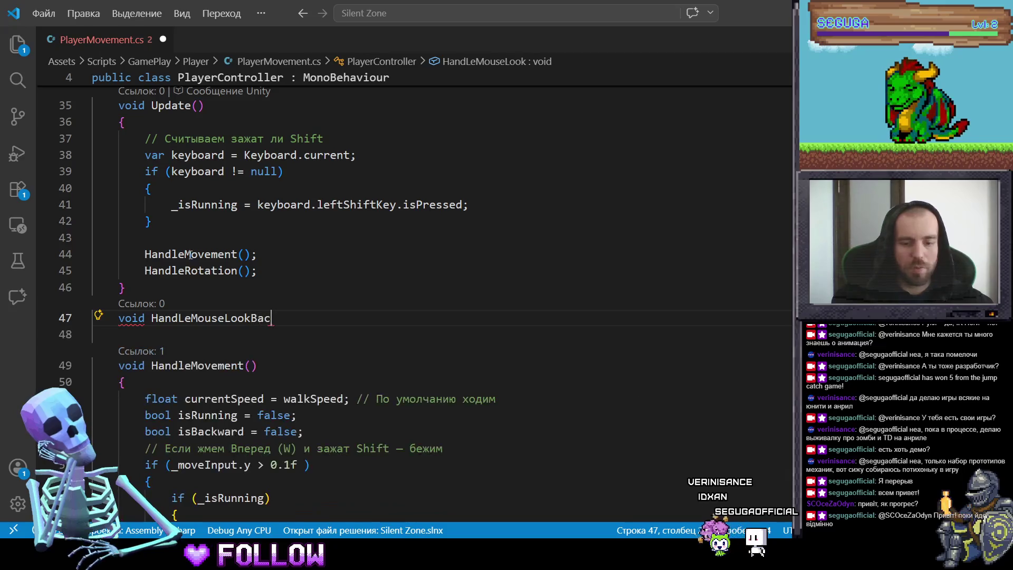
key(Return)
text({)
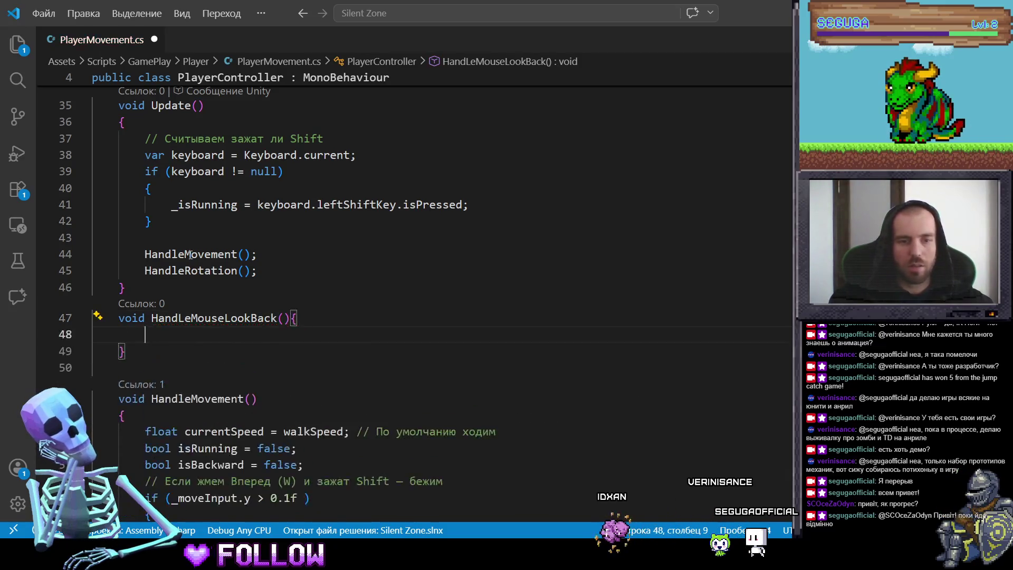
key(Return)
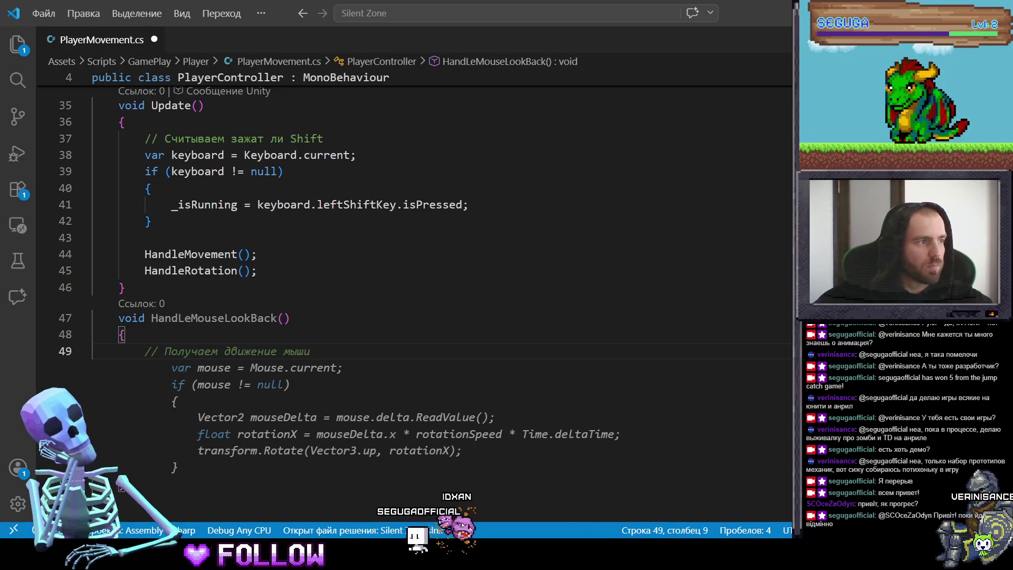
Add a look-back comment and a shouldLookBack bool line with its movement check.
key(alt+Tab)
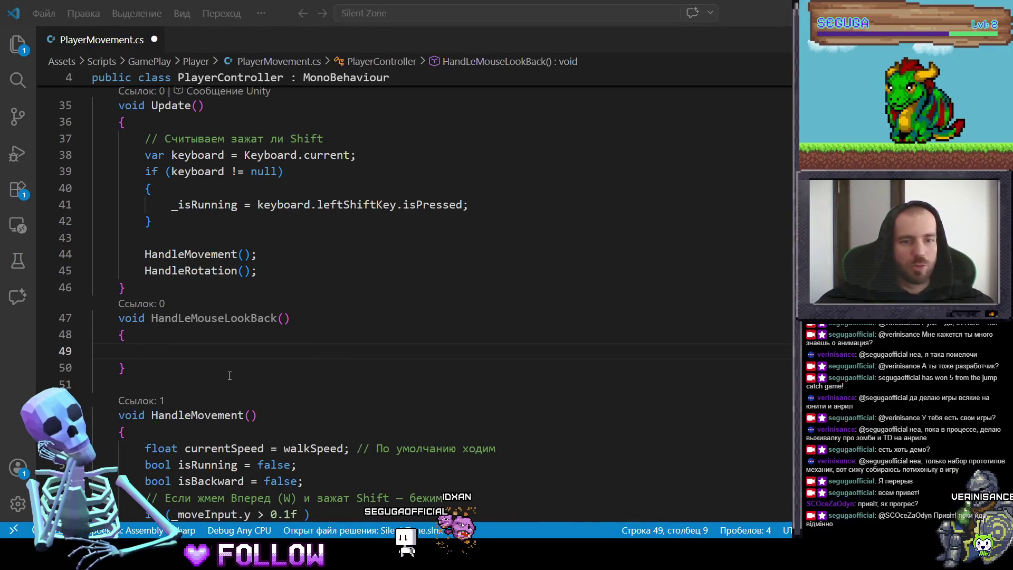
click(194, 343)
text(// Нажимаем ЛКМ — смотрим назад (только если стоим))
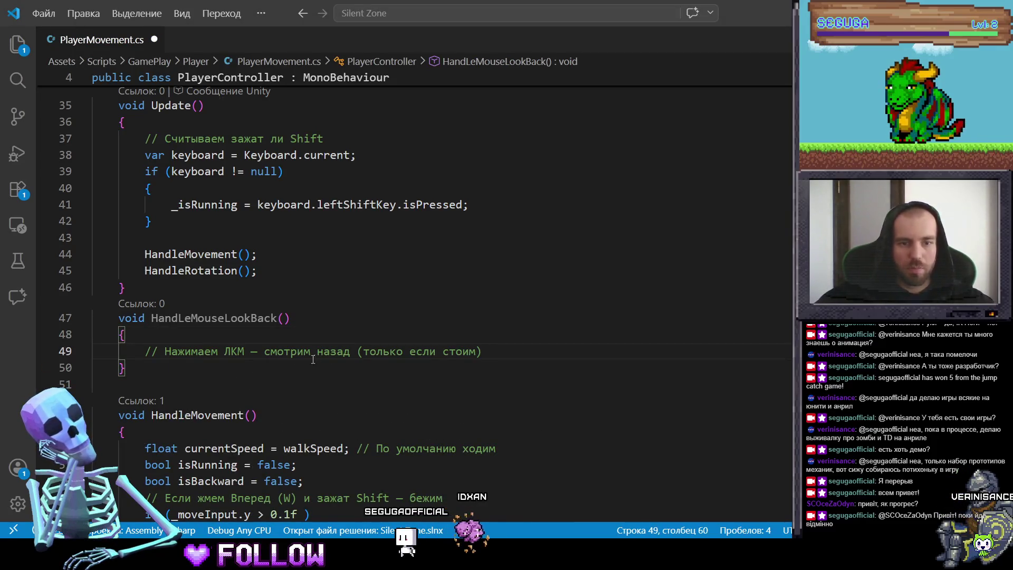
key(Return)
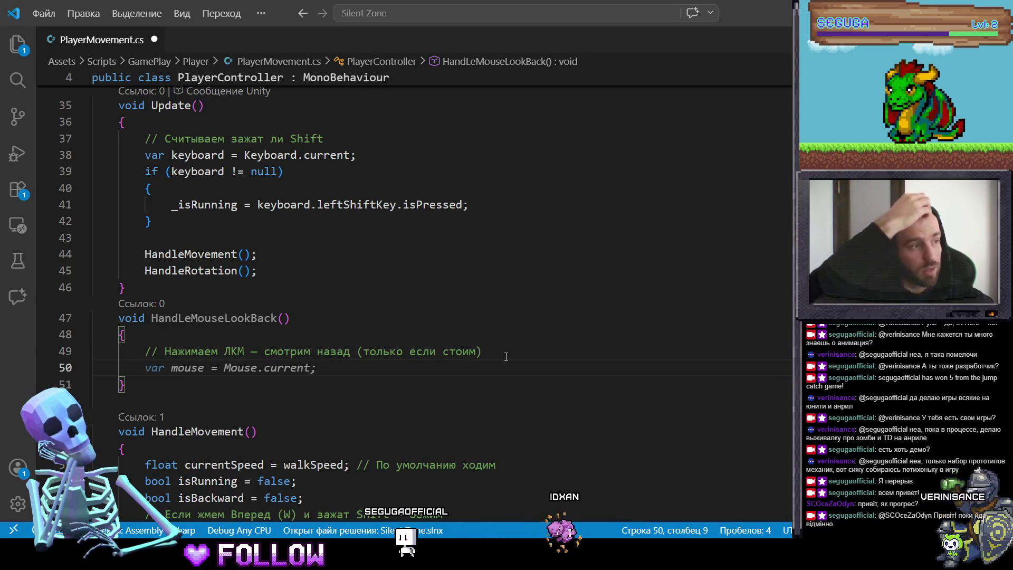
text(bool )
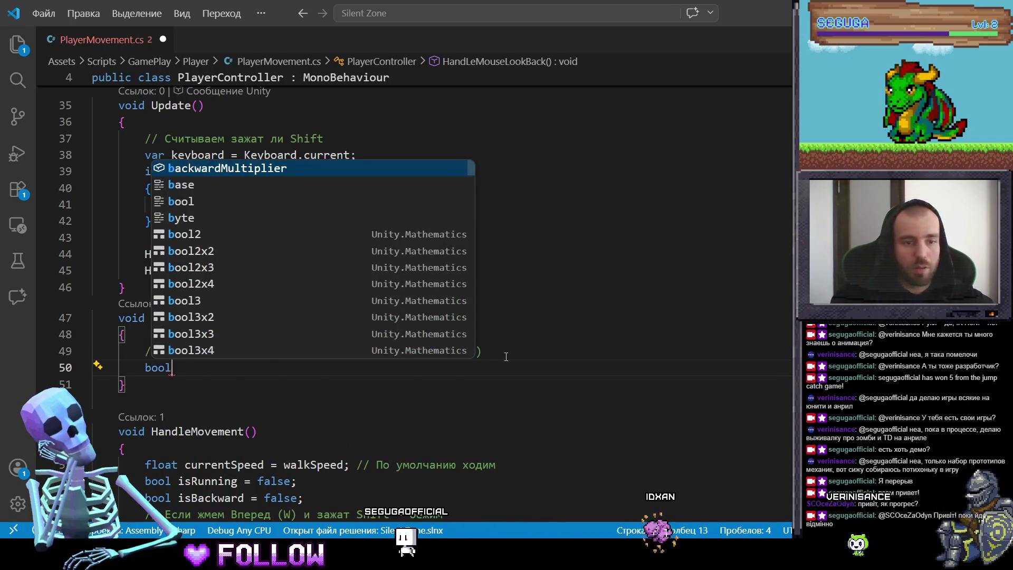
text(shou)
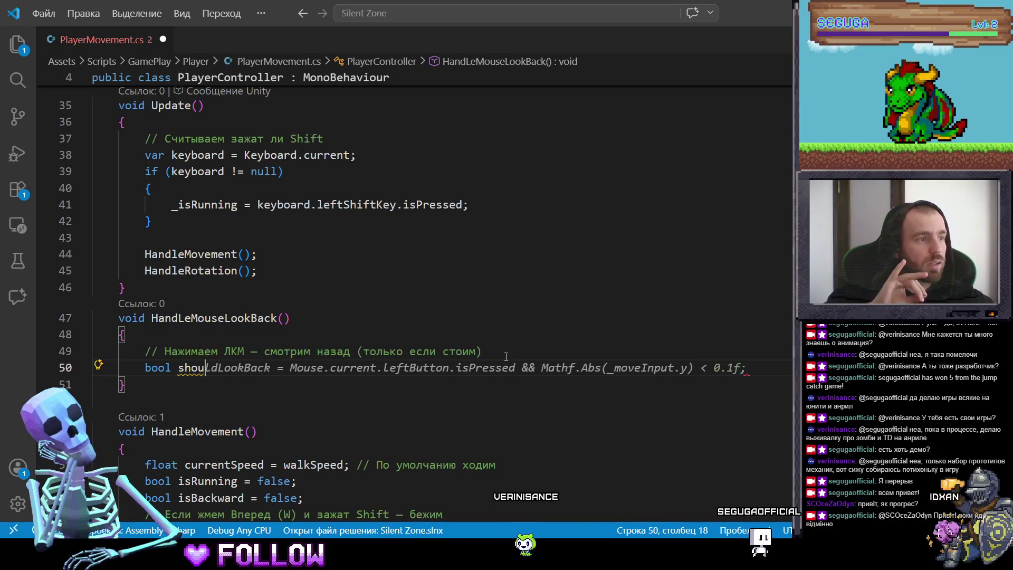
key(Return)
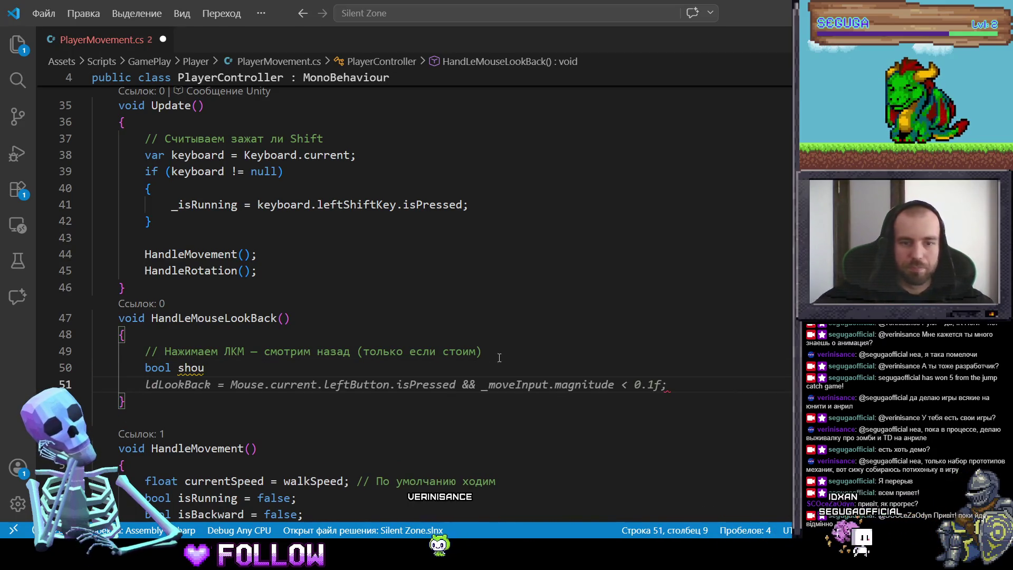
key(BackSpace)
key(BackSpace)
key(BackSpace)
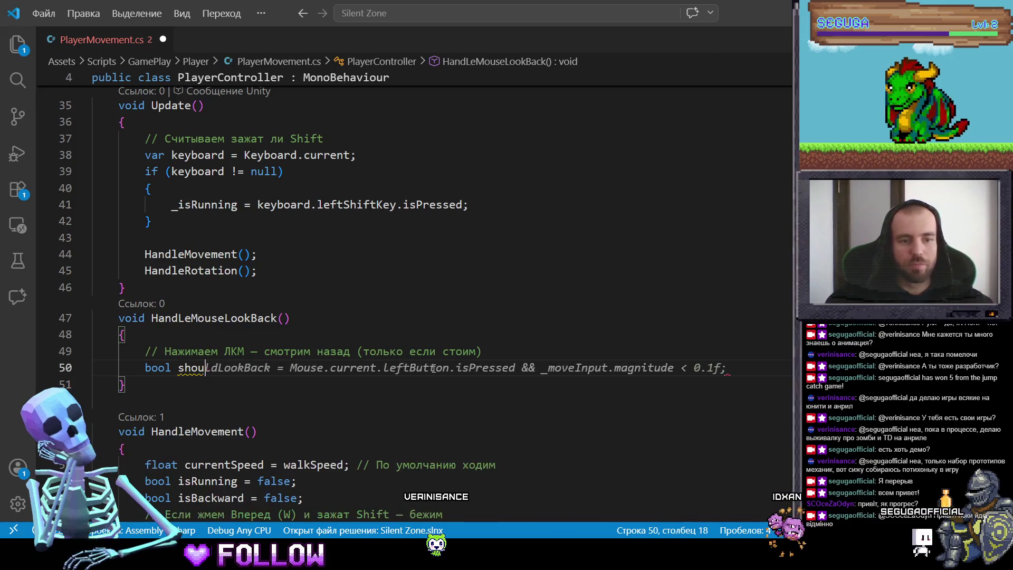
key(Tab)
drag(539, 370, 582, 369)
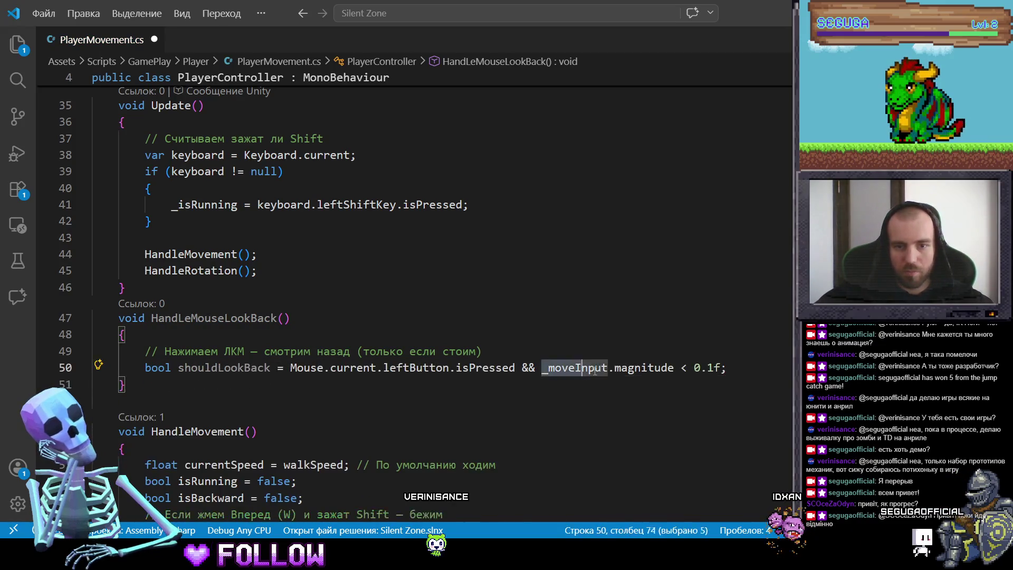
key(BackSpace)
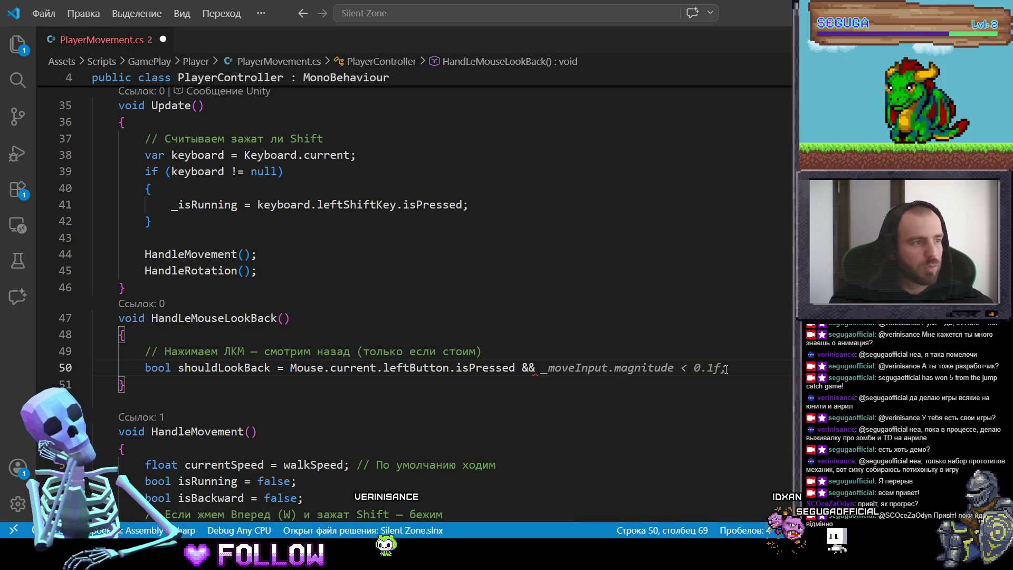
key(Tab)
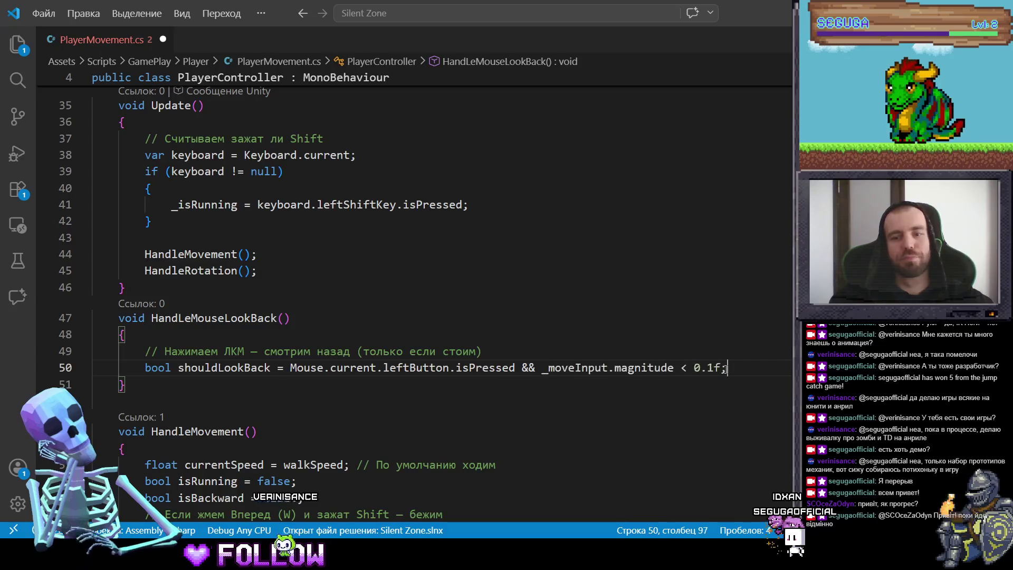
Add an if block rotating the player 180° when shouldLookBack != _isLookingBack.
scroll(505, 364, down, 1)
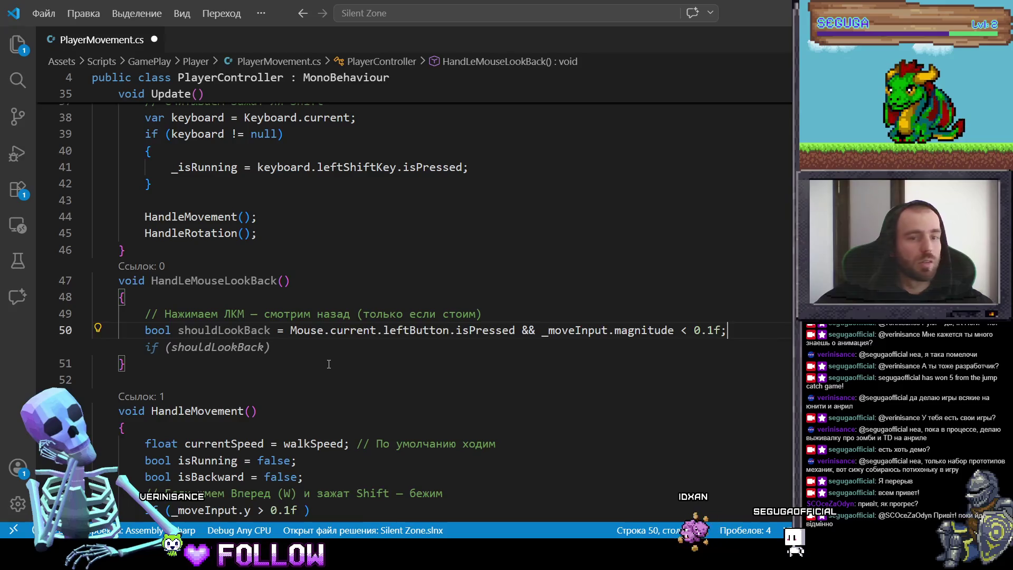
key(Return)
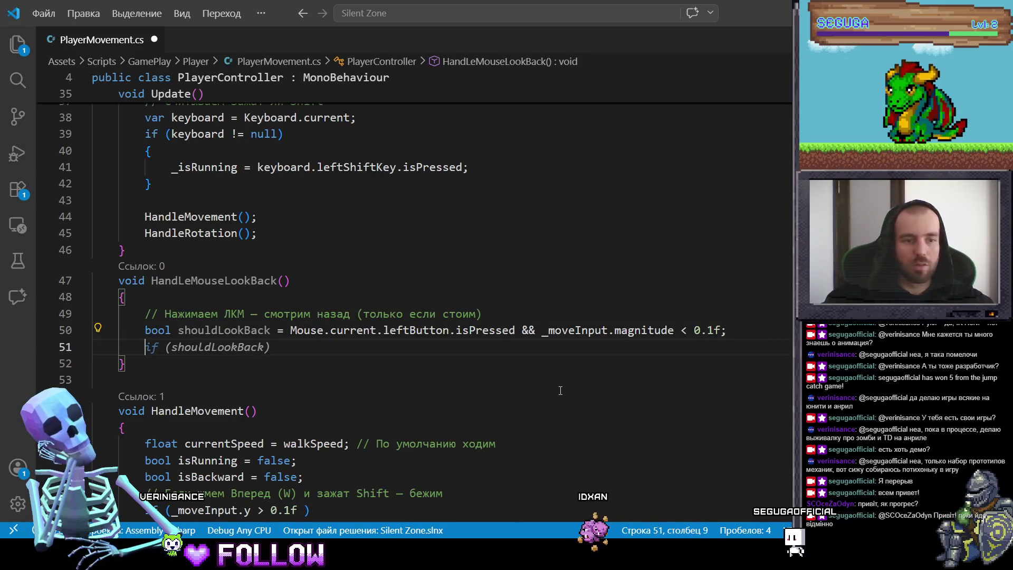
key(Return)
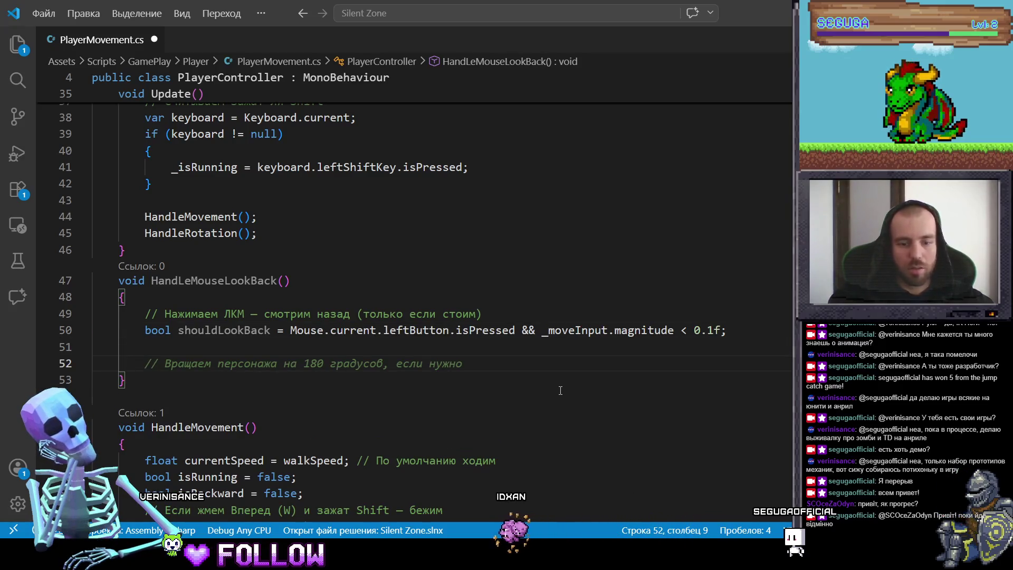
text(if)
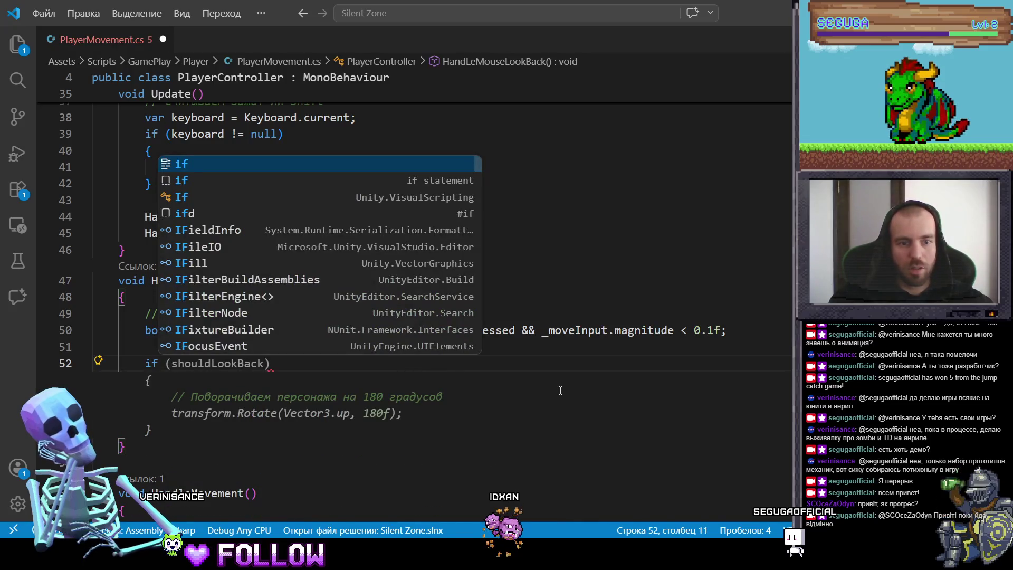
key(Tab)
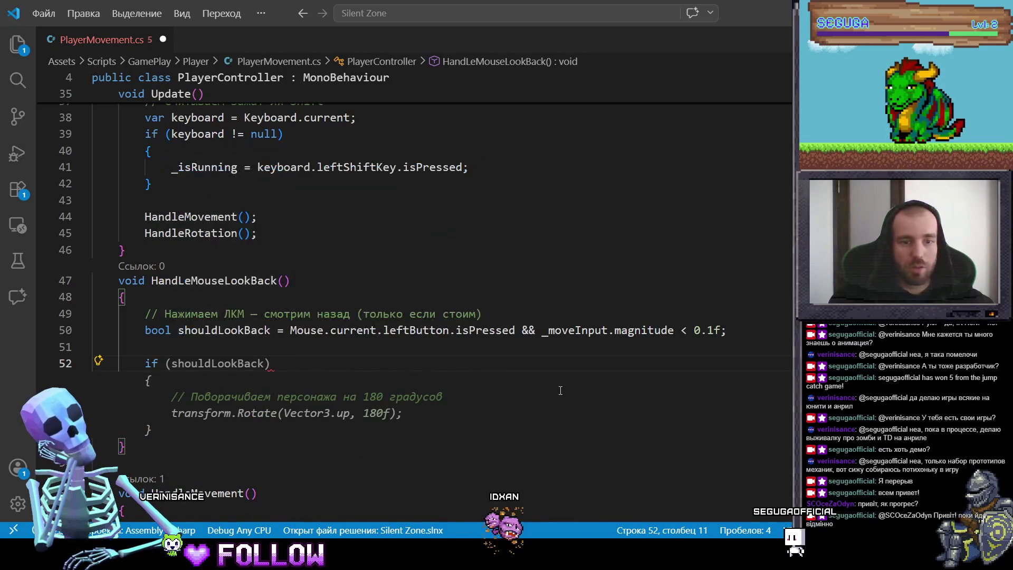
click(335, 363)
key(Left)
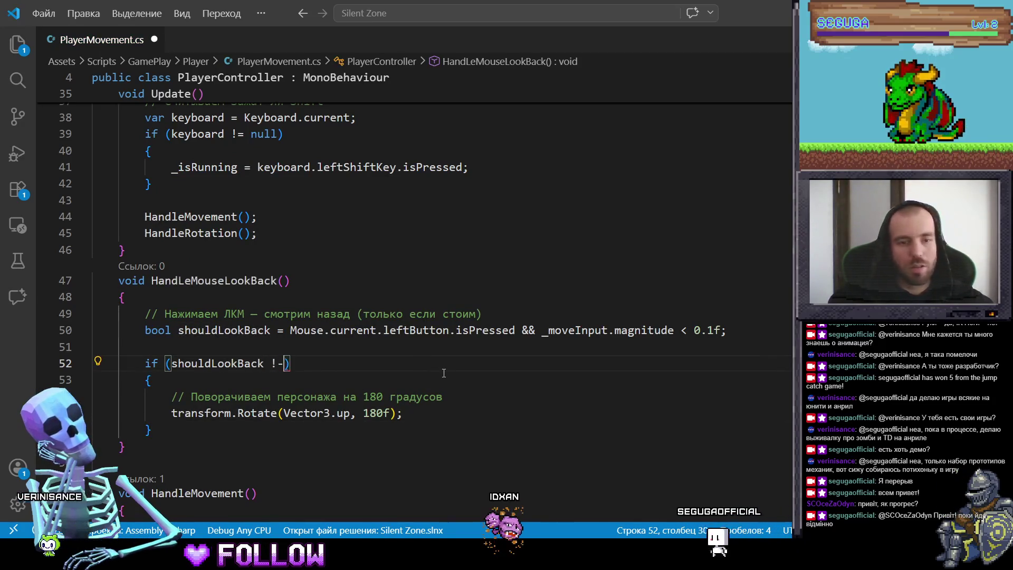
text(!= )
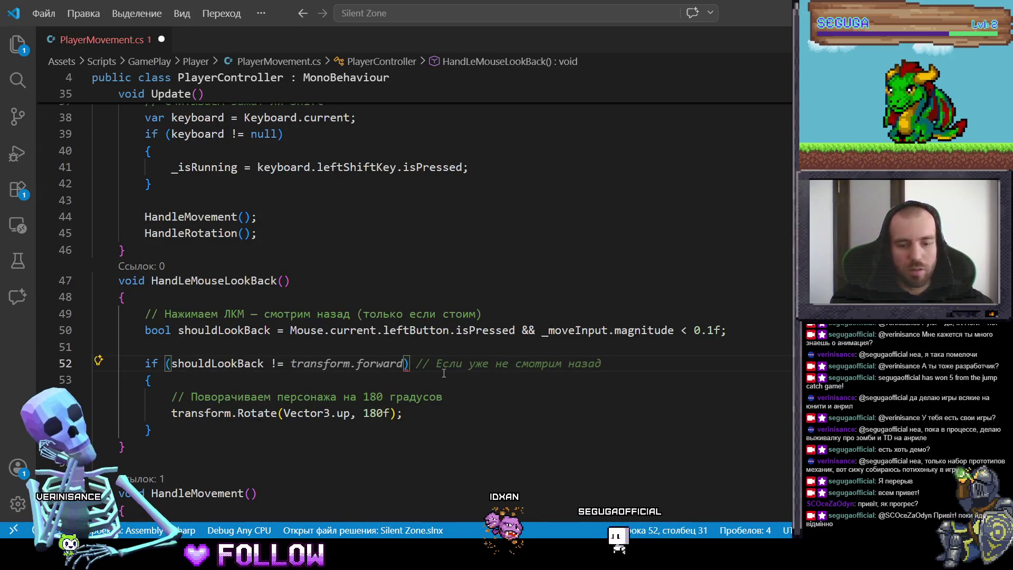
text(_is)
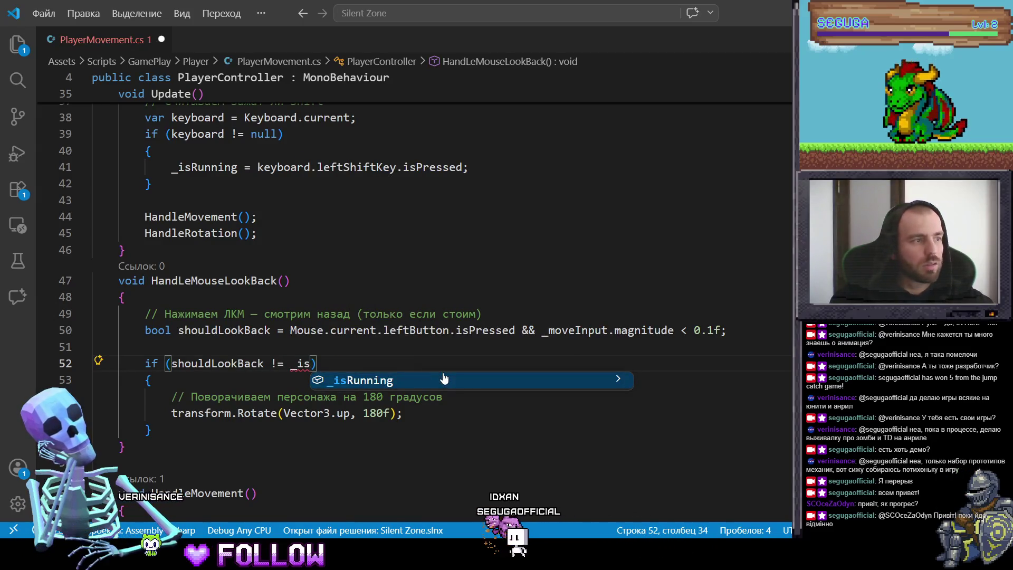
text(LookingBack)
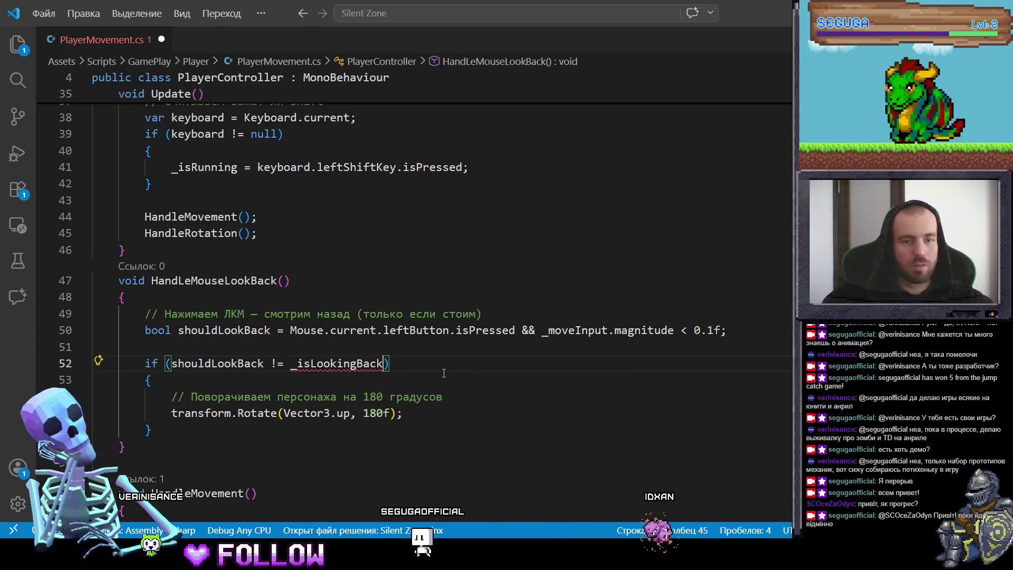
key(Down)
key(ctrl+Right)
key(ctrl+Right)
key(ctrl+Right)
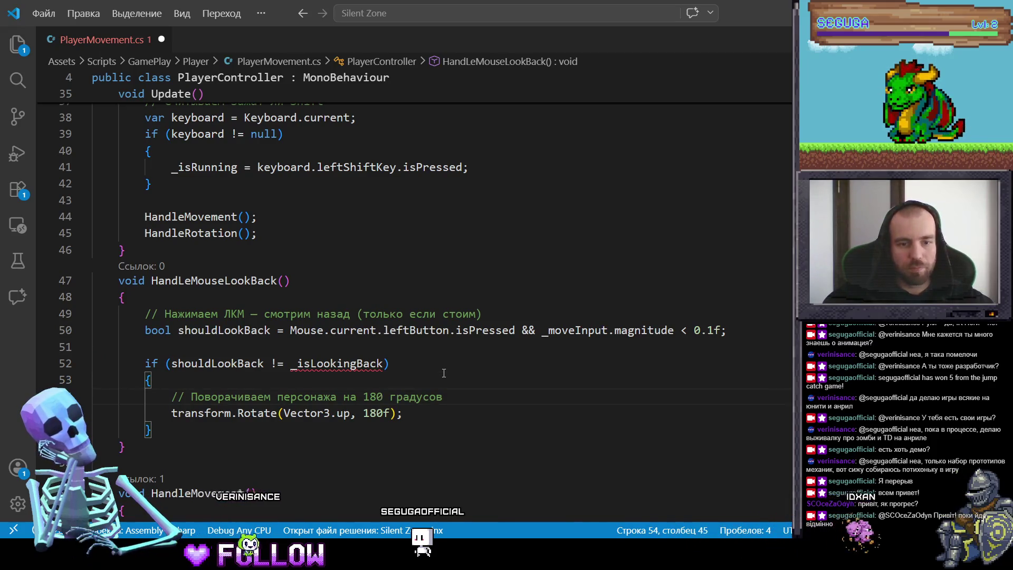
mouse_move(412, 408)
mouse_down()
mouse_move(236, 413)
mouse_move(179, 398)
mouse_up()
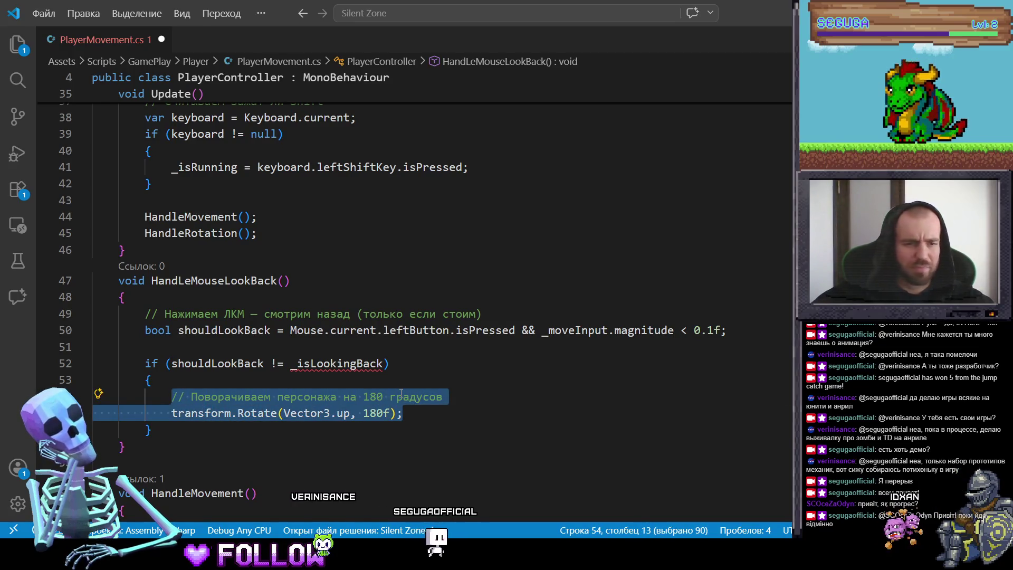
Replace the rotation lines with the assignment _isLookingBack = shouldLookBack.
key(BackSpace)
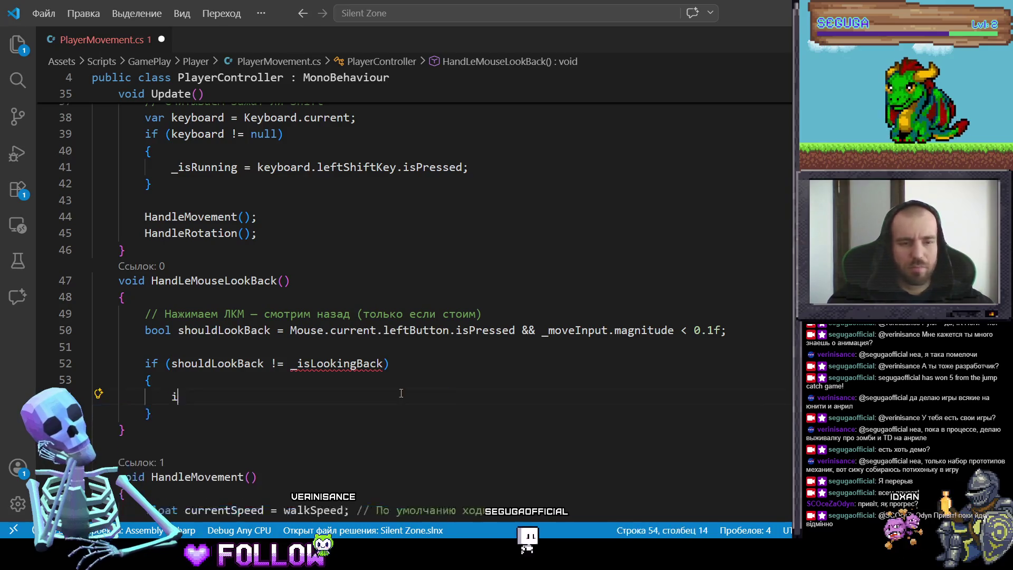
text(is)
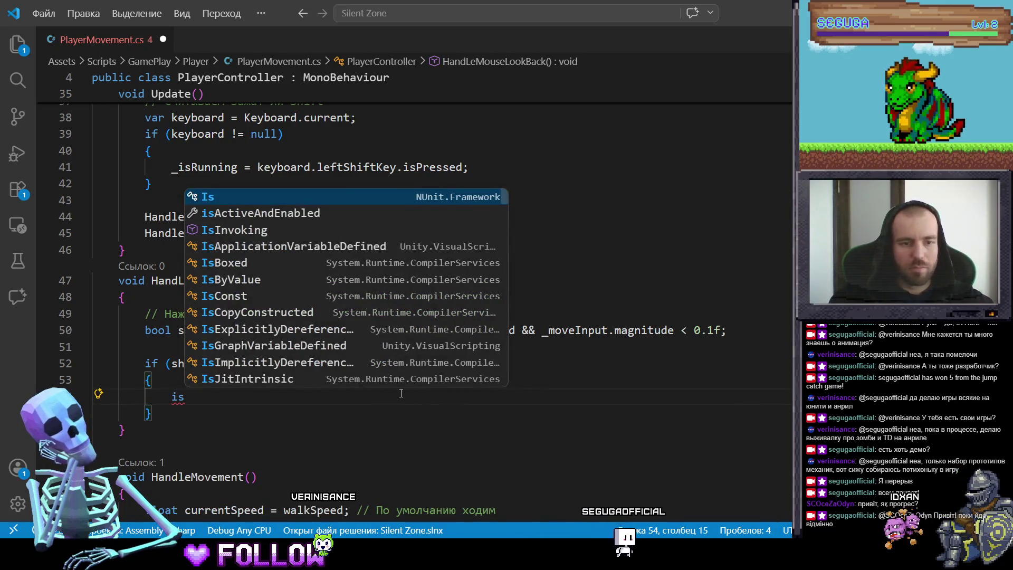
key(BackSpace)
key(BackSpace)
text(_is)
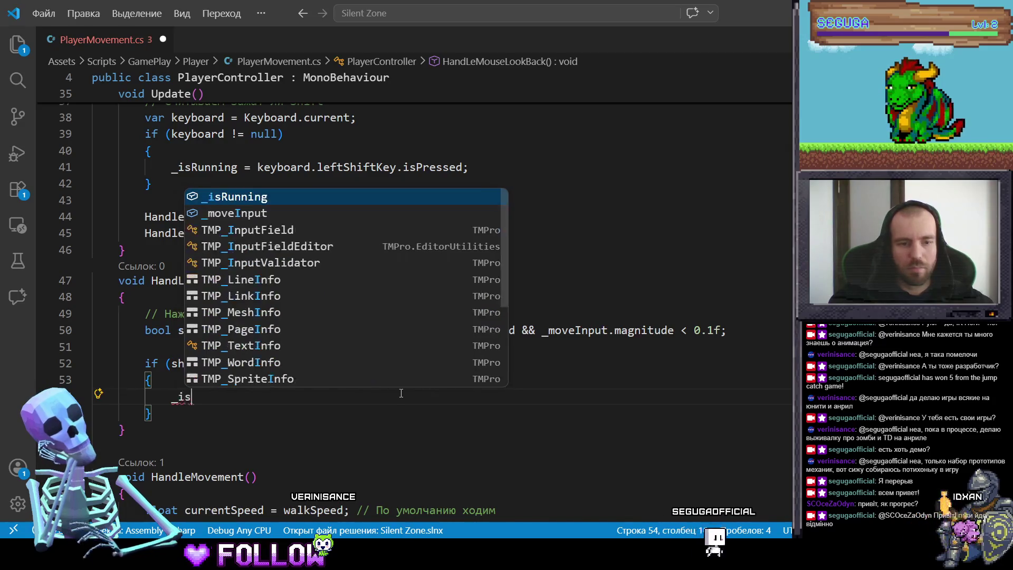
text(R)
key(Tab)
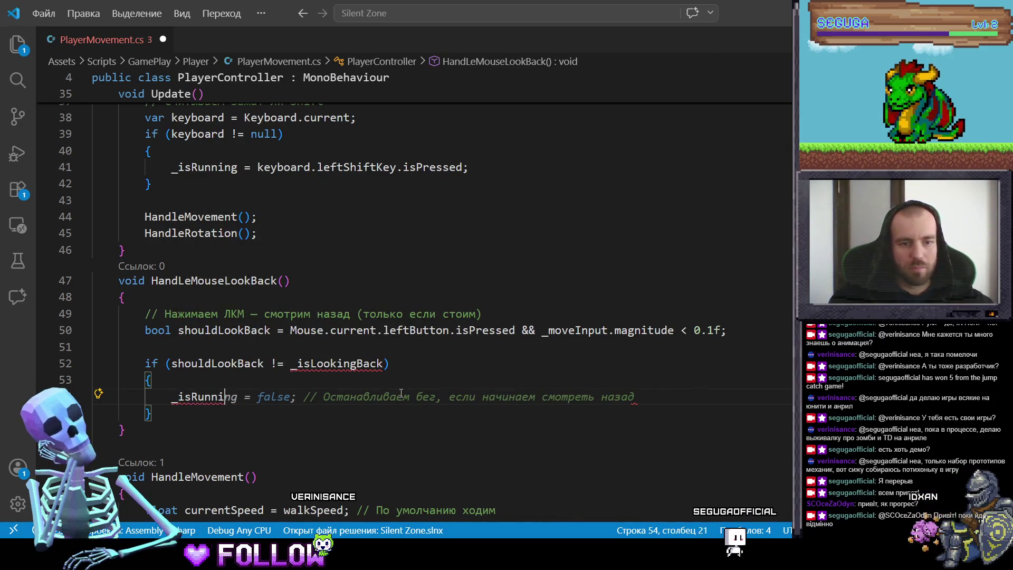
key(BackSpace)
key(BackSpace)
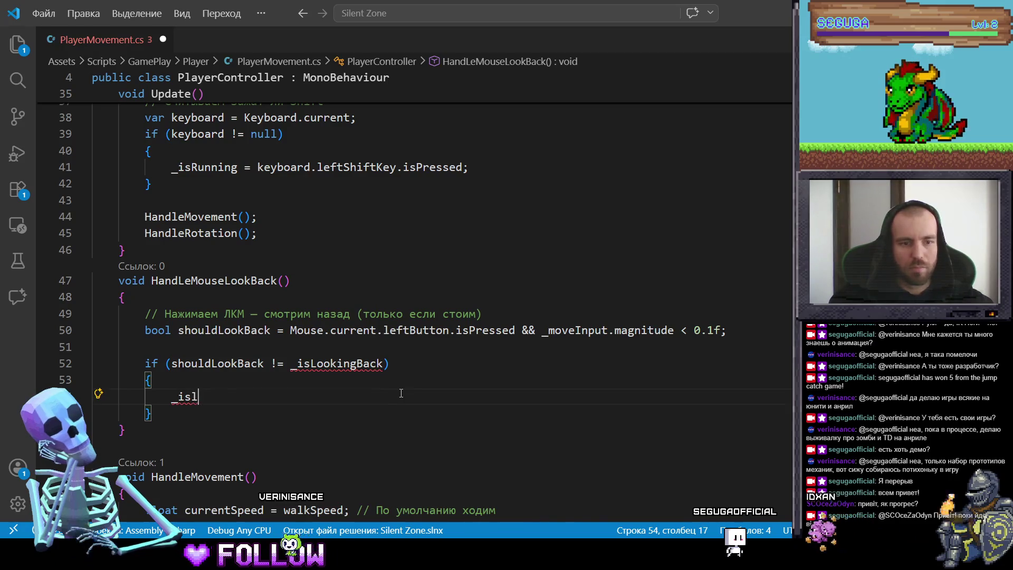
text(l)
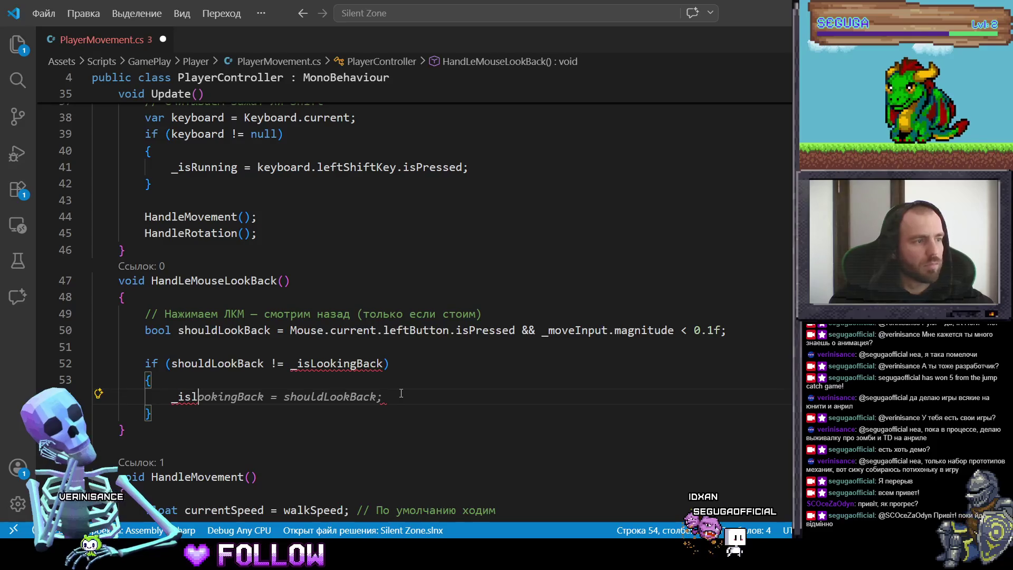
key(Tab)
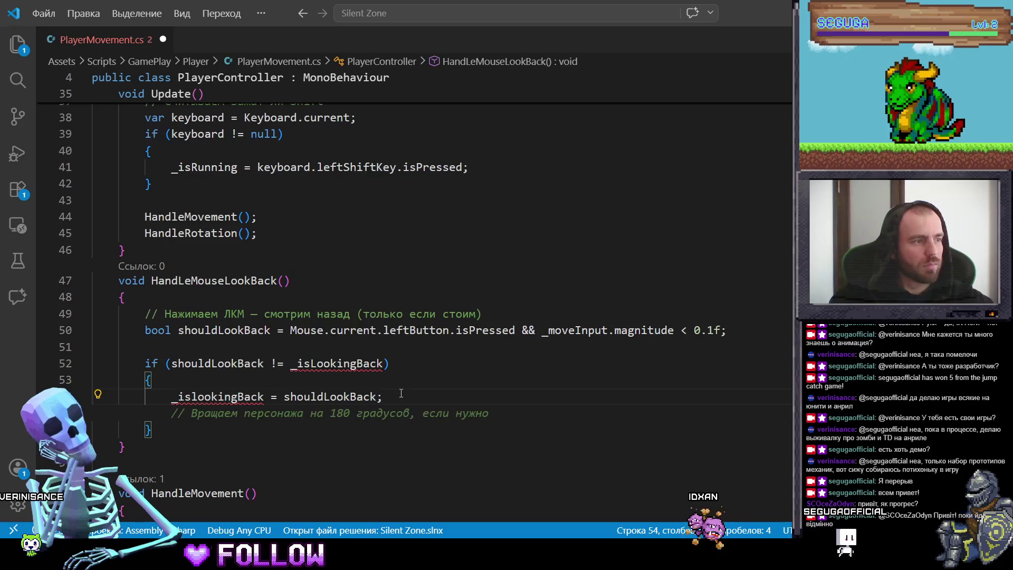
key(Return)
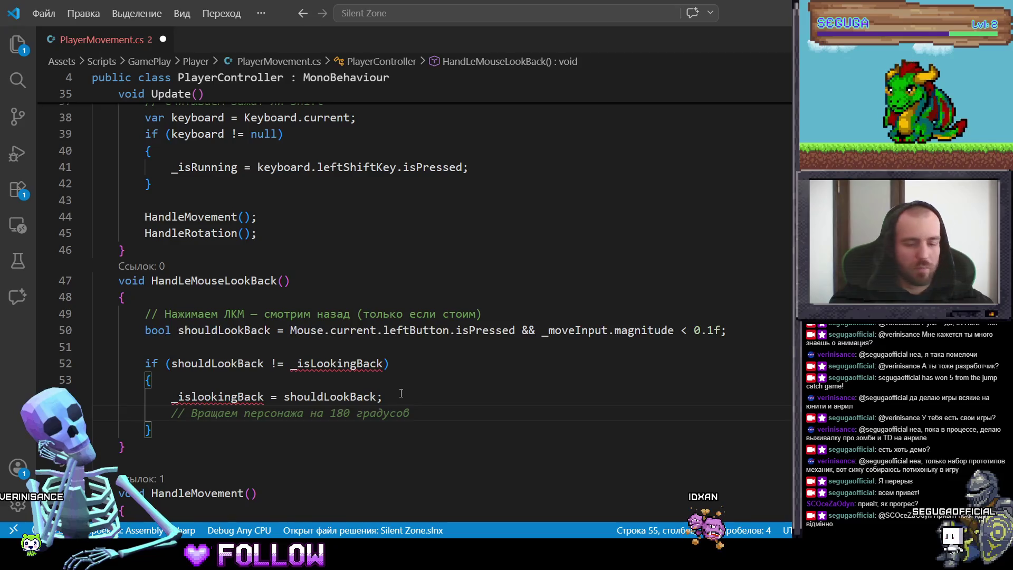
Add the call animator.SetBool("Lookback", _isLookingBack) inside the if block.
text(animator)
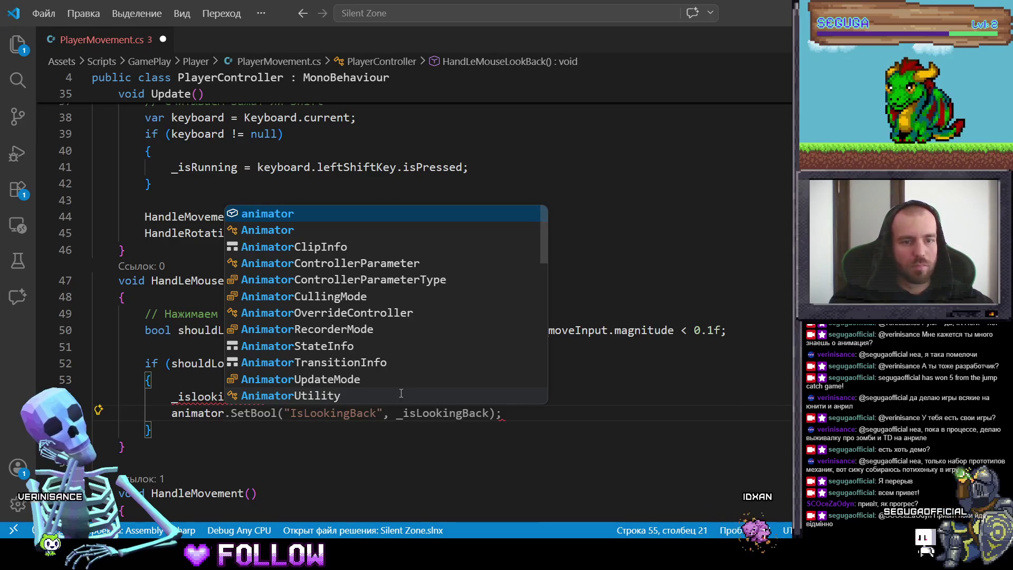
text(.Setbool)
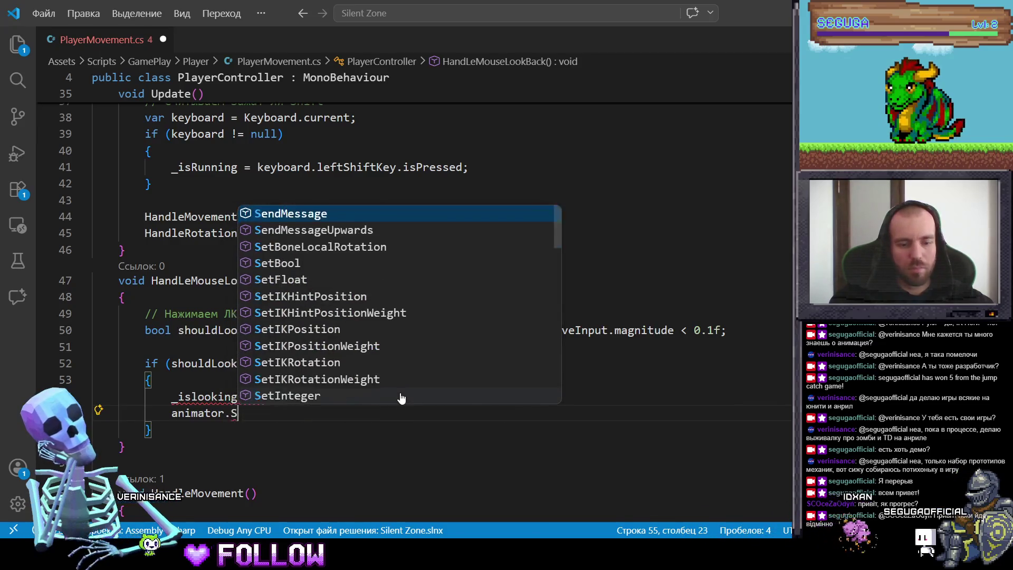
key(BackSpace)
key(BackSpace)
key(BackSpace)
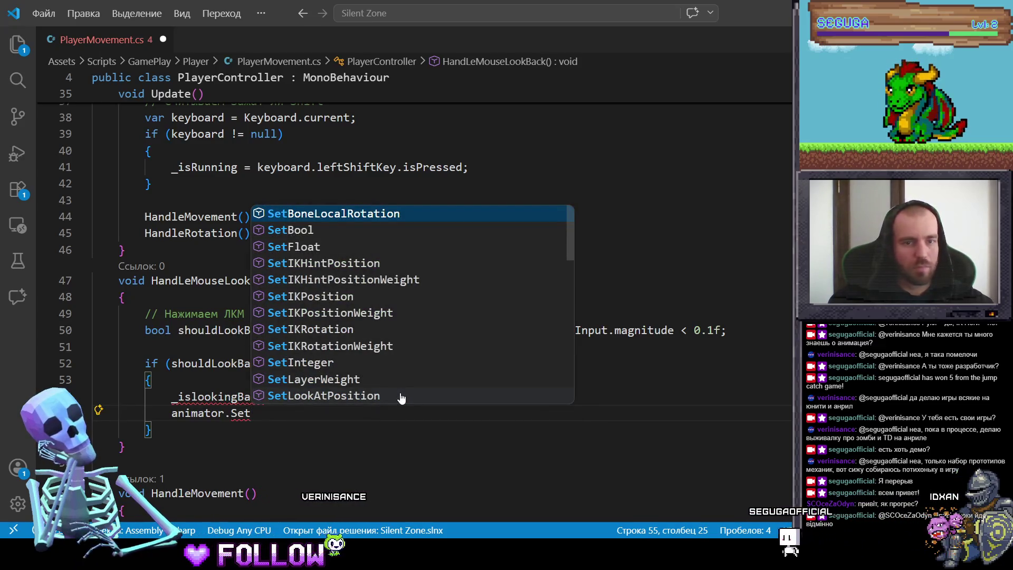
key(Down)
key(Return)
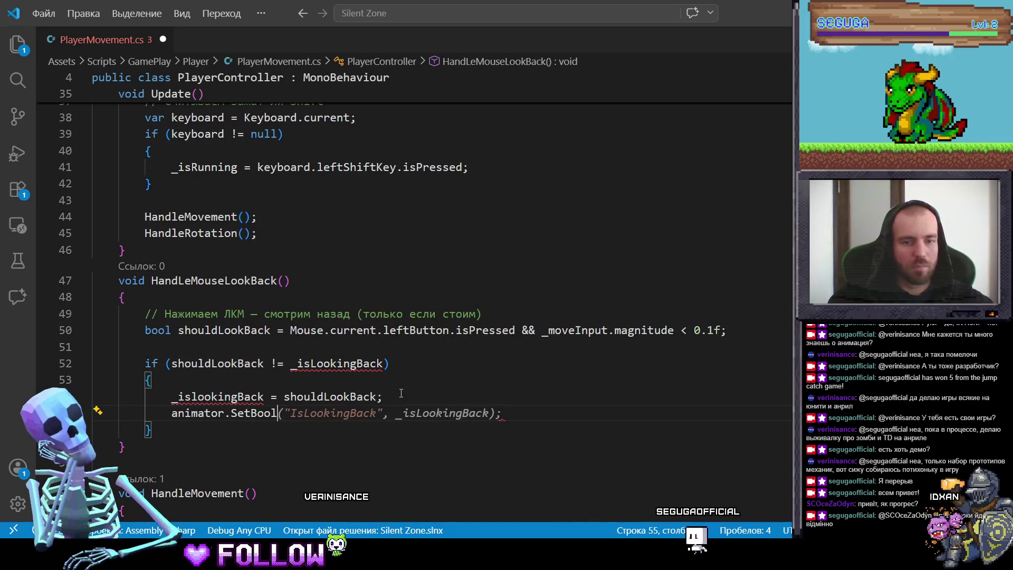
text(()
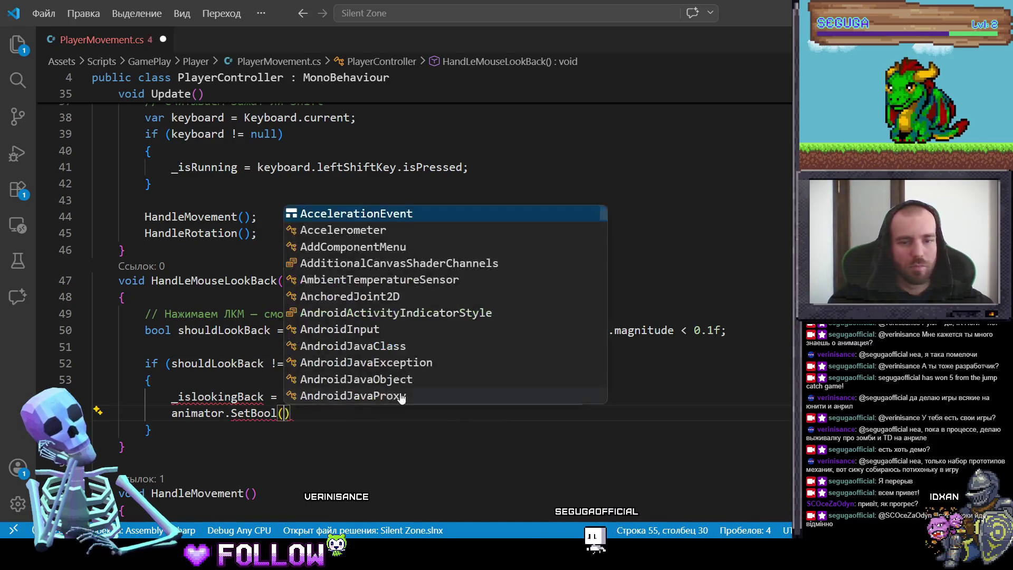
text(Look)
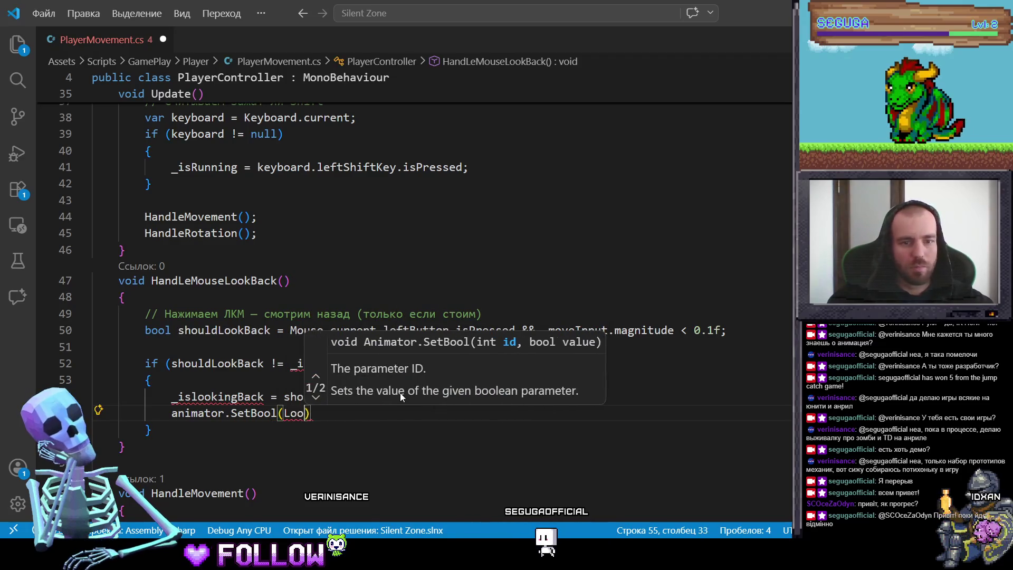
text(Back)
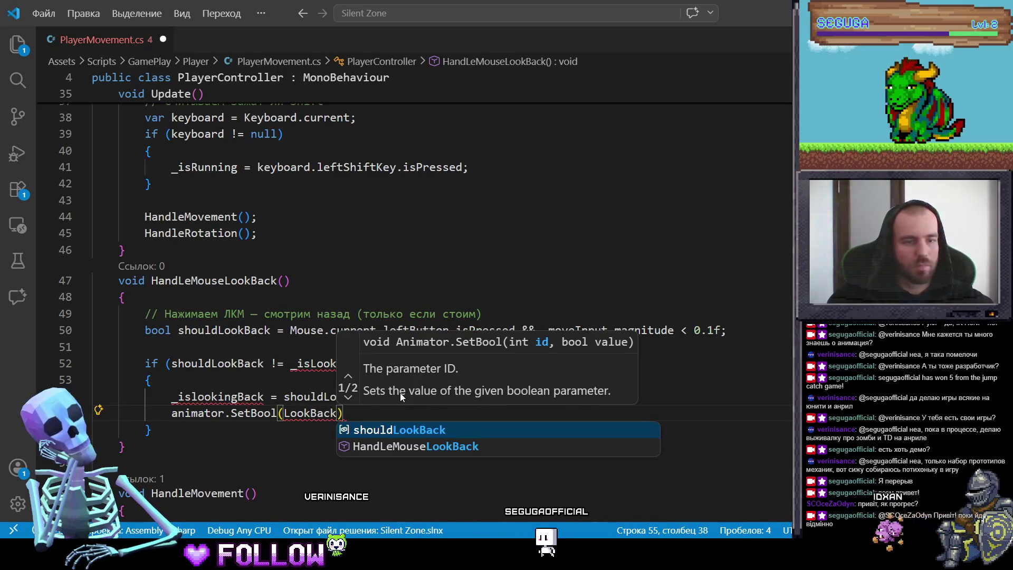
key(BackSpace)
key(BackSpace)
key(BackSpace)
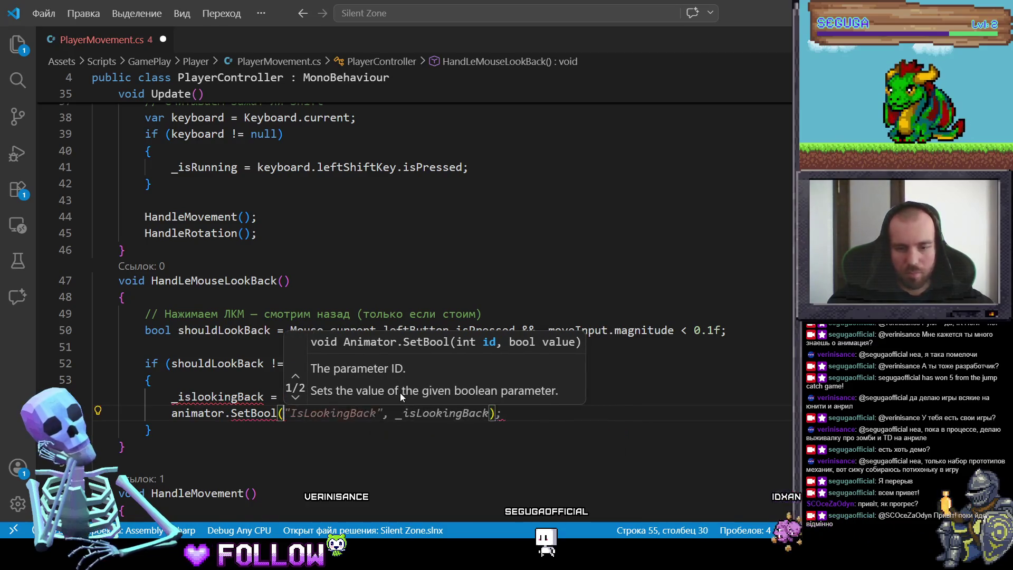
text(")
text(Look)
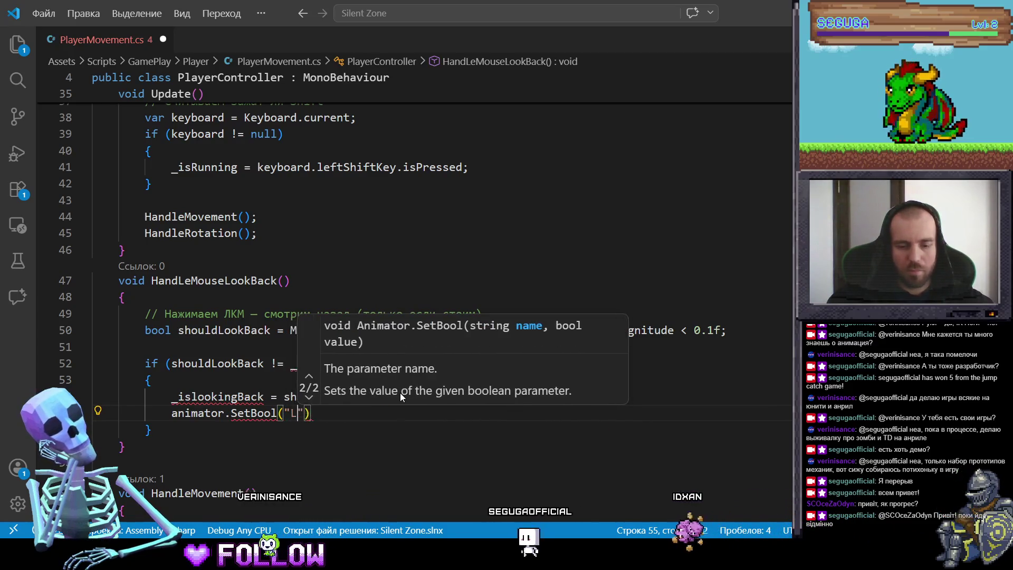
text(Nack)
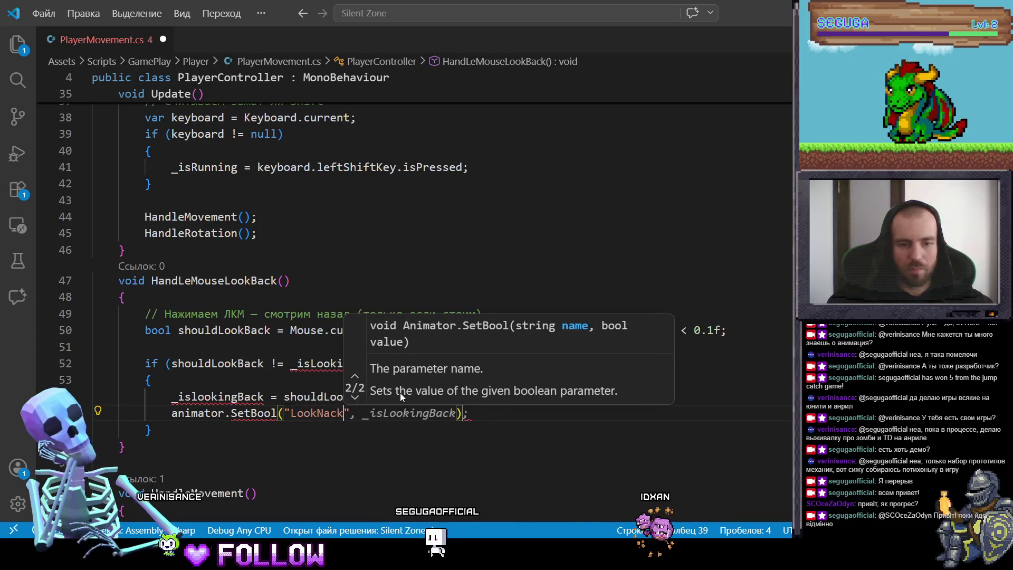
key(BackSpace)
key(BackSpace)
key(BackSpace)
text(back)
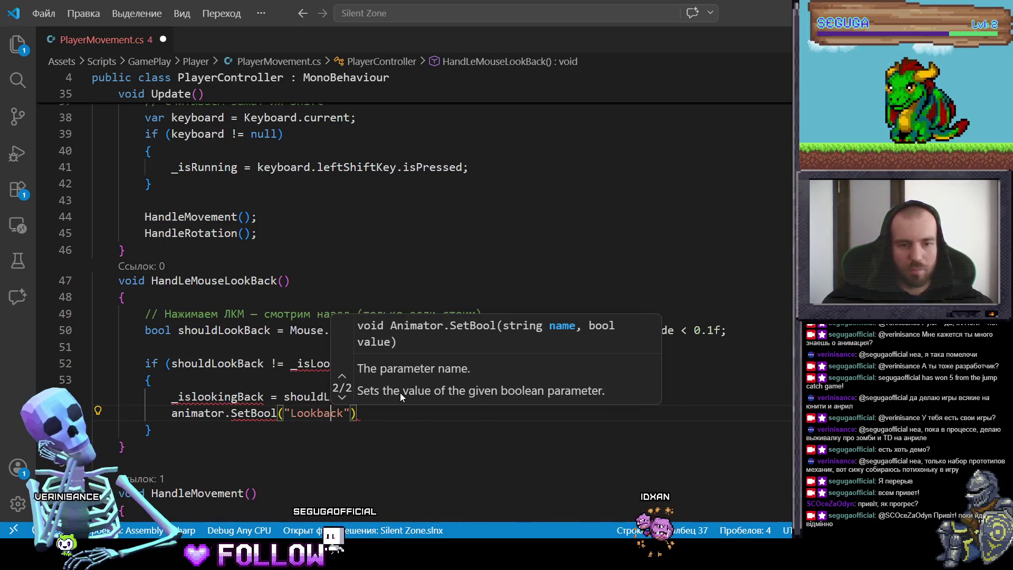
key(Escape)
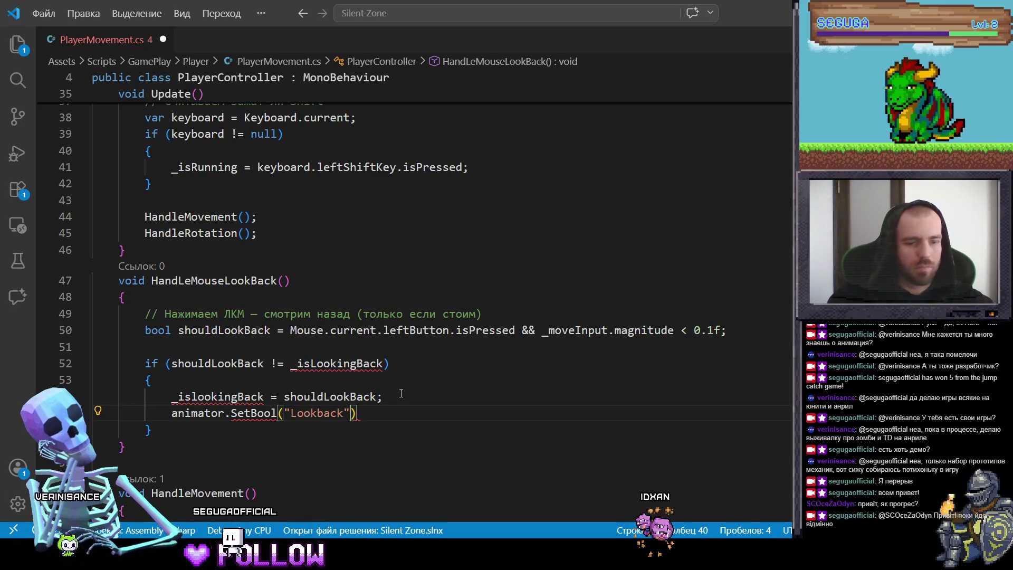
text(, _)
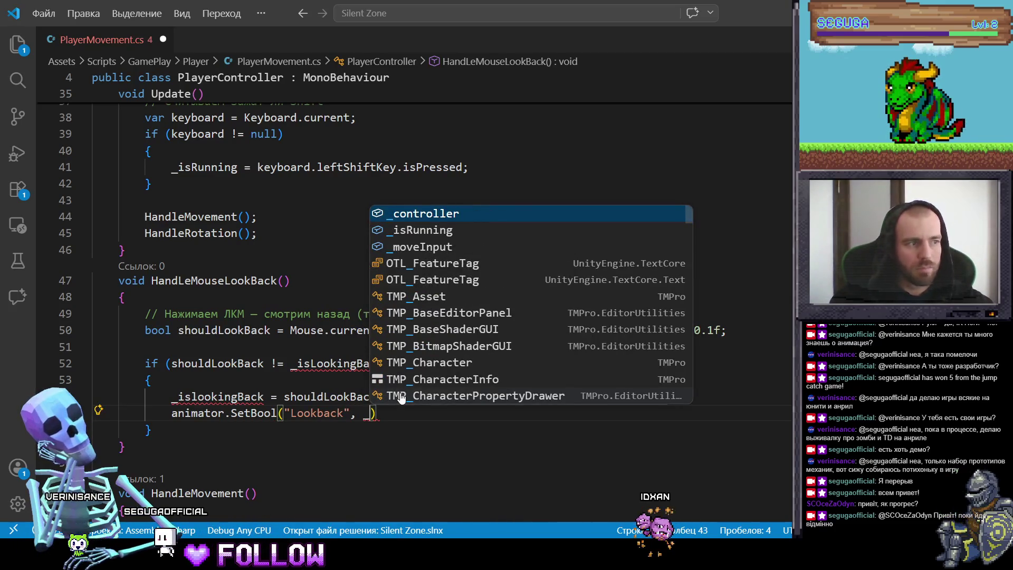
text(isLook)
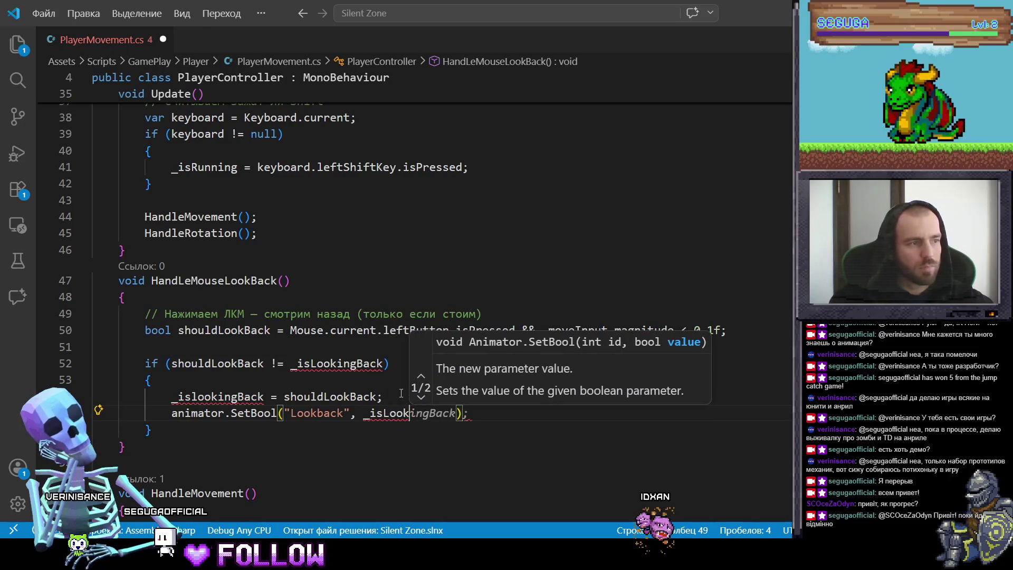
text(ing)
text(Back)
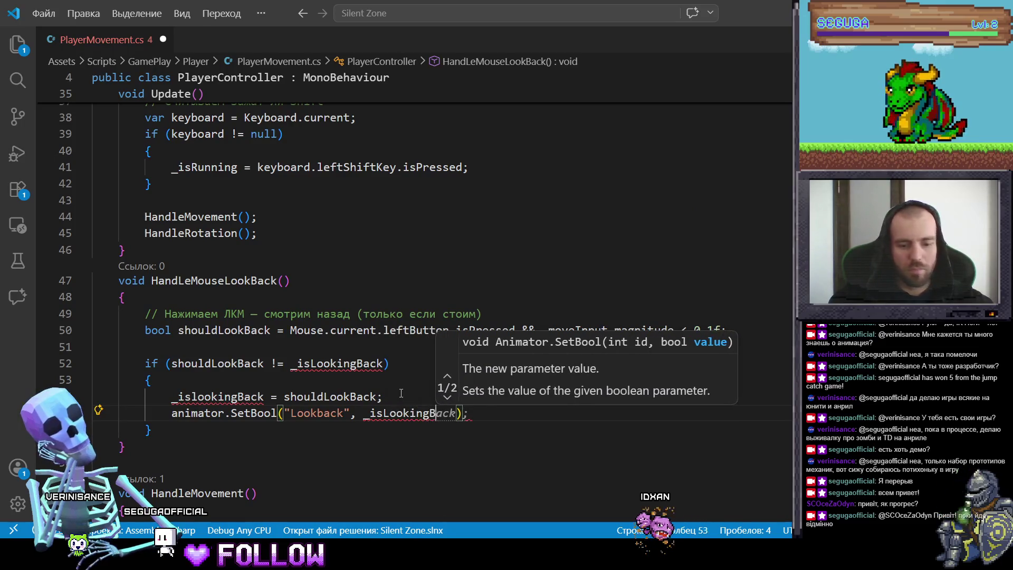
text())
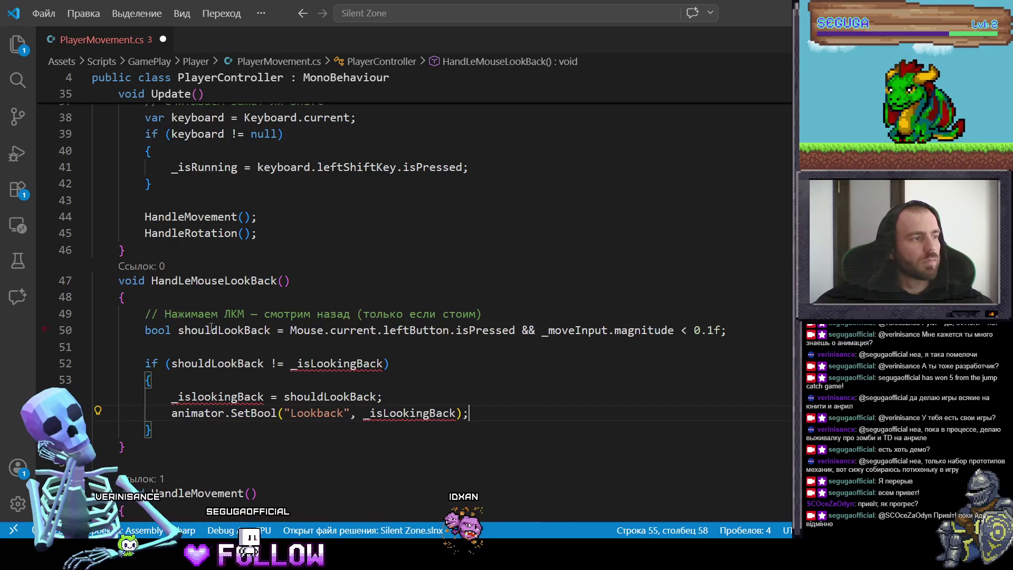
Declare 'private bool _isLookingBack = false;' on a new line below the animator field.
scroll(211, 328, up, 10)
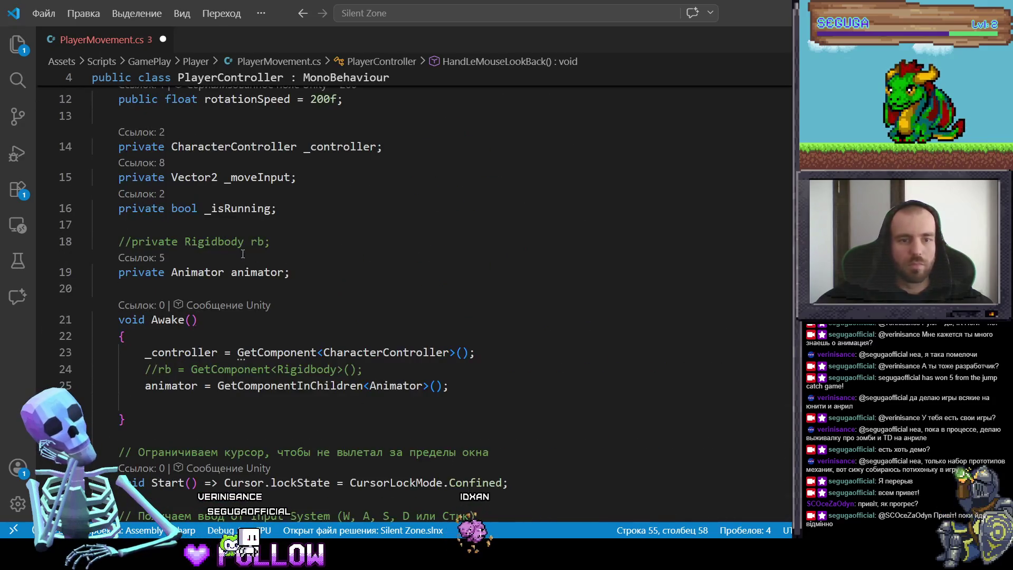
click(293, 272)
key(Return)
key(Return)
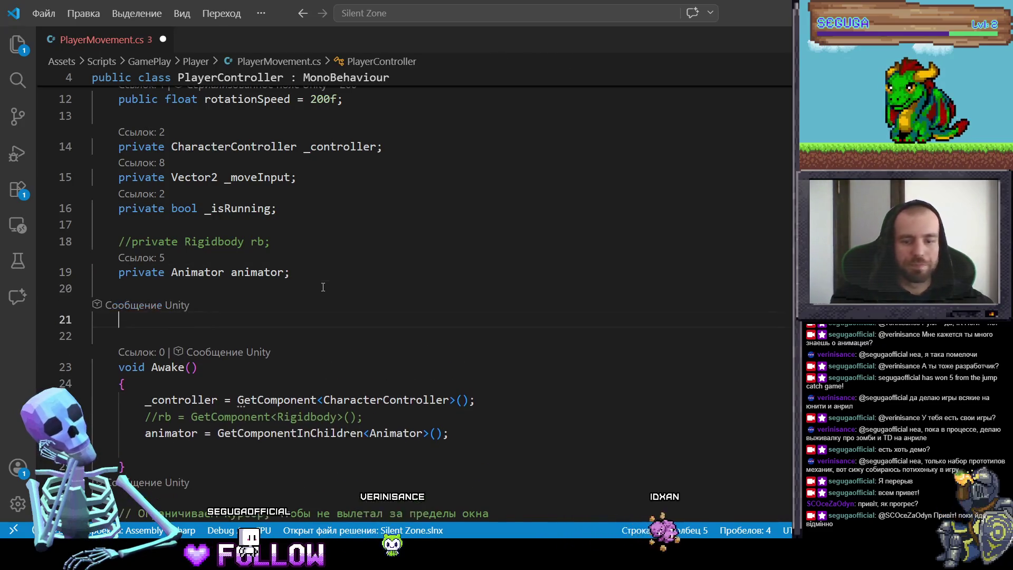
text(pri)
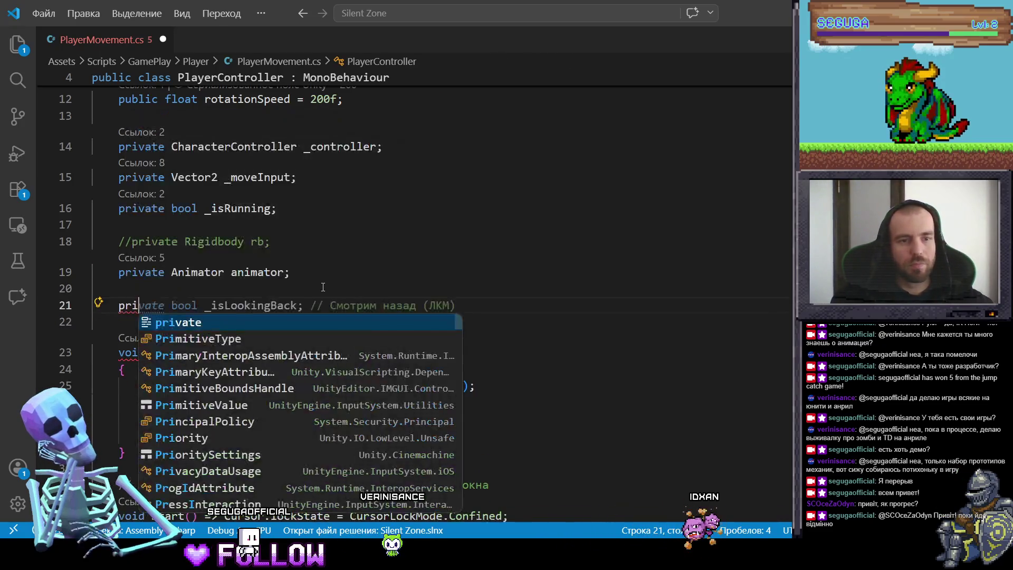
key(Tab)
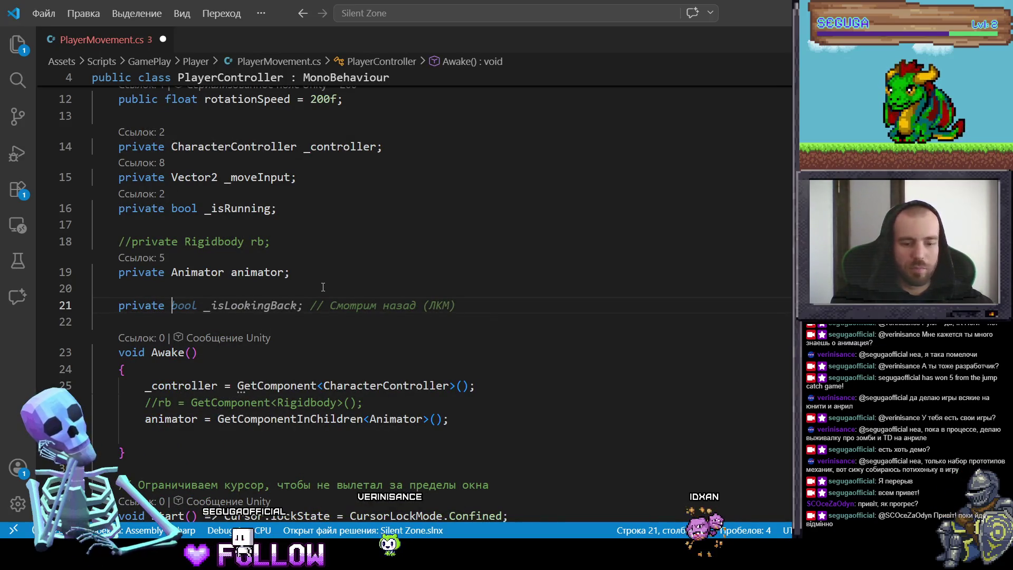
key(ctrl+Right)
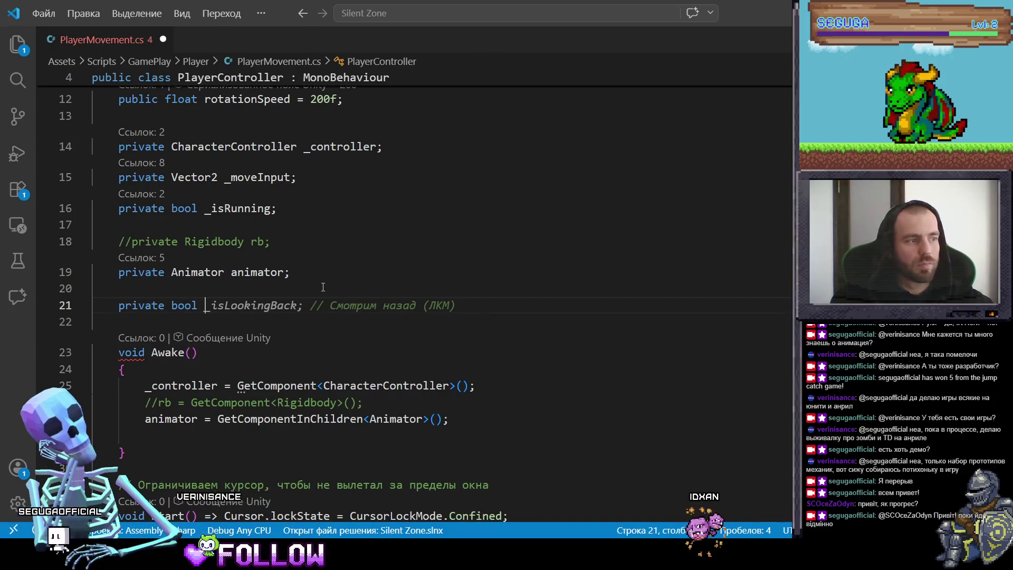
key(ctrl+Right)
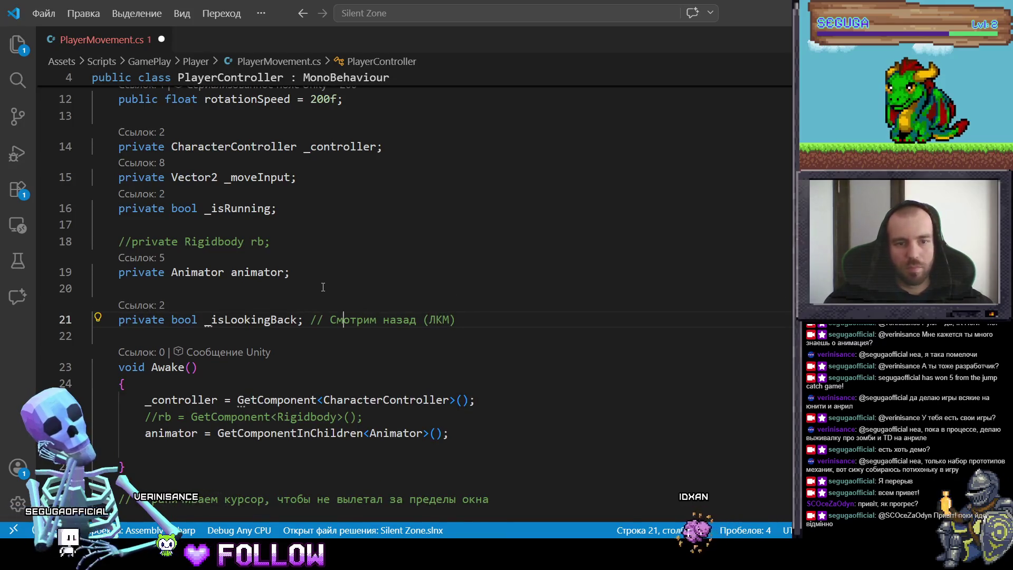
key(Left)
text(-)
key(BackSpace)
text(=)
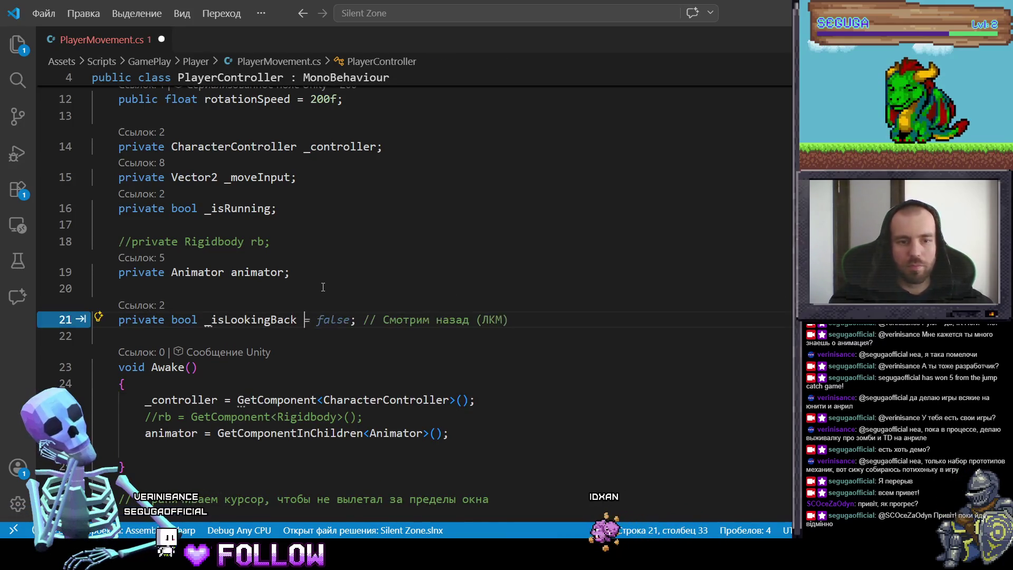
key(Tab)
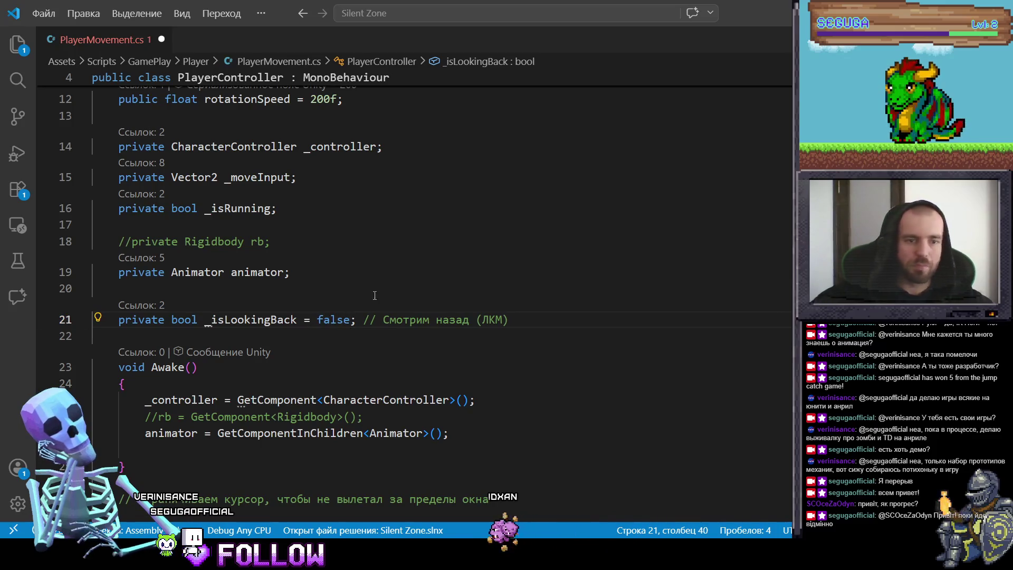
scroll(370, 306, down, 10)
scroll(406, 319, down, 3)
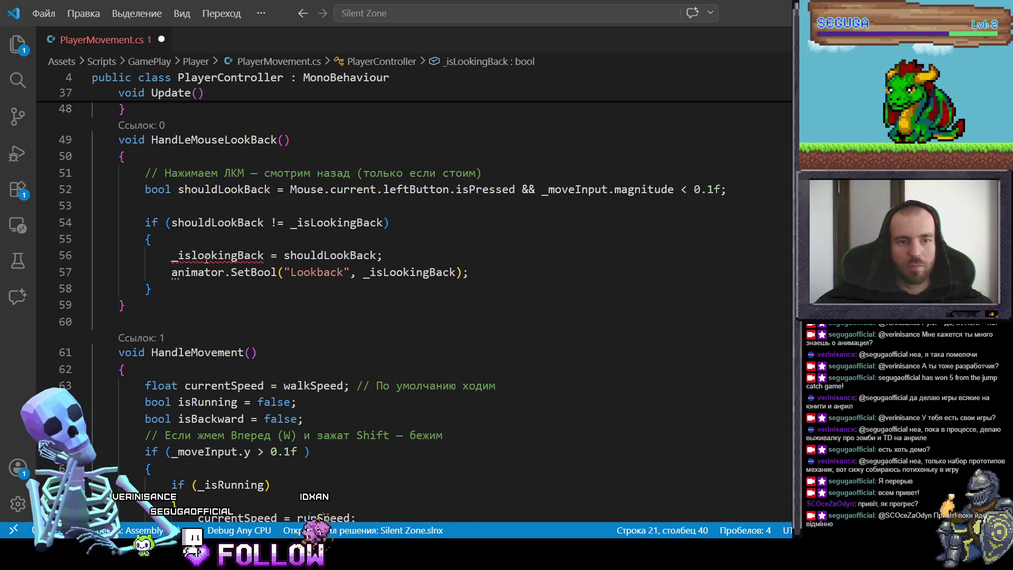
mouse_move(206, 257)
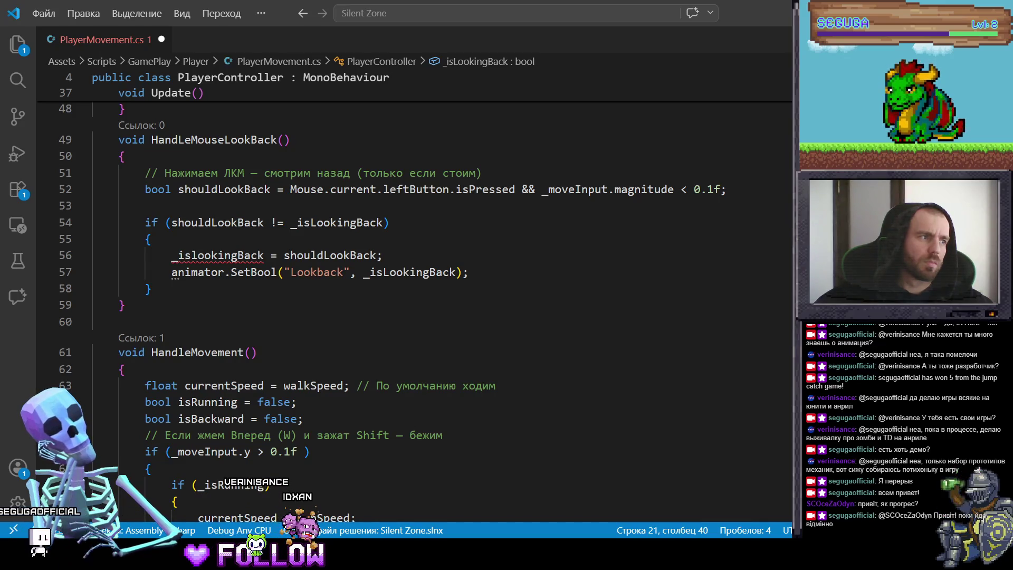
scroll(327, 375, down, 10)
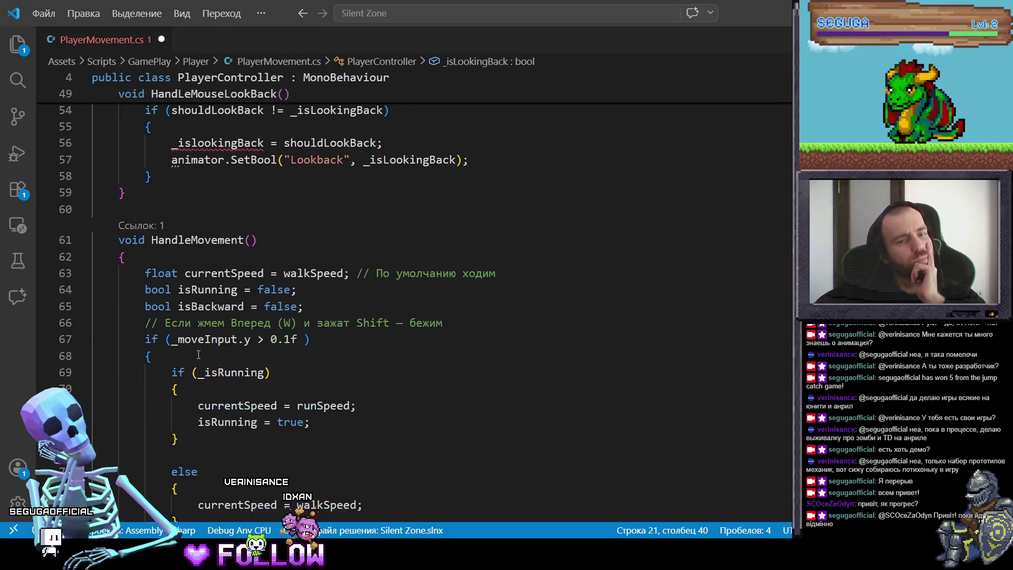
scroll(327, 374, down, 5)
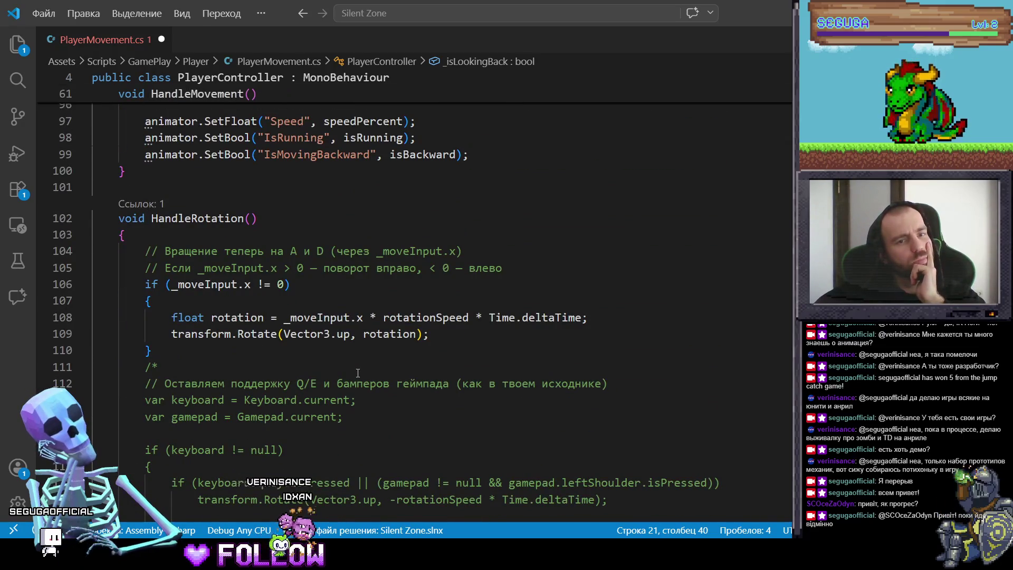
scroll(380, 373, down, 1)
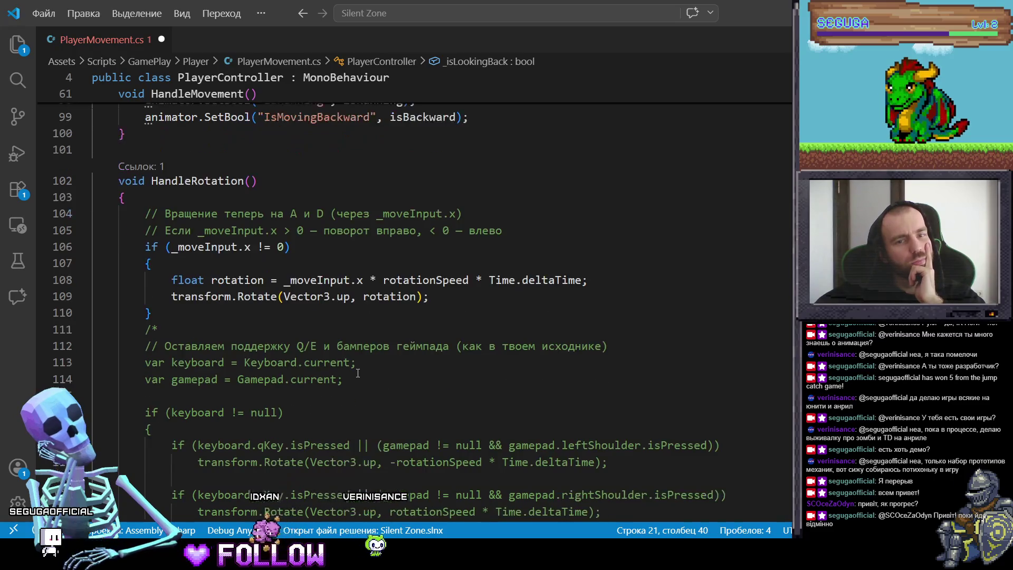
scroll(401, 373, down, 2)
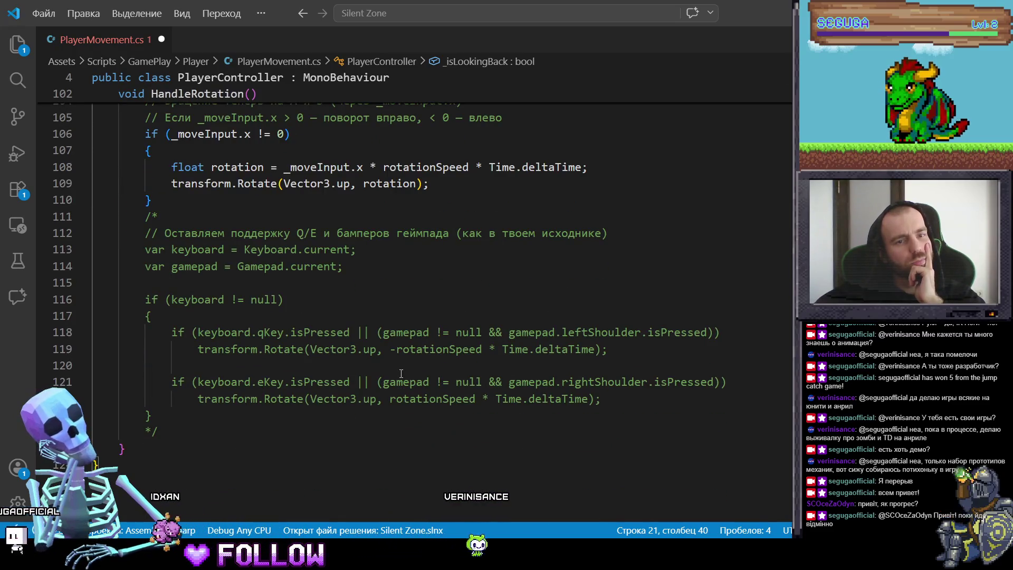
scroll(401, 374, up, 4)
scroll(401, 373, up, 14)
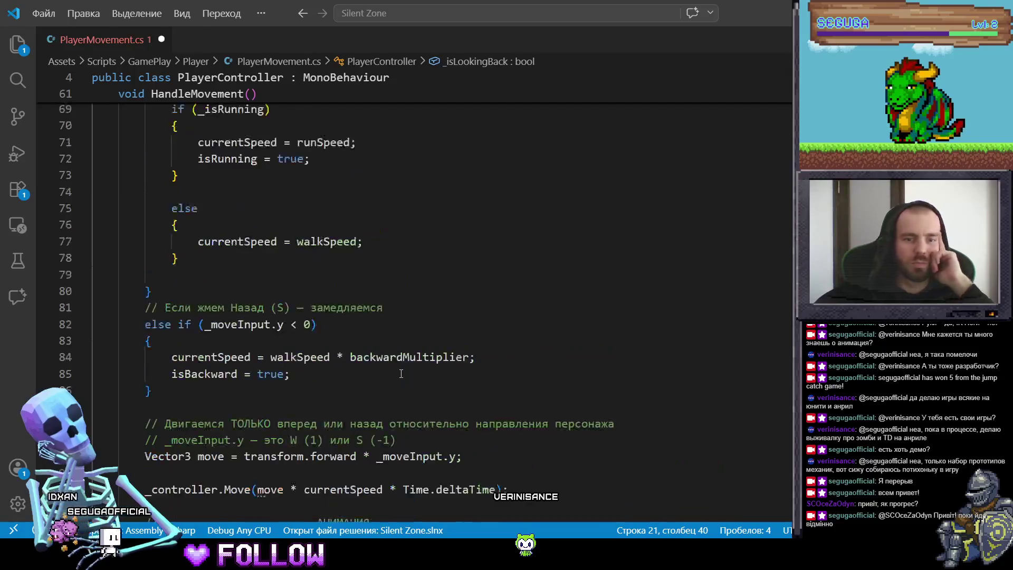
scroll(401, 373, up, 2)
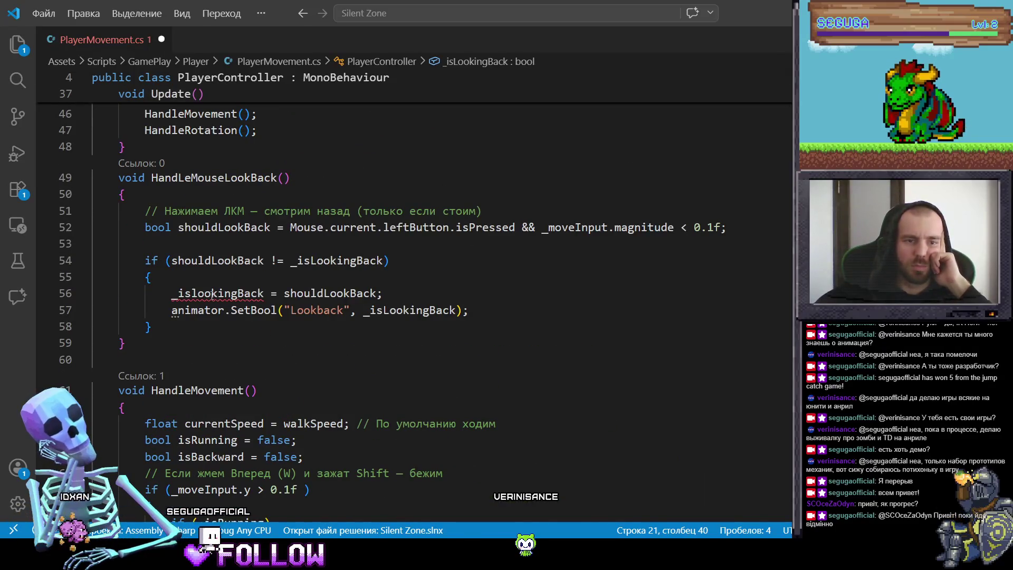
mouse_move(223, 298)
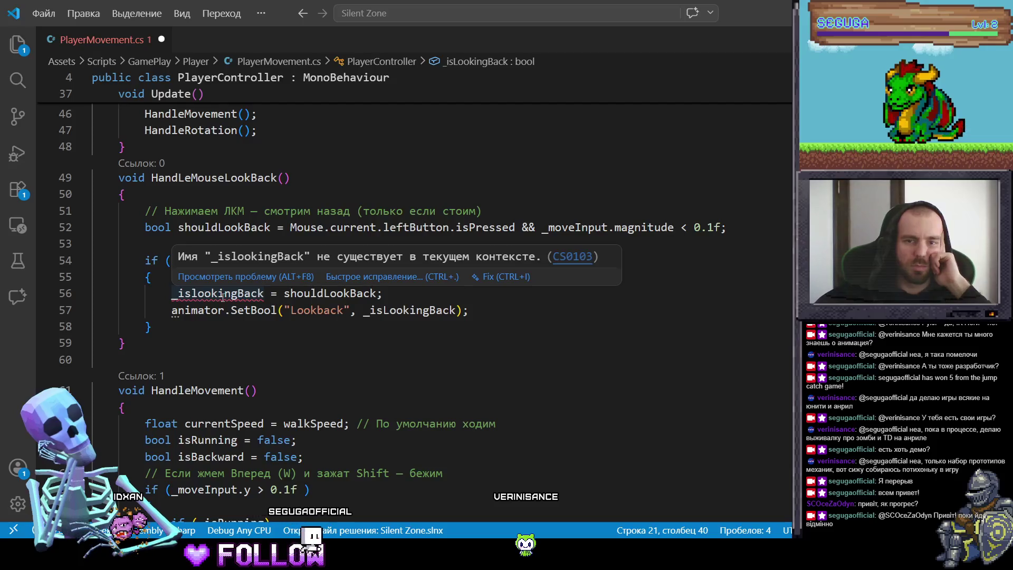
scroll(223, 298, up, 2)
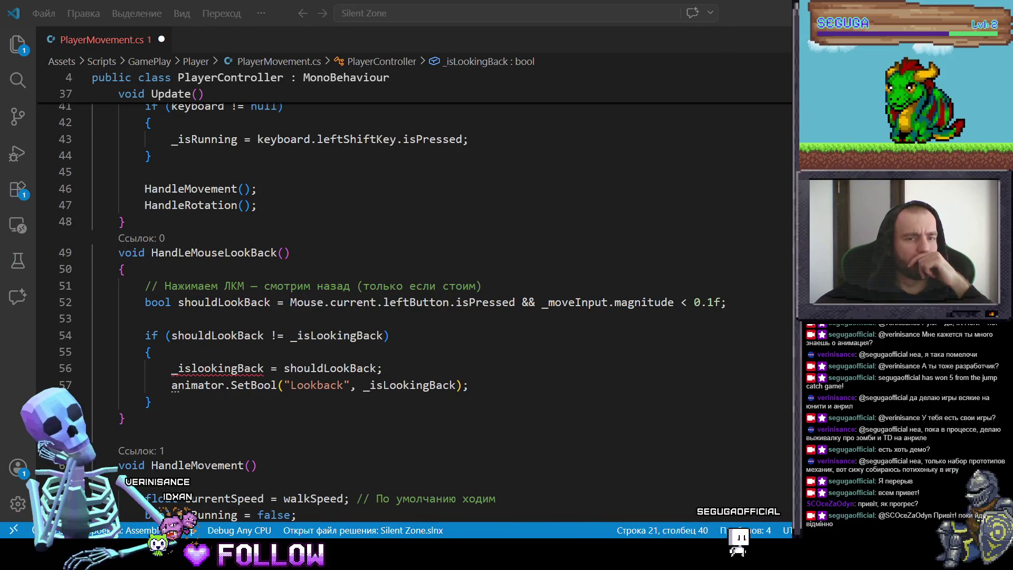
Replace the misspelled _islookingBack on line 56 with _isLookingBack and save.
scroll(236, 233, up, 6)
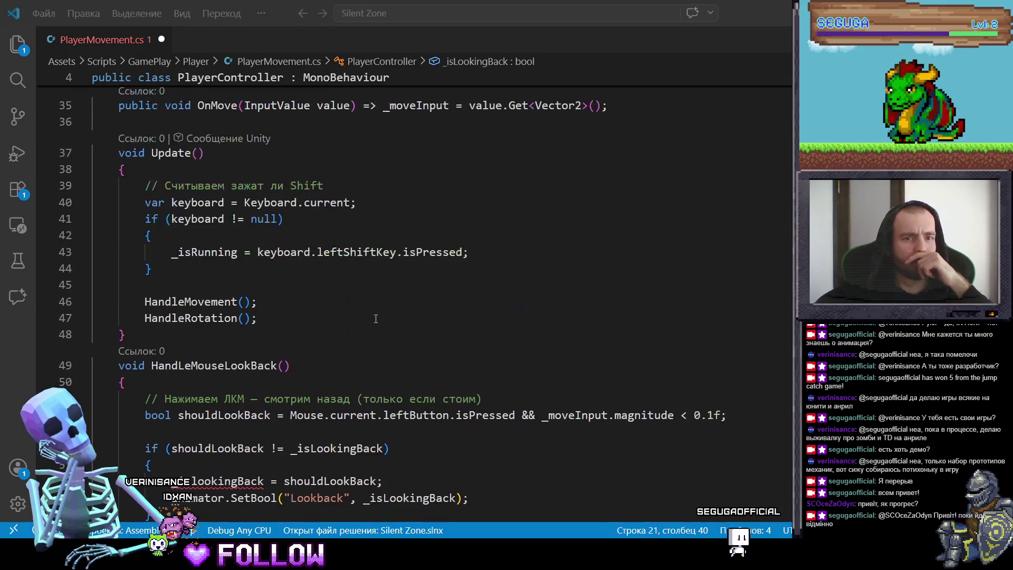
scroll(235, 232, up, 2)
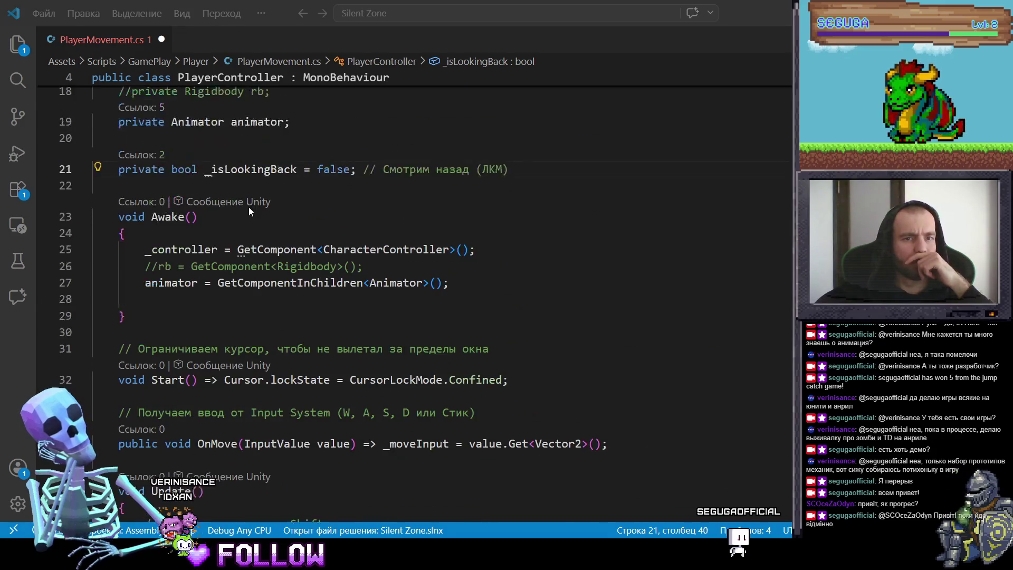
click(267, 161)
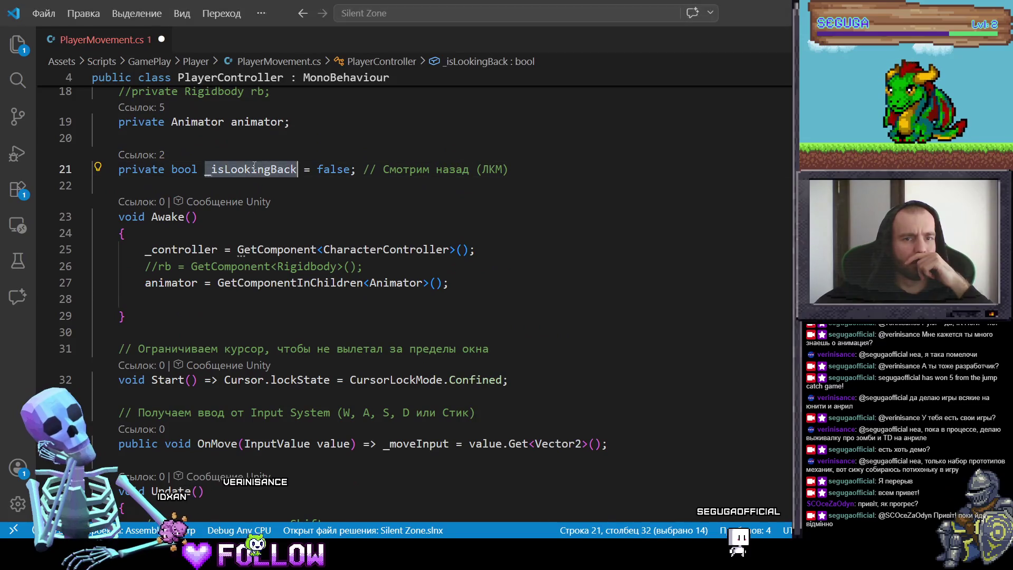
click(471, 316)
scroll(471, 358, down, 9)
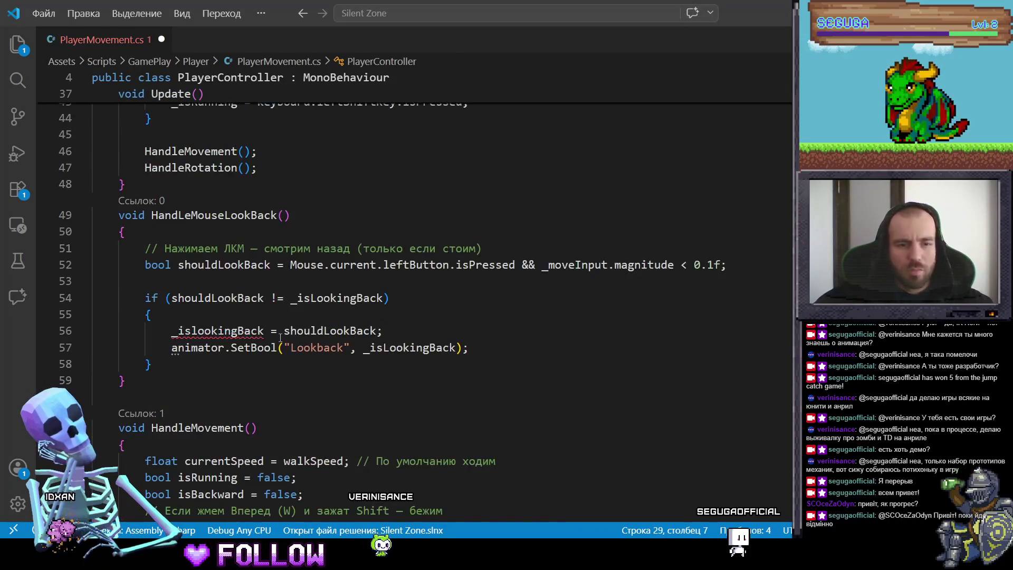
click(263, 331)
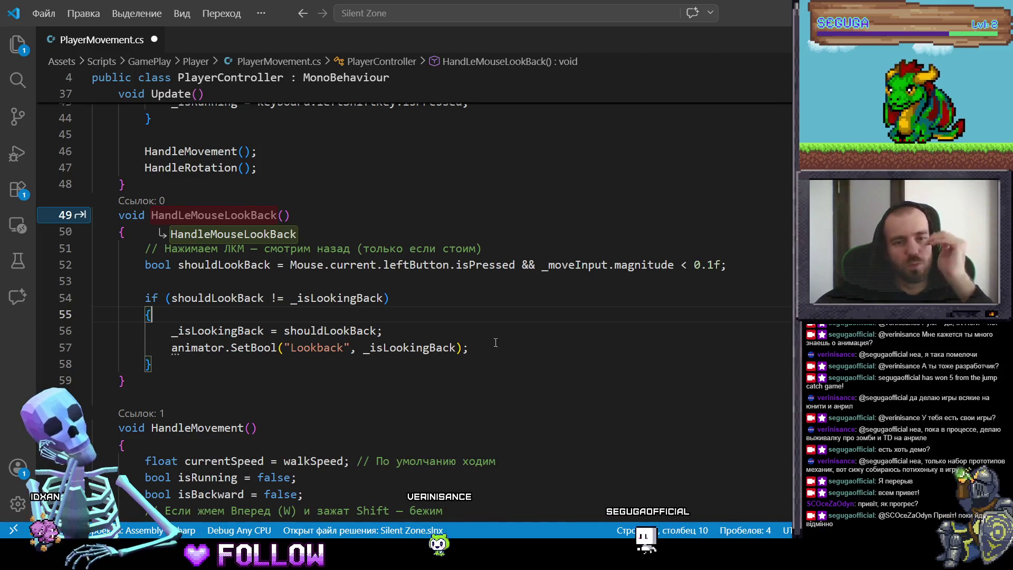
click(515, 325)
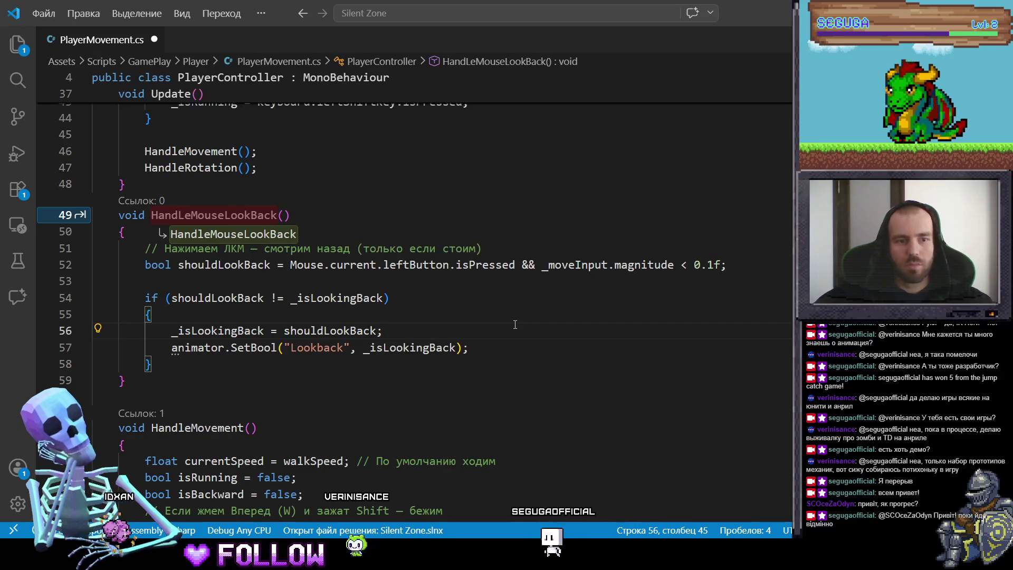
key(ctrl+s)
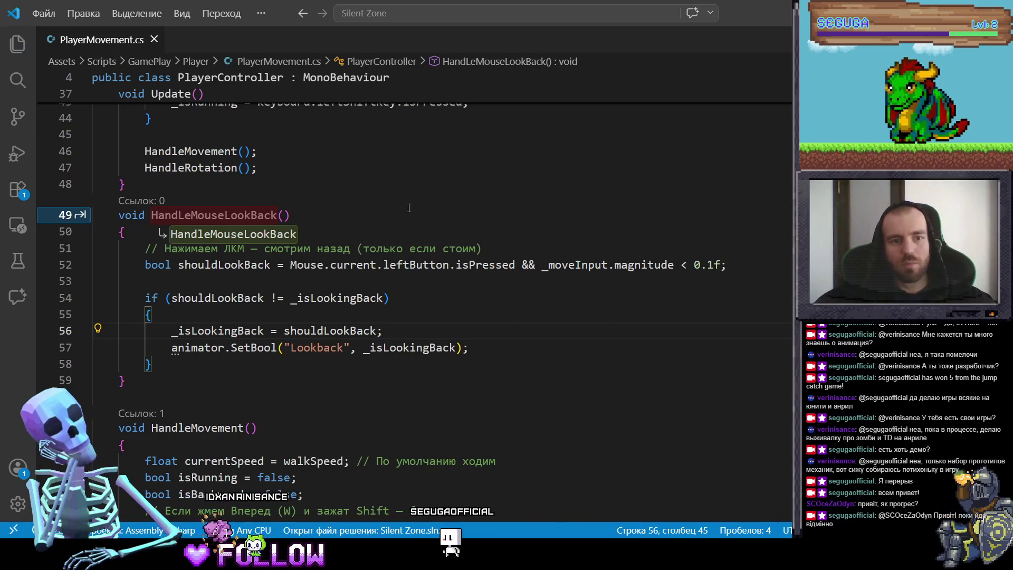
Accept the suggestion renaming the method to HandleMouseLookBack.
click(409, 208)
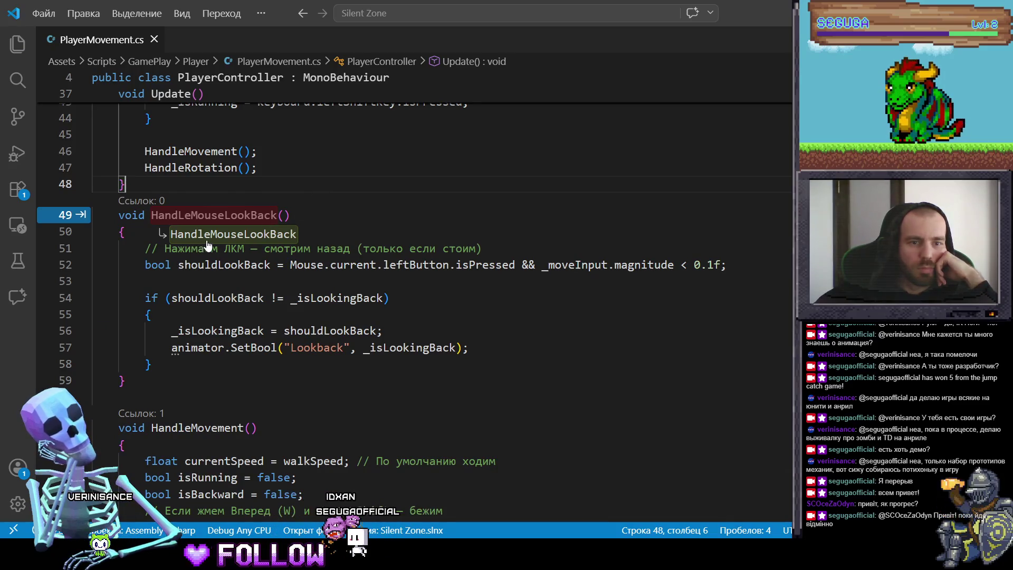
key(Tab)
click(372, 182)
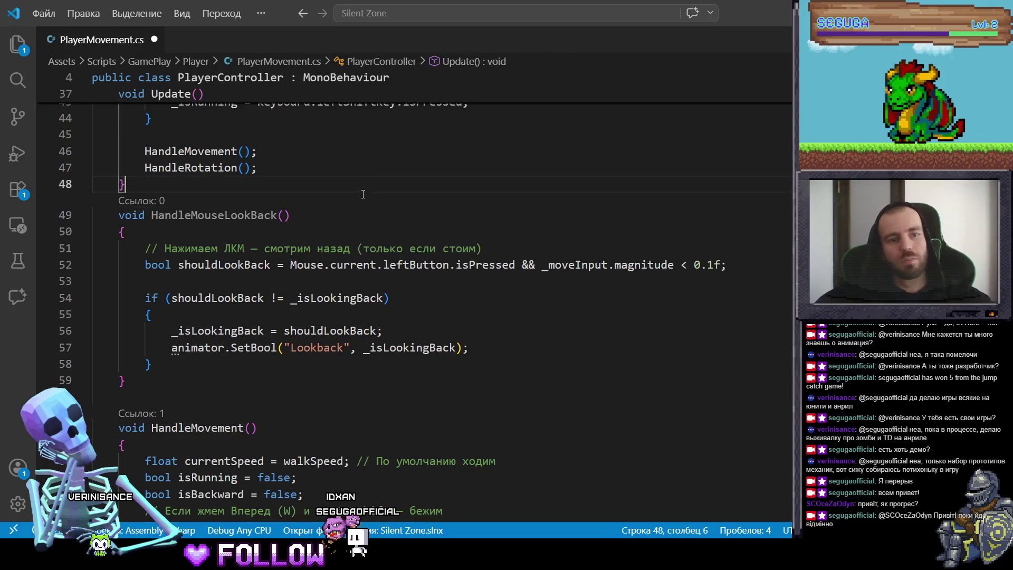
Save, then paste a HandleMouseLookBack() call at the top of Update().
key(ctrl+s)
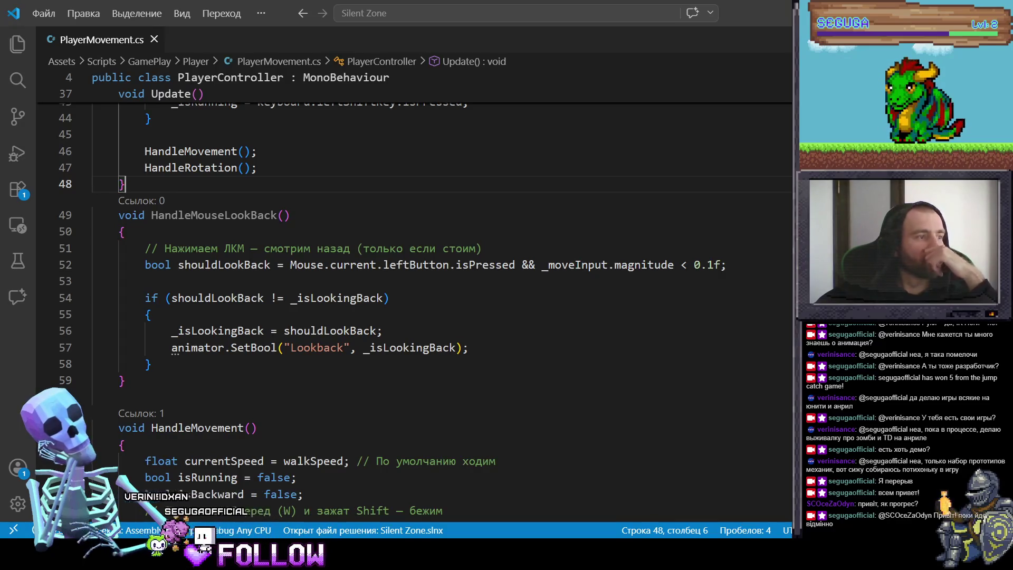
scroll(250, 368, up, 5)
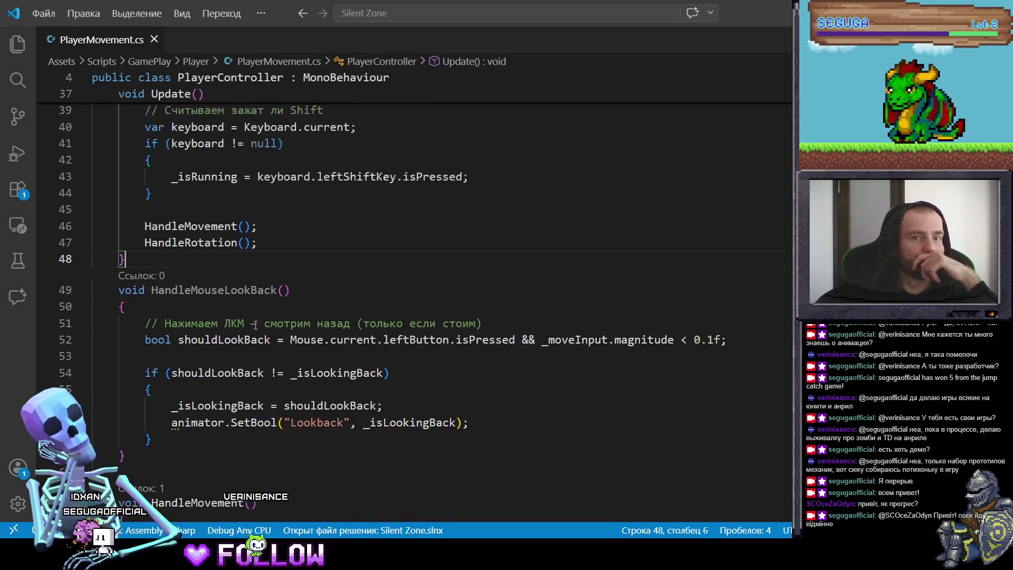
drag(151, 365, 318, 368)
key(ctrl+c)
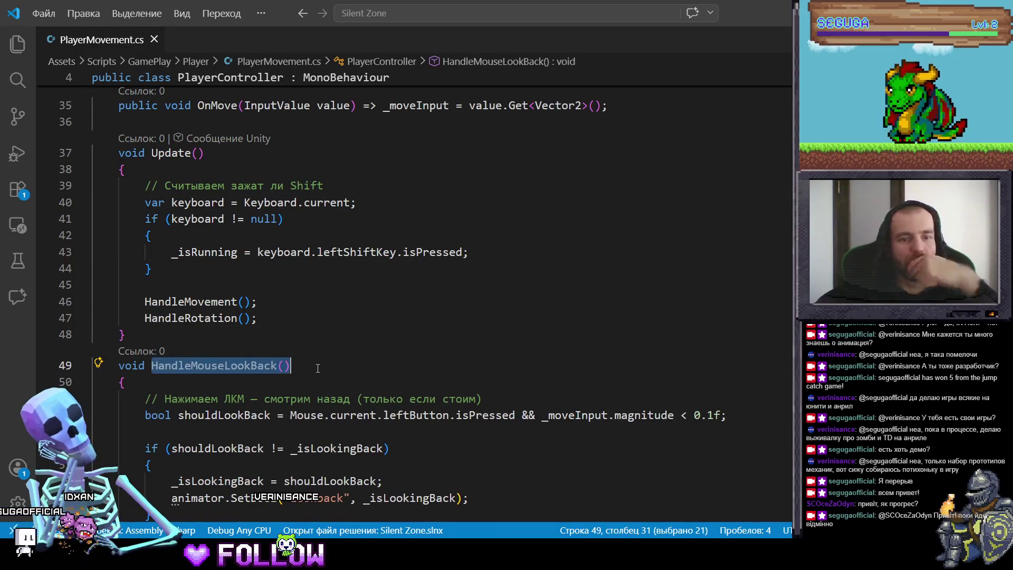
click(255, 318)
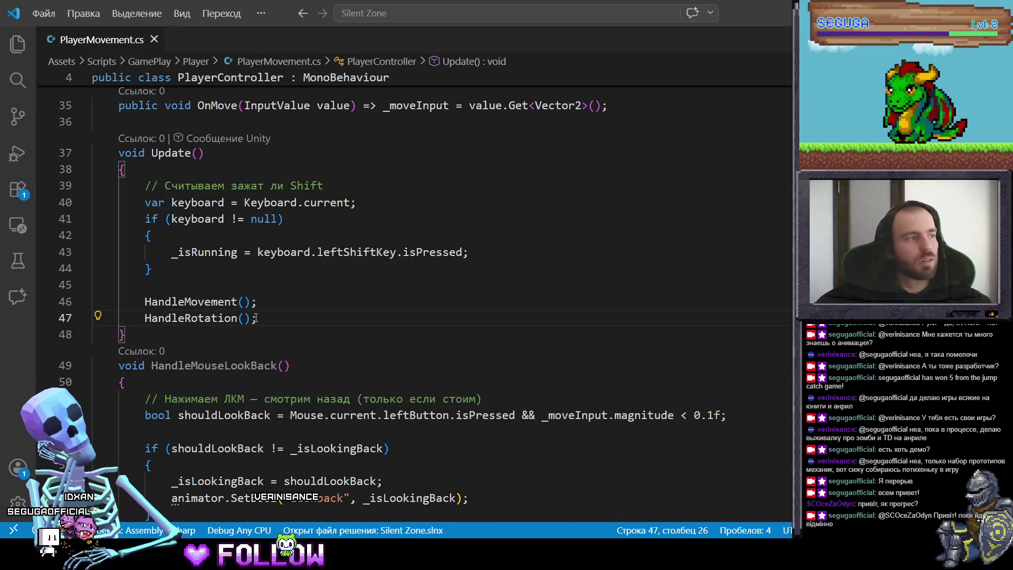
key(ctrl+v)
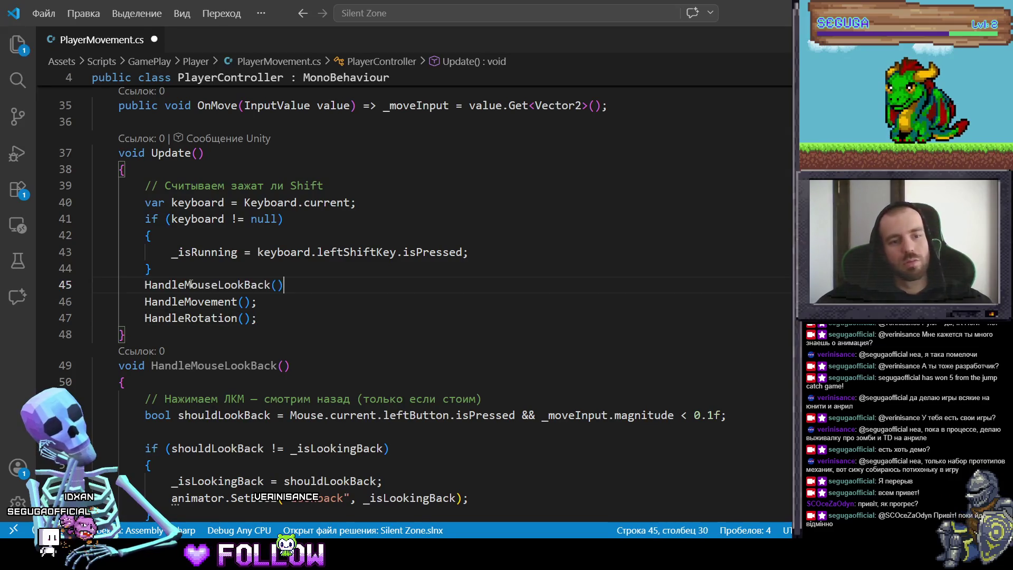
key(ctrl+shift+Return)
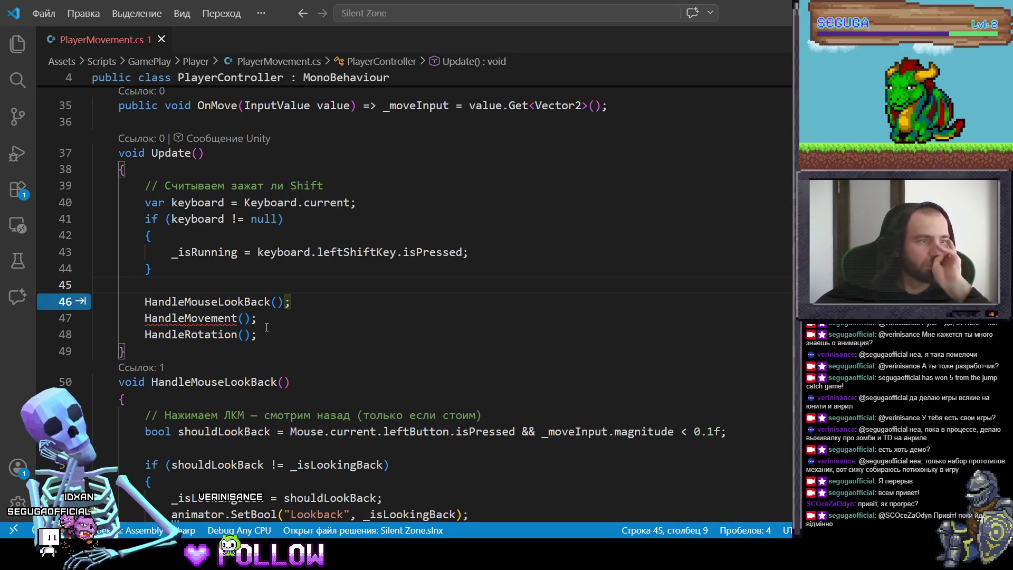
Add the missing semicolon after the HandleMouseLookBack() call, undoing an accidental line join.
mouse_move(218, 321)
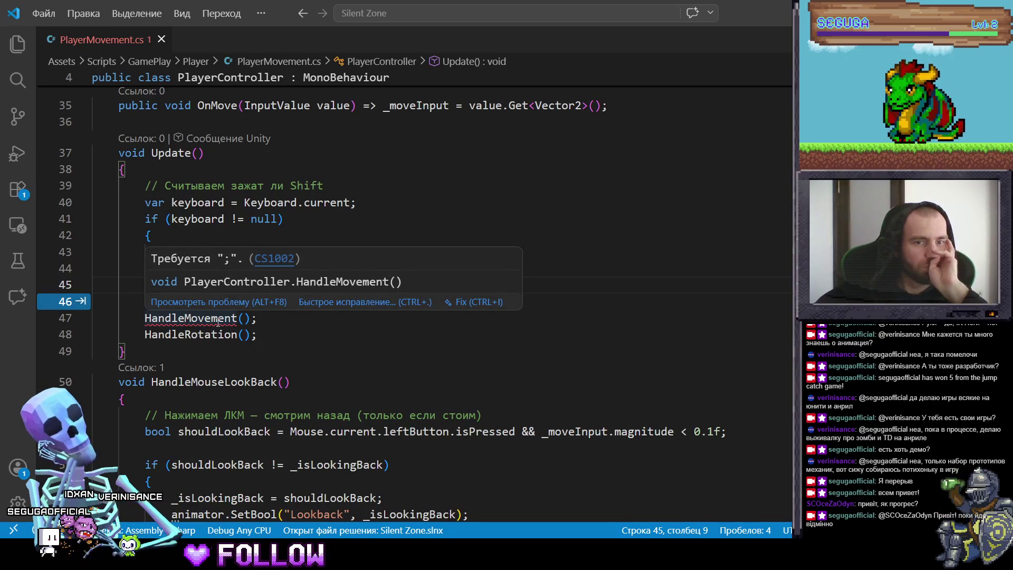
click(218, 321)
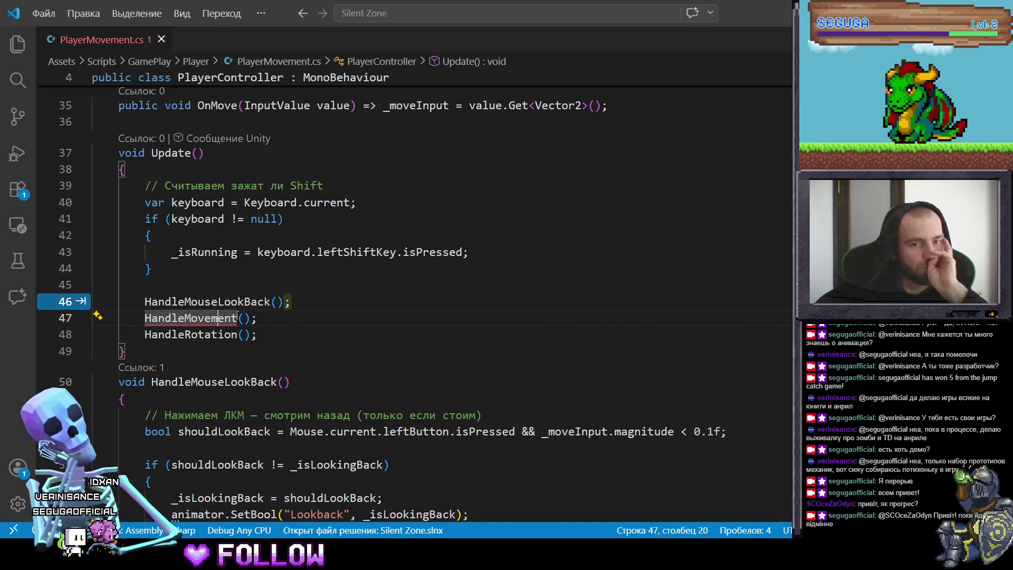
mouse_move(230, 315)
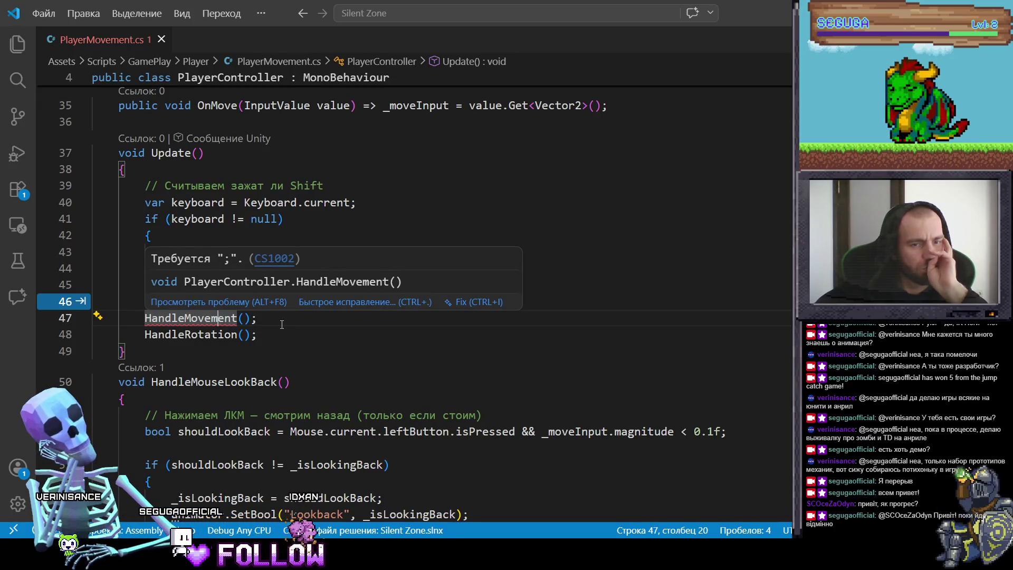
key(Up)
key(End)
text(;)
key(Down)
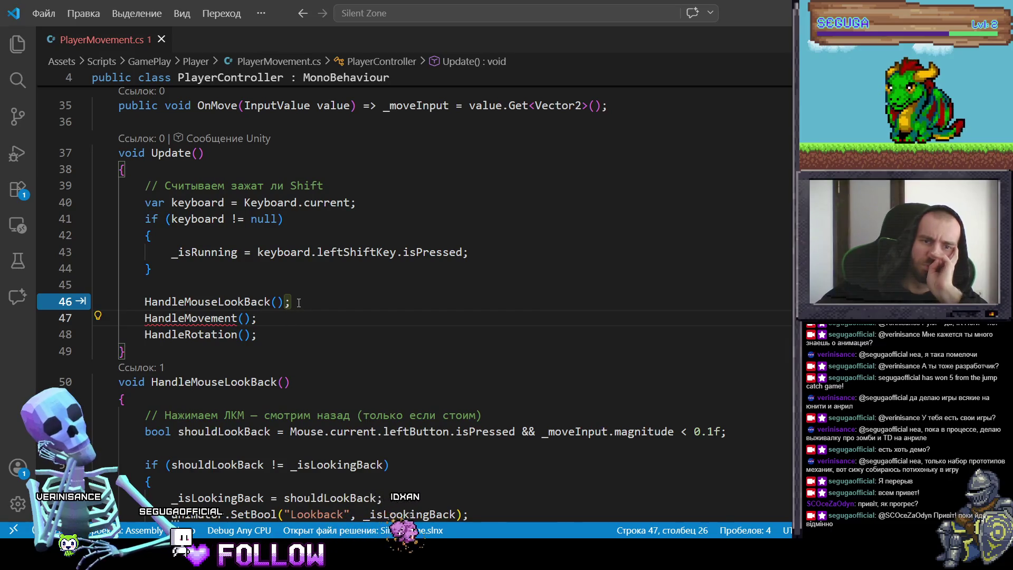
key(BackSpace)
key(Delete)
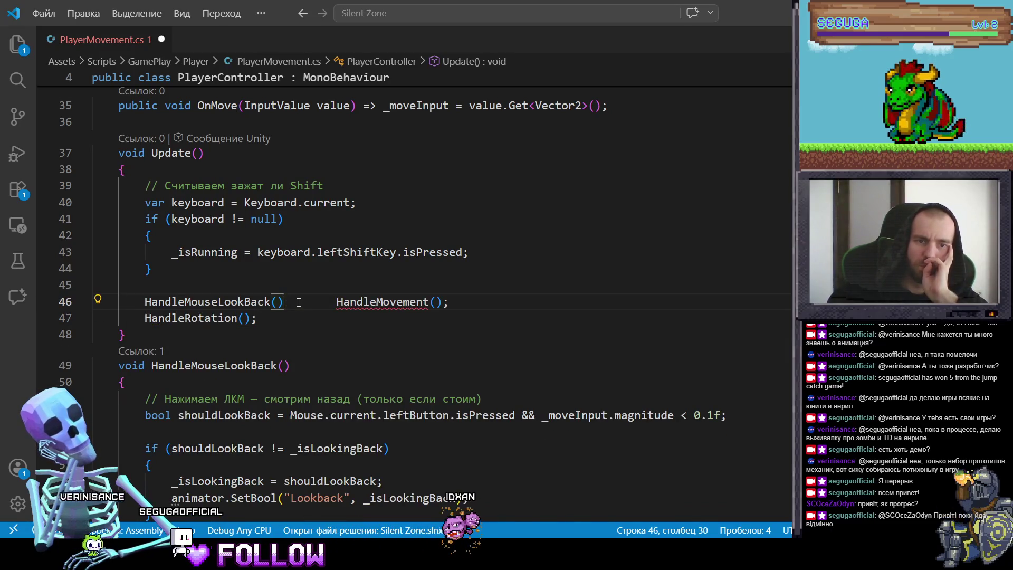
key(ctrl+z)
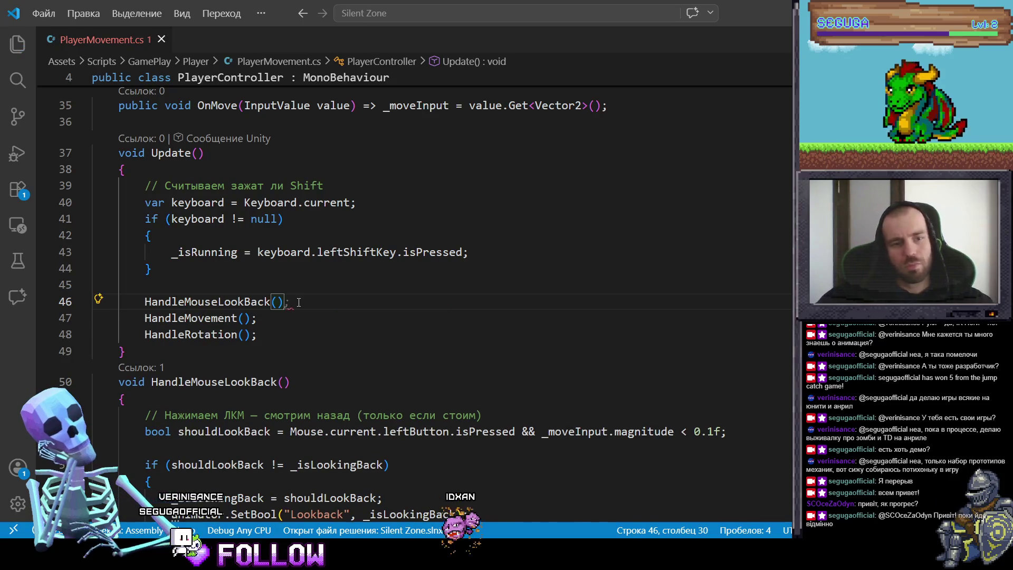
text(;)
click(331, 358)
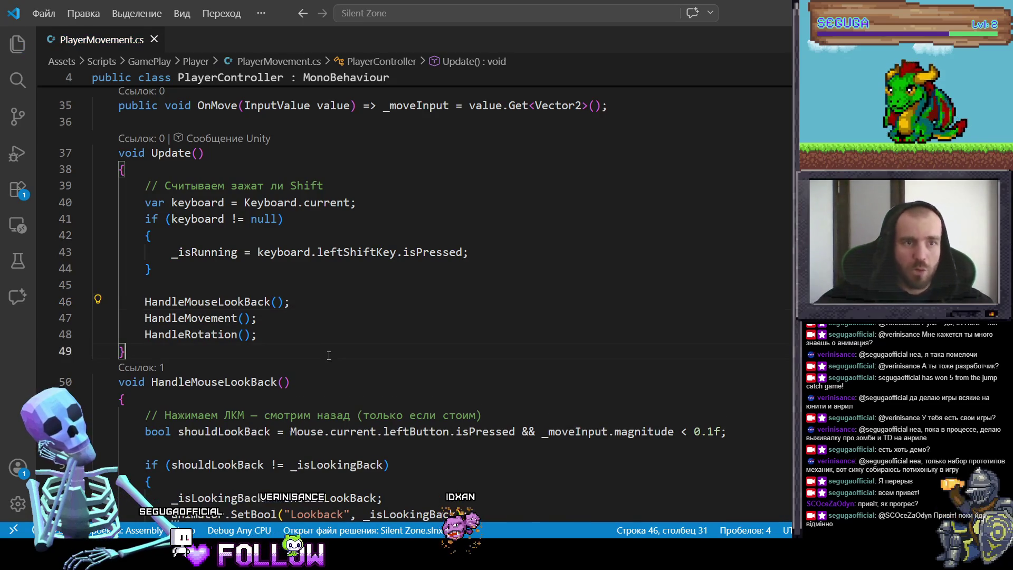
scroll(334, 368, down, 2)
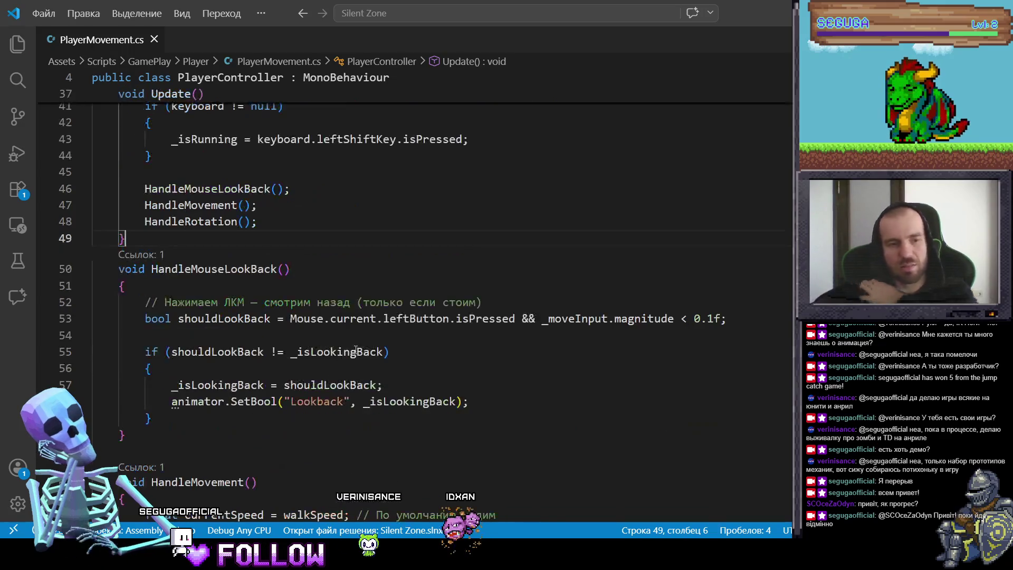
Scroll through PlayerMovement.cs, then switch to the Unity editor showing the Zone scene.
scroll(369, 348, up, 12)
scroll(385, 334, down, 20)
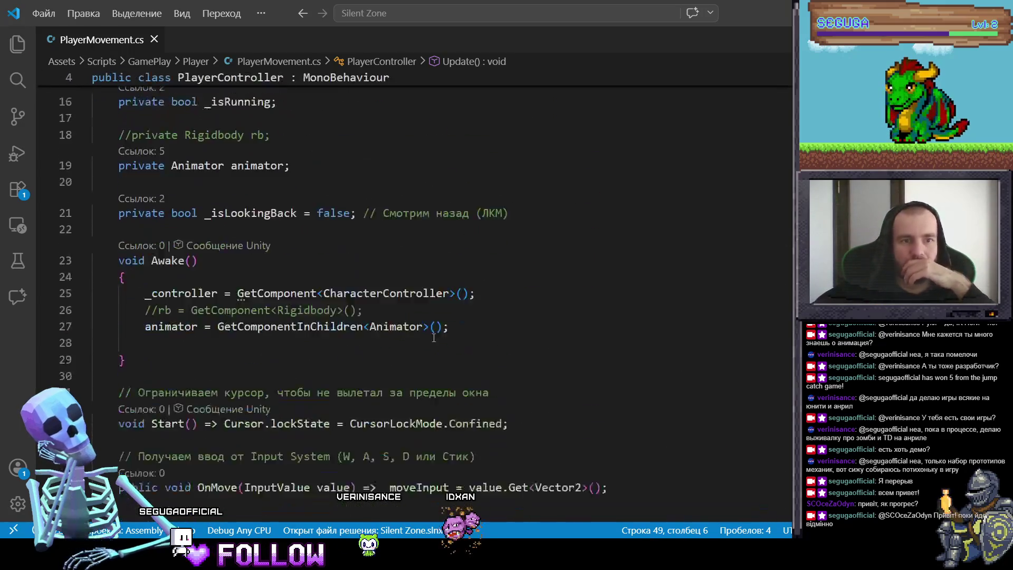
scroll(466, 321, down, 2)
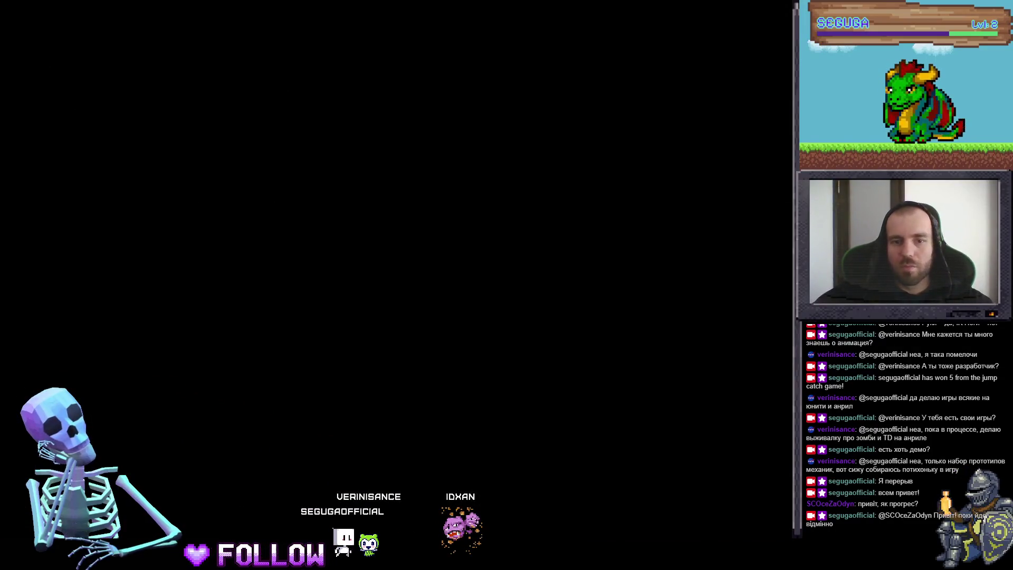
key(alt+Tab)
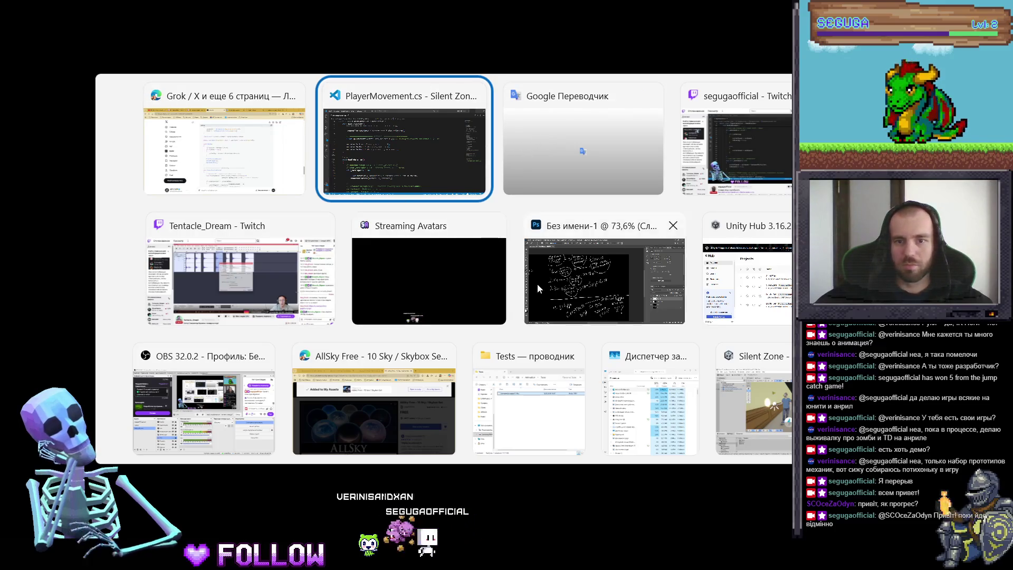
click(656, 326)
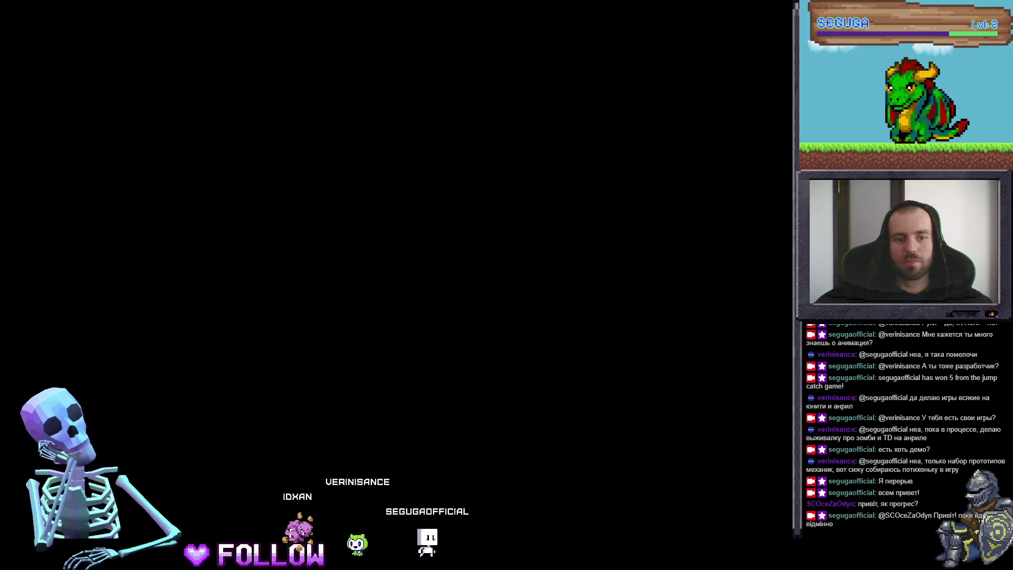
key(alt+Tab)
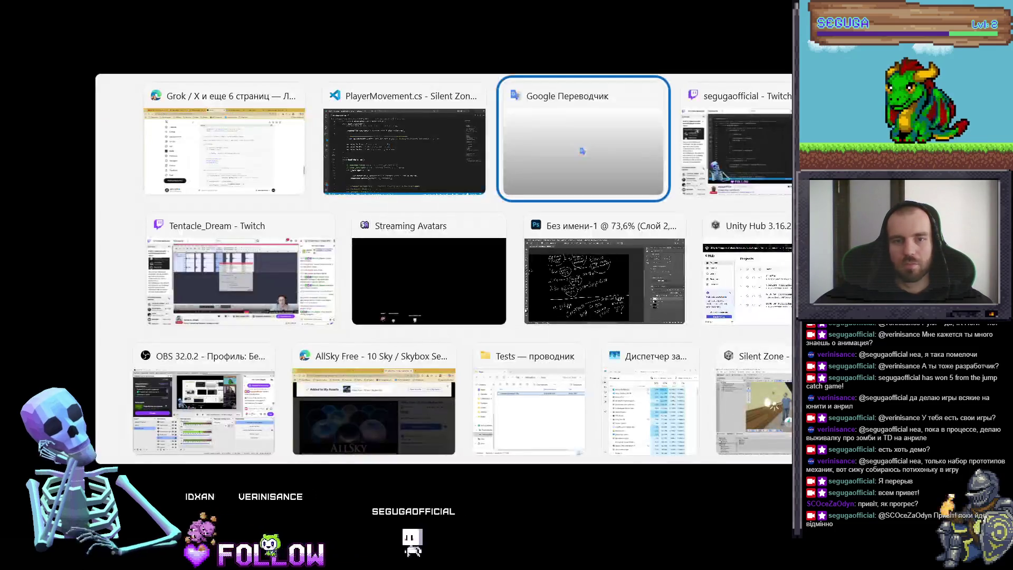
click(343, 173)
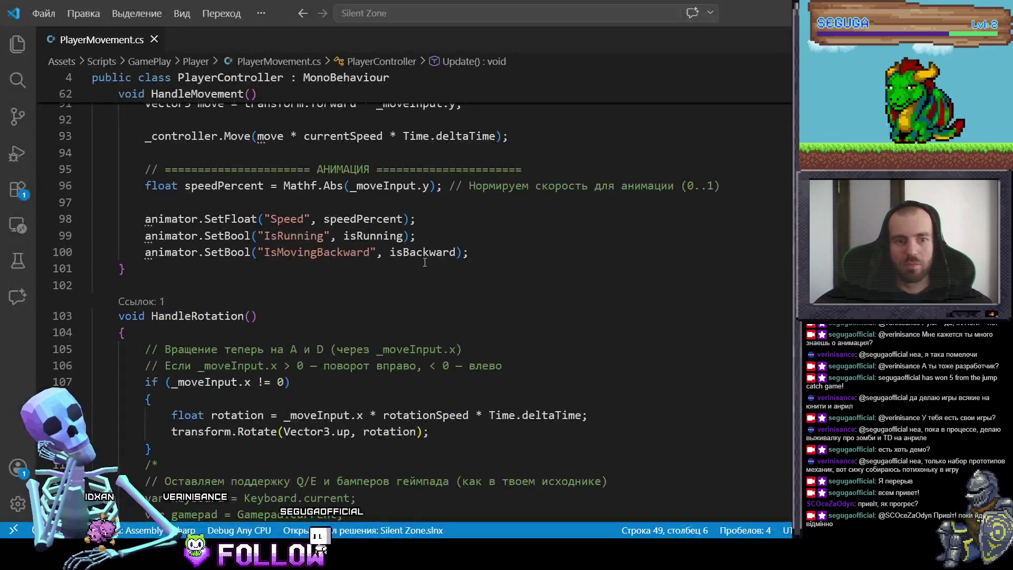
key(alt+Tab)
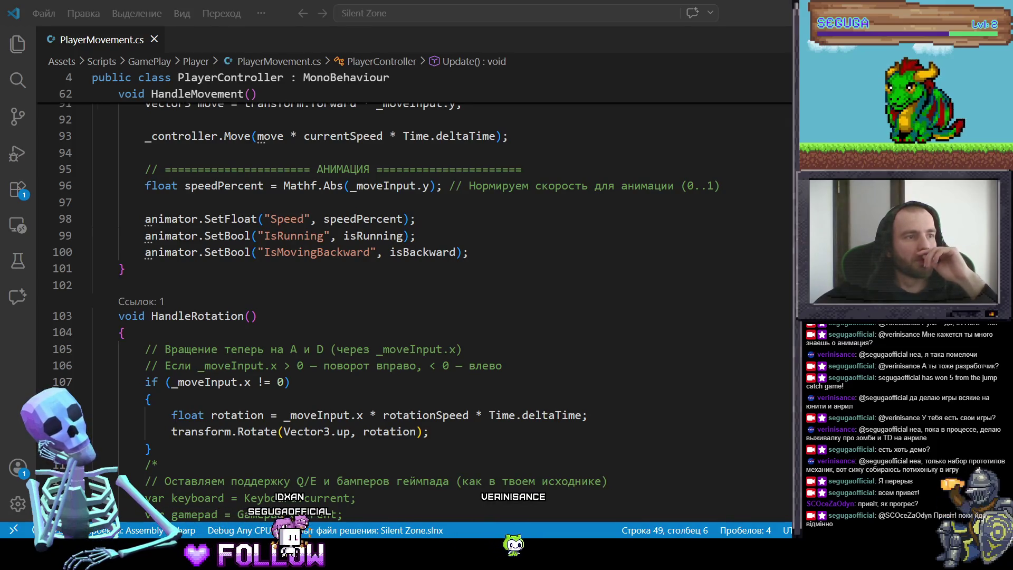
key(alt+Tab)
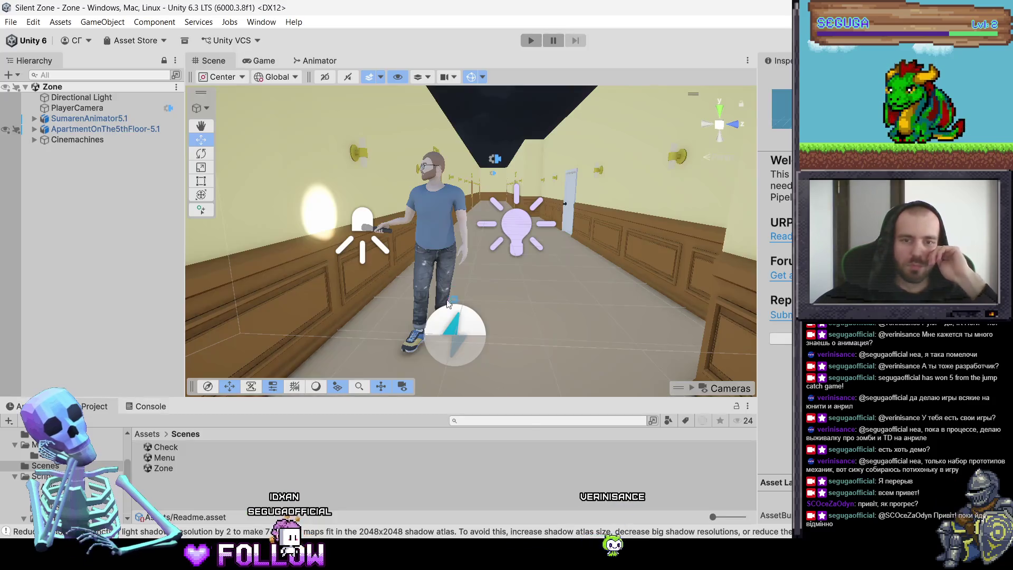
Browse the SumarenAnimator5.1 model in the 3D/Player folder and inspect its rig settings.
drag(514, 261, 373, 118)
click(315, 60)
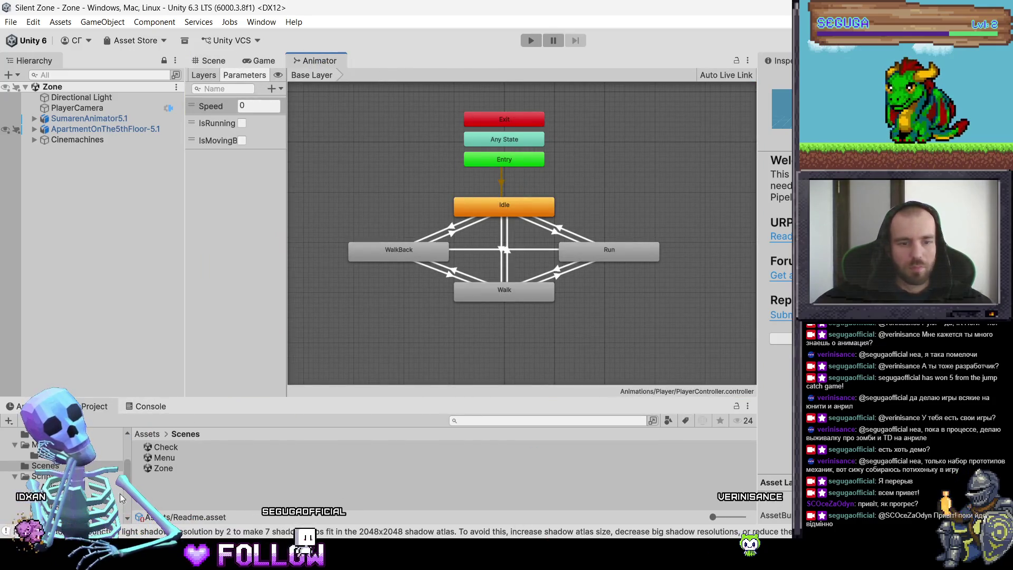
click(36, 450)
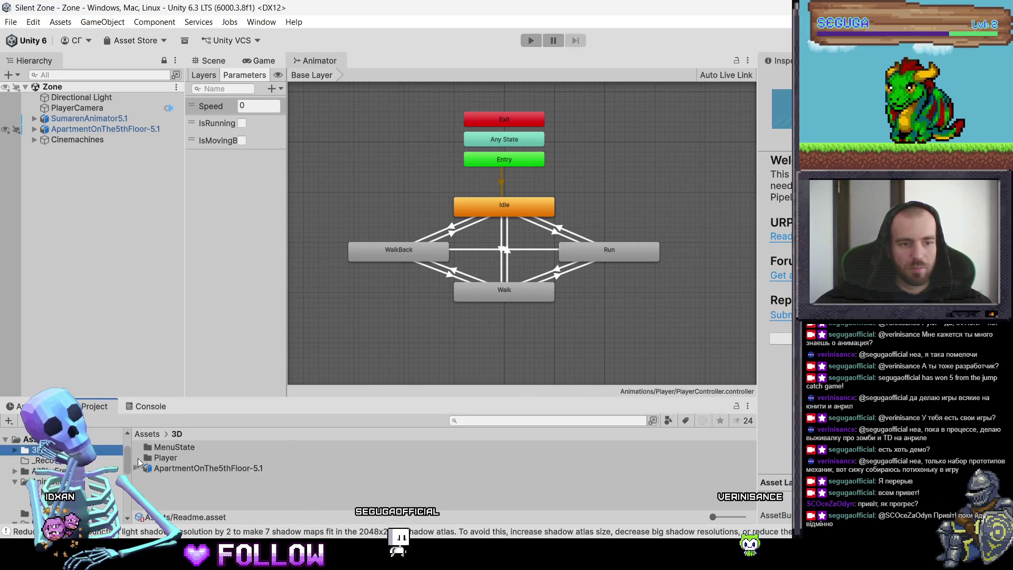
double_click(154, 457)
click(171, 450)
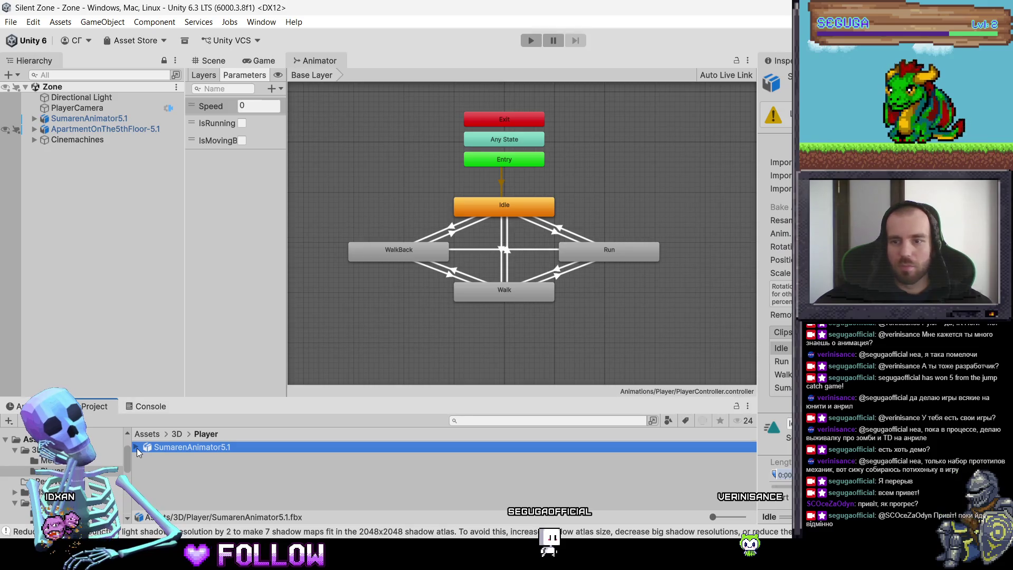
click(782, 388)
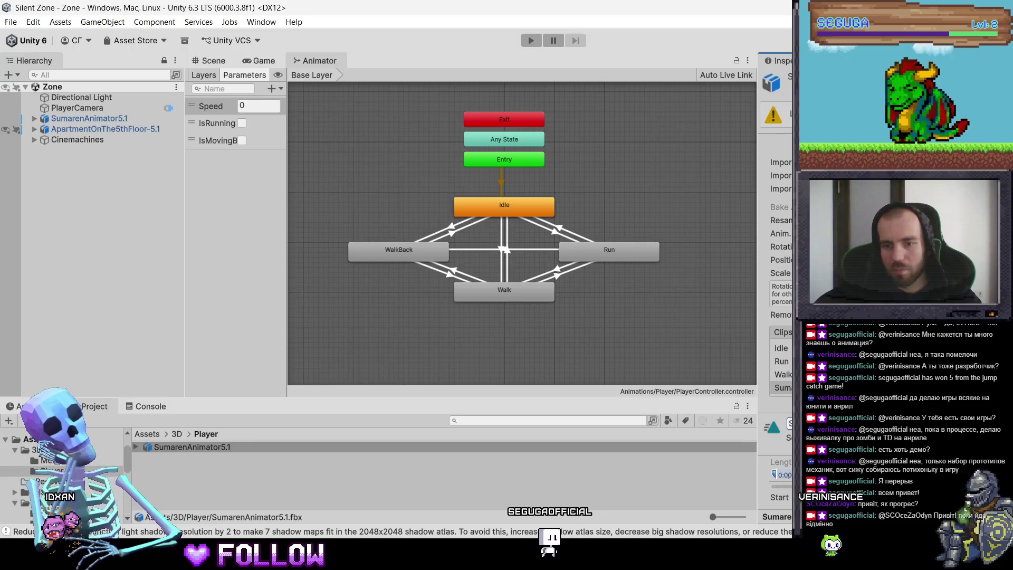
scroll(776, 264, down, 5)
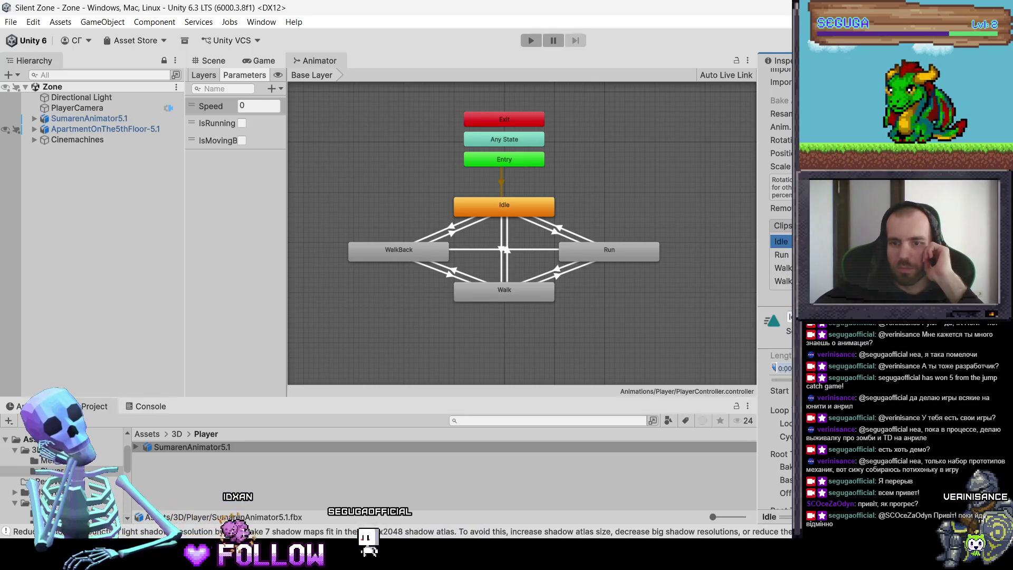
scroll(776, 264, up, 5)
click(849, 142)
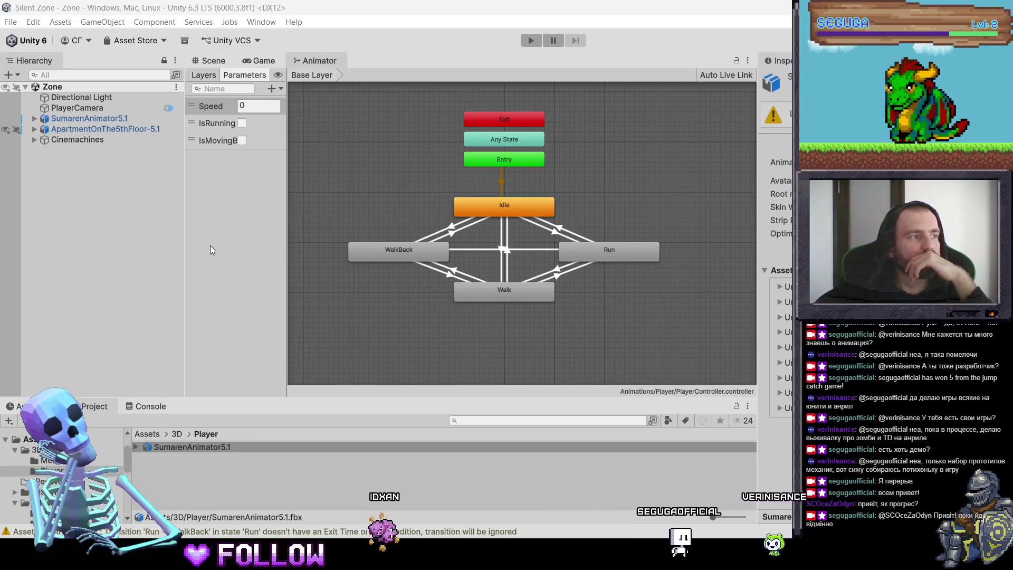
Add a Bool animator parameter named LookBack and widen the Parameters list.
click(272, 89)
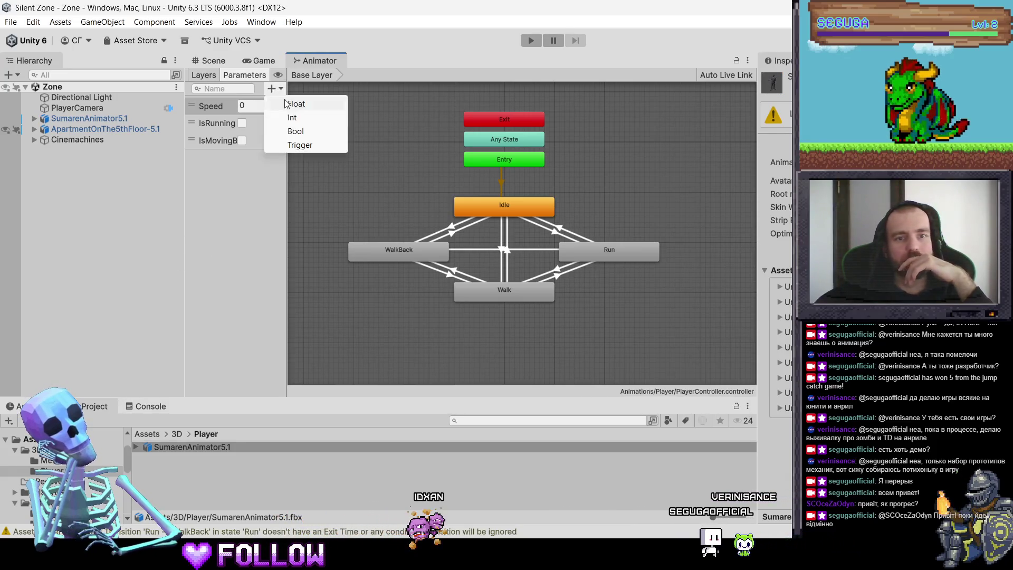
click(304, 132)
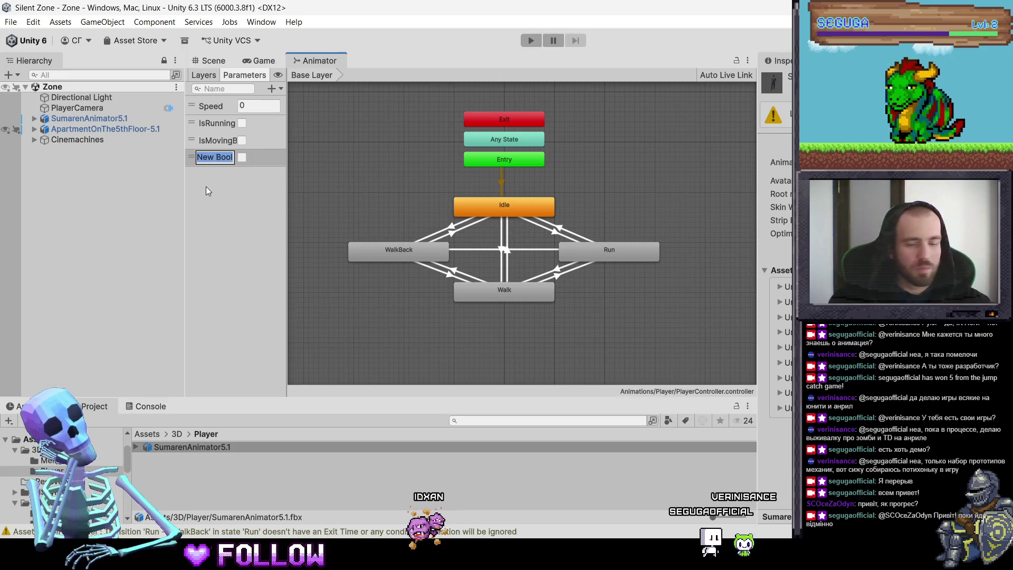
text(LookBack)
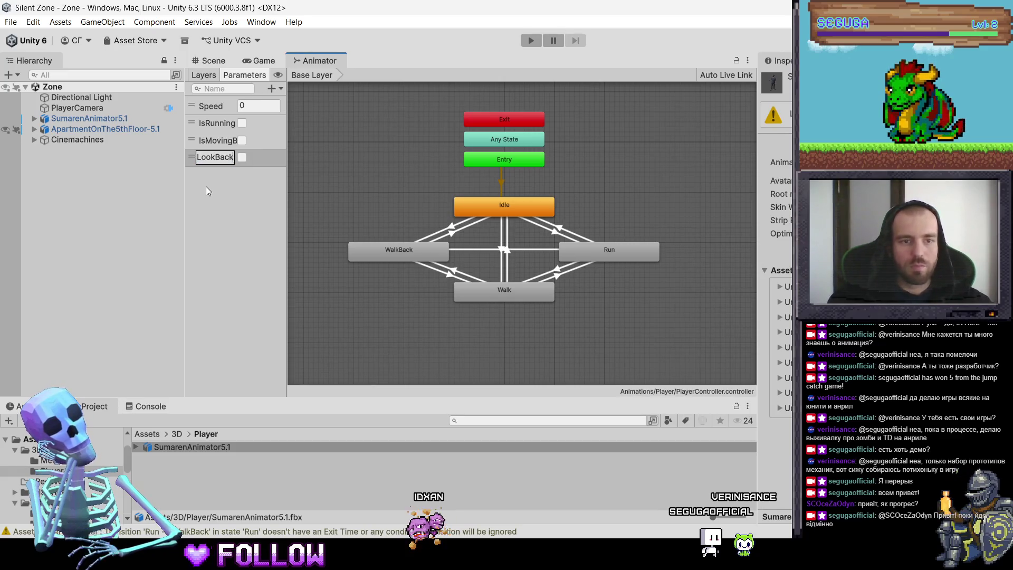
key(Return)
drag(284, 182, 304, 184)
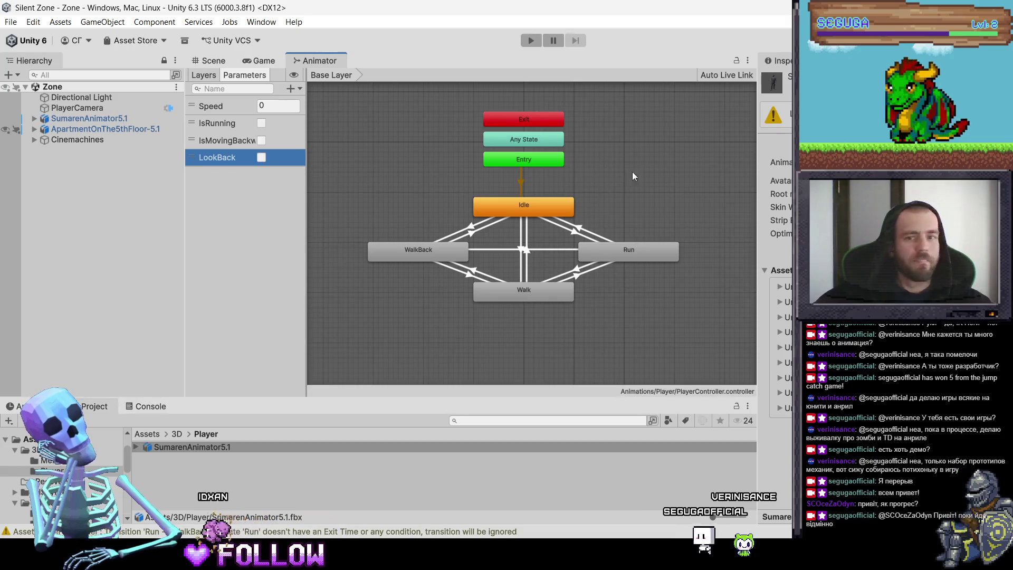
click(281, 338)
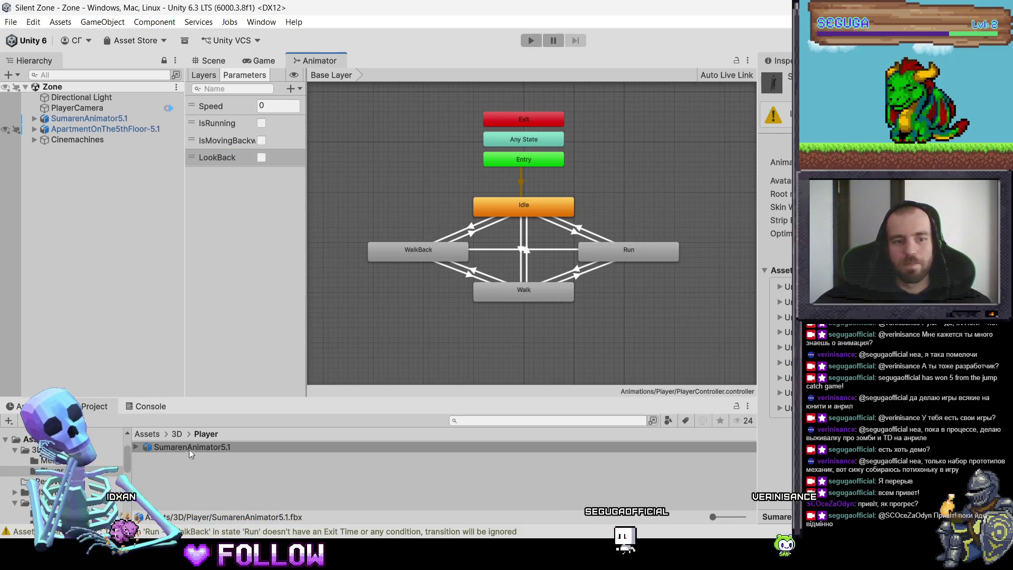
Rename the SumarenAnimator5.1 model's WalkBack clip to IdleBack in its import settings.
click(136, 447)
scroll(178, 473, down, 5)
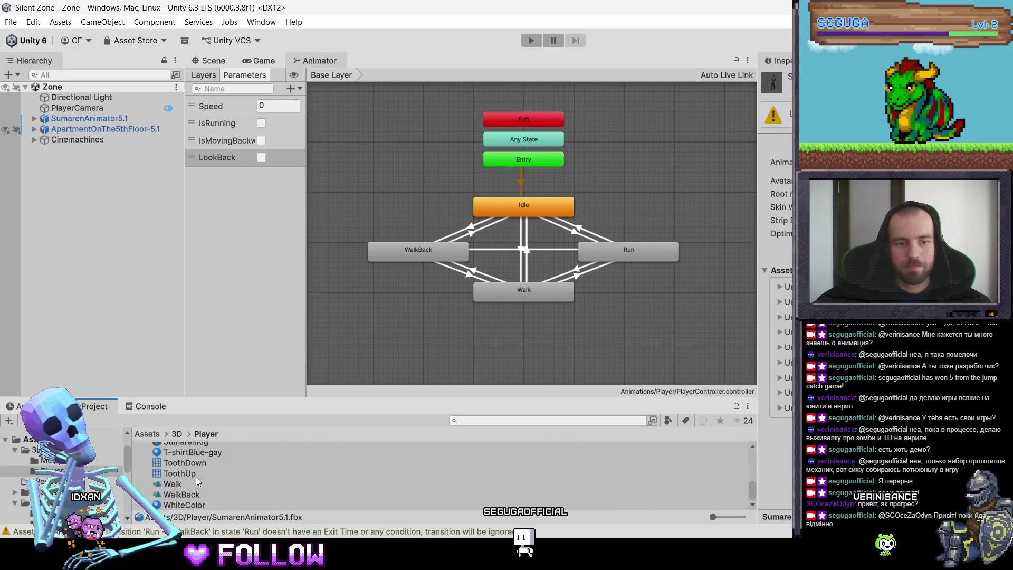
scroll(195, 483, up, 2)
scroll(182, 496, down, 2)
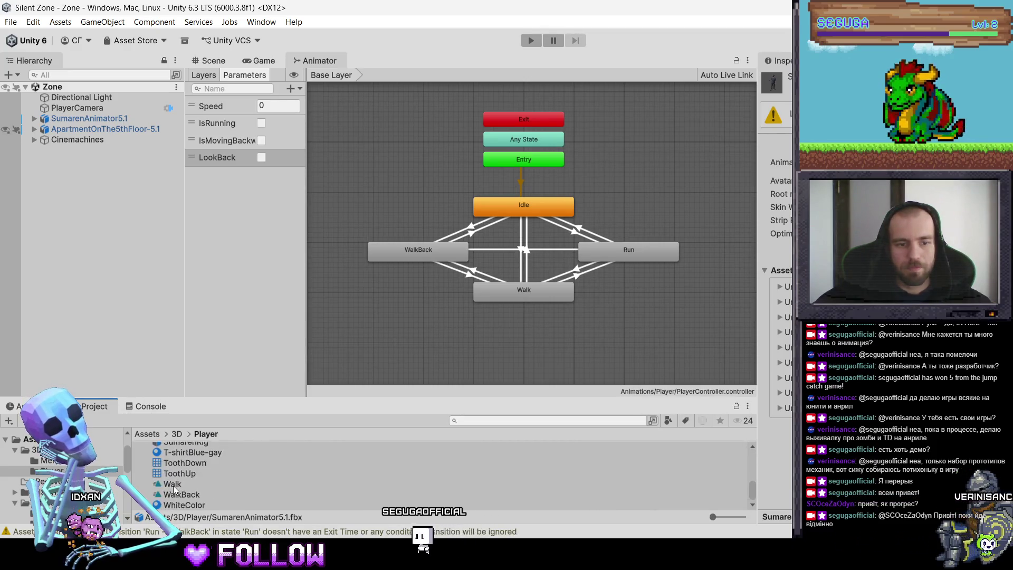
click(204, 494)
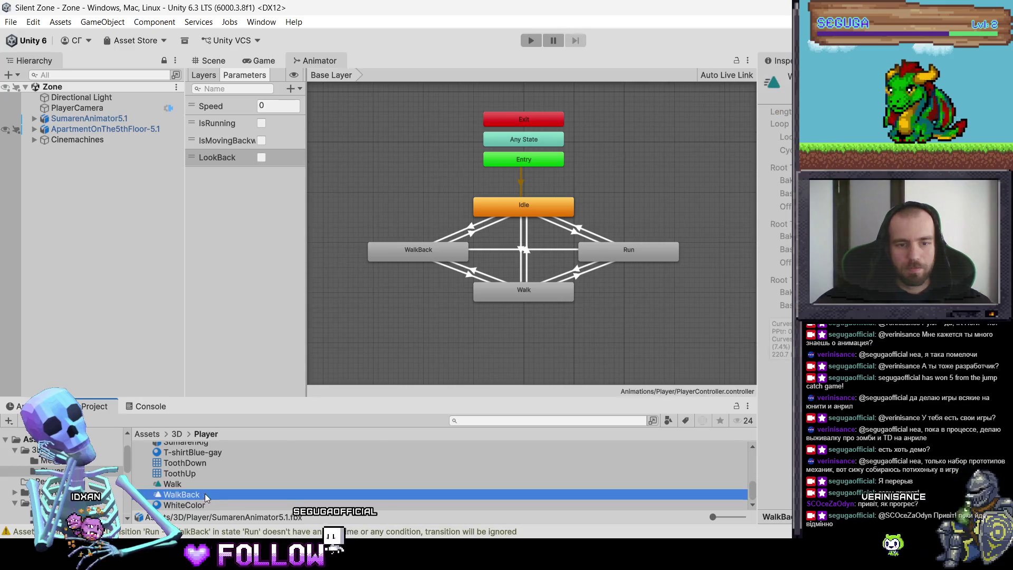
scroll(195, 489, up, 5)
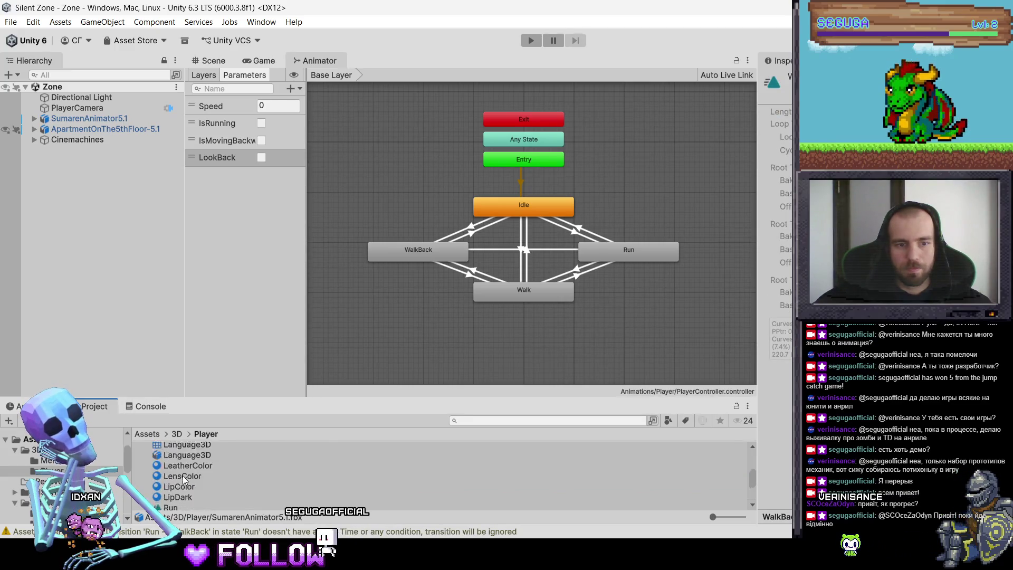
scroll(191, 461, up, 5)
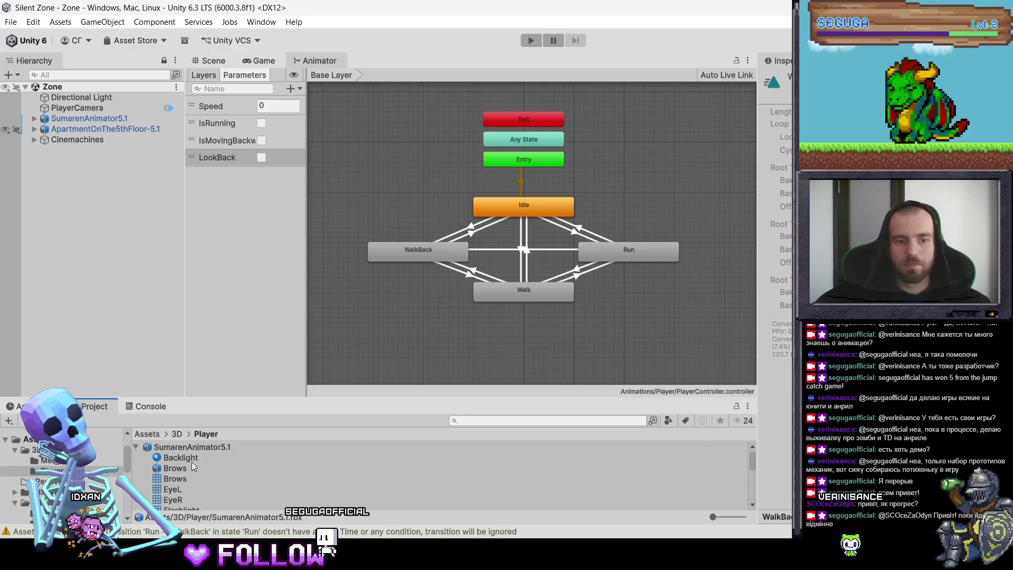
click(183, 449)
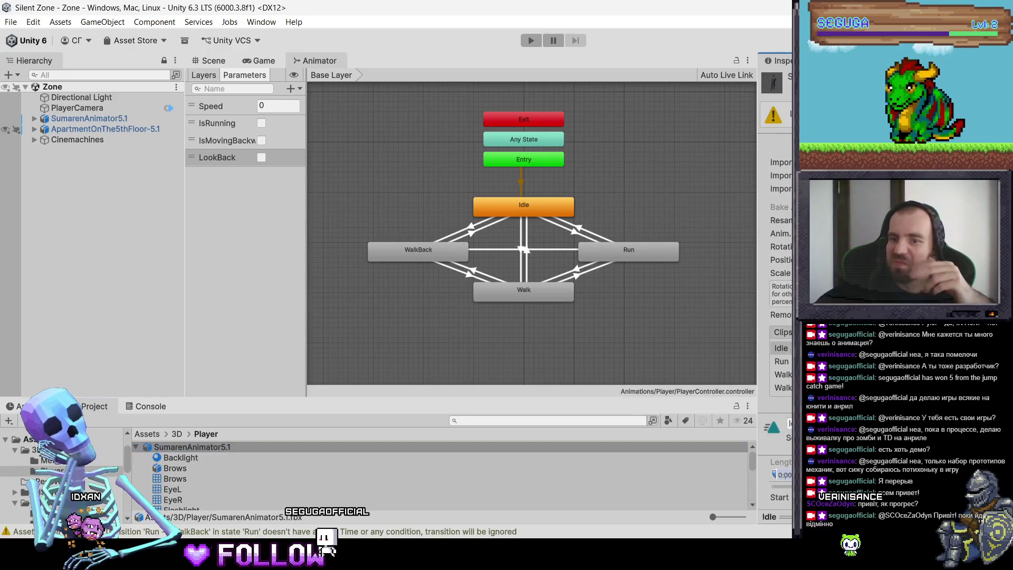
scroll(300, 496, down, 10)
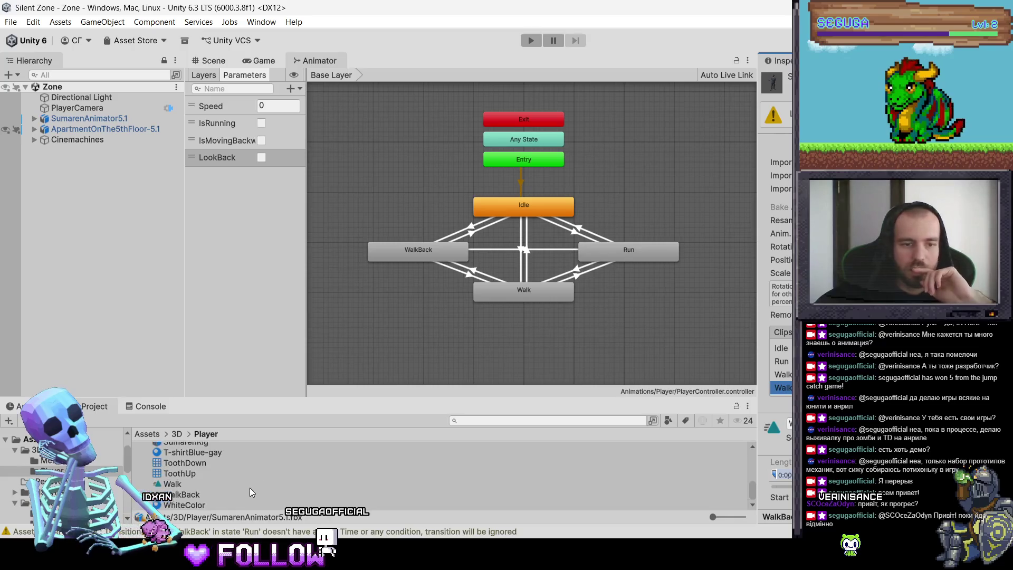
scroll(229, 490, down, 2)
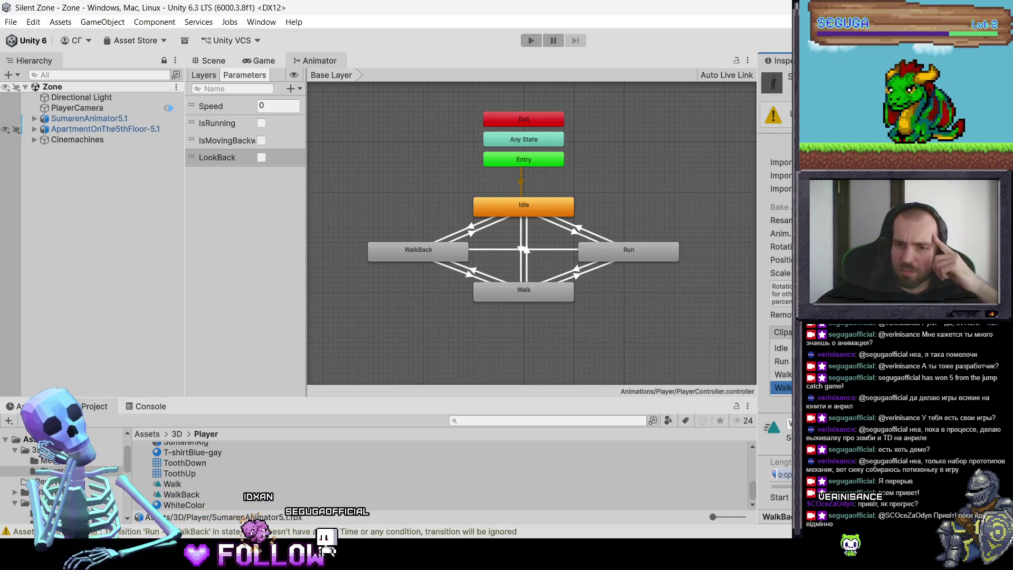
click(790, 423)
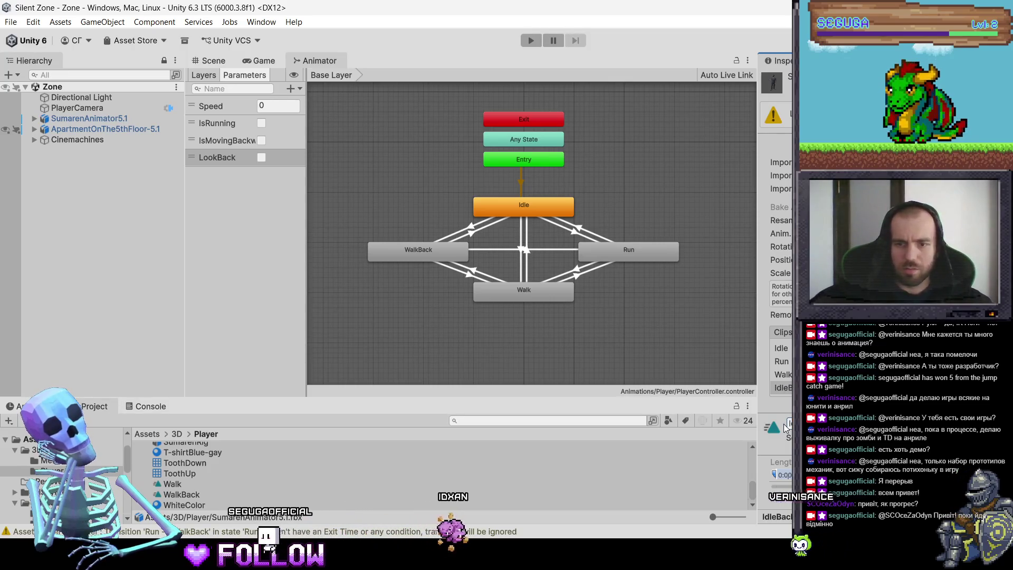
key(Return)
Delete the SumarenAnimator5.1 model asset from the Player folder.
scroll(775, 238, down, 3)
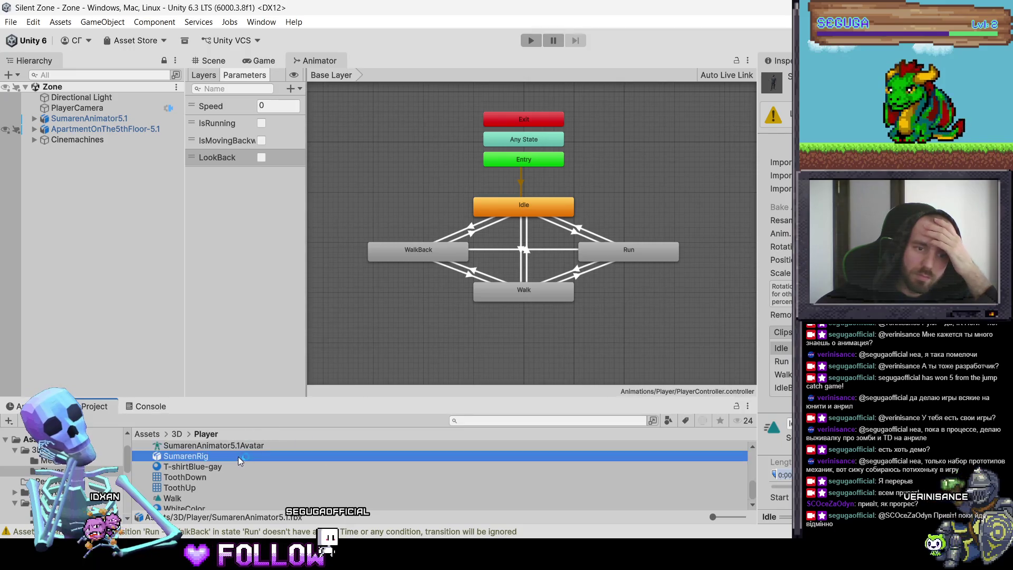
scroll(224, 451, up, 10)
click(218, 451)
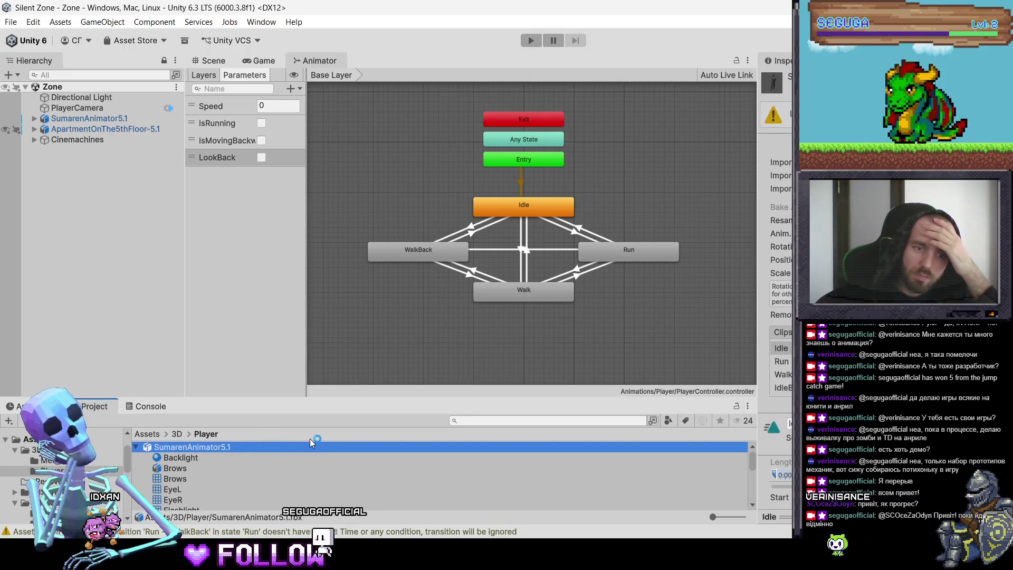
key(Delete)
click(505, 296)
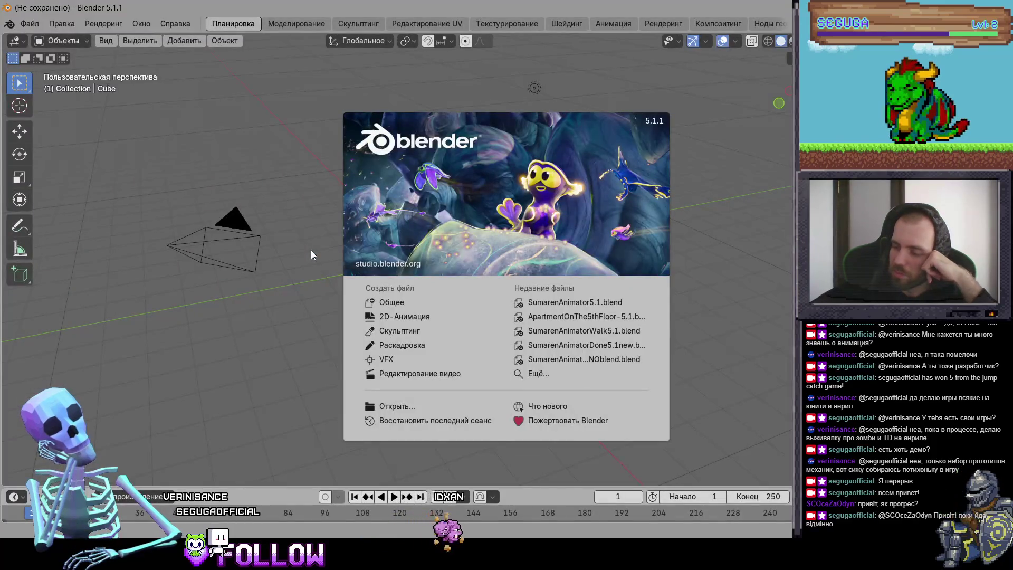
Open SumarenAnimator5.1.blend and preview the WalkBack and Back-view actions in the Animation workspace.
click(570, 303)
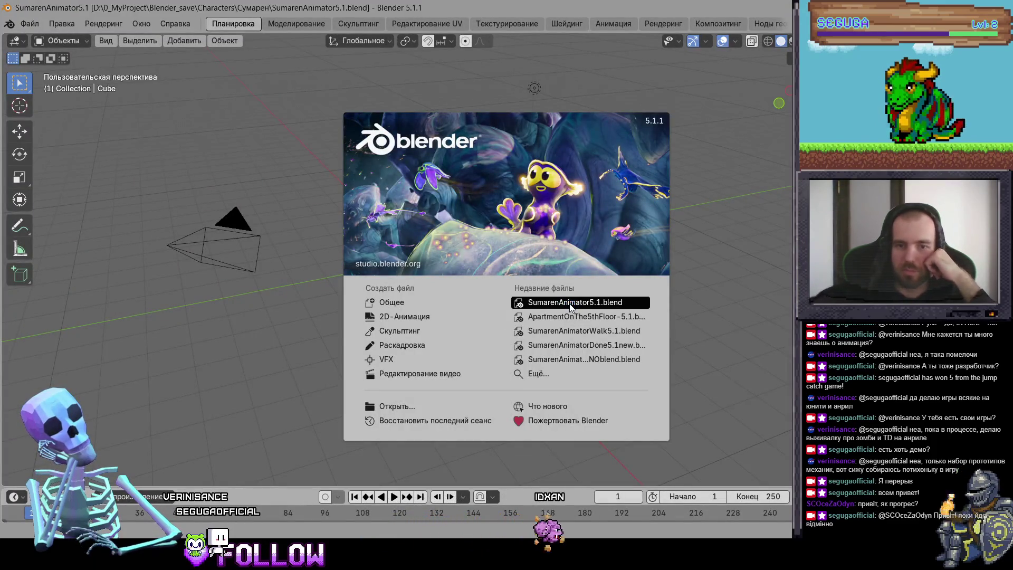
click(598, 23)
click(349, 395)
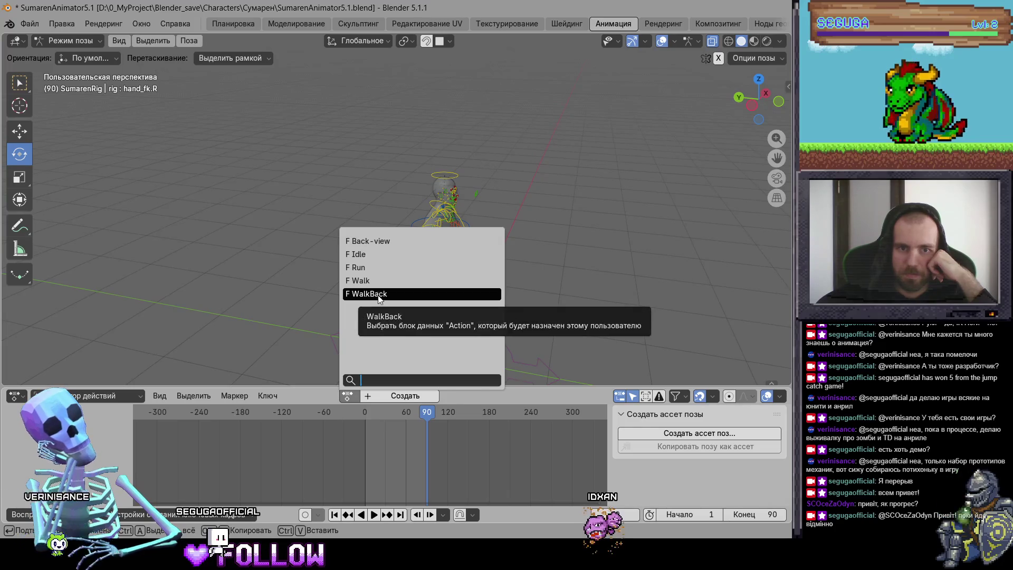
click(379, 294)
key(space)
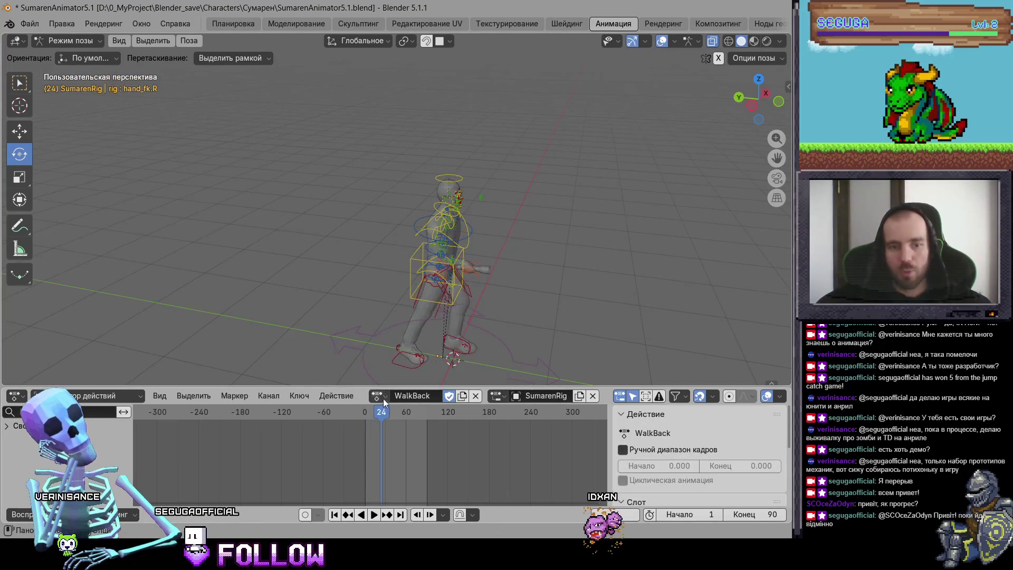
click(384, 401)
click(406, 236)
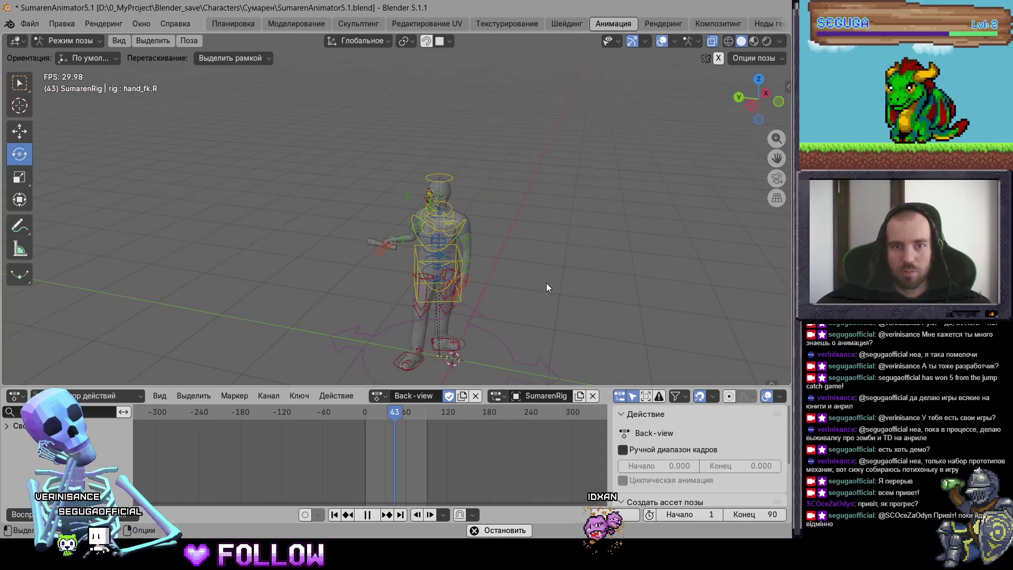
key(space)
Preview the Walk action, then set the rig's action to Idle and return to Layout.
click(377, 395)
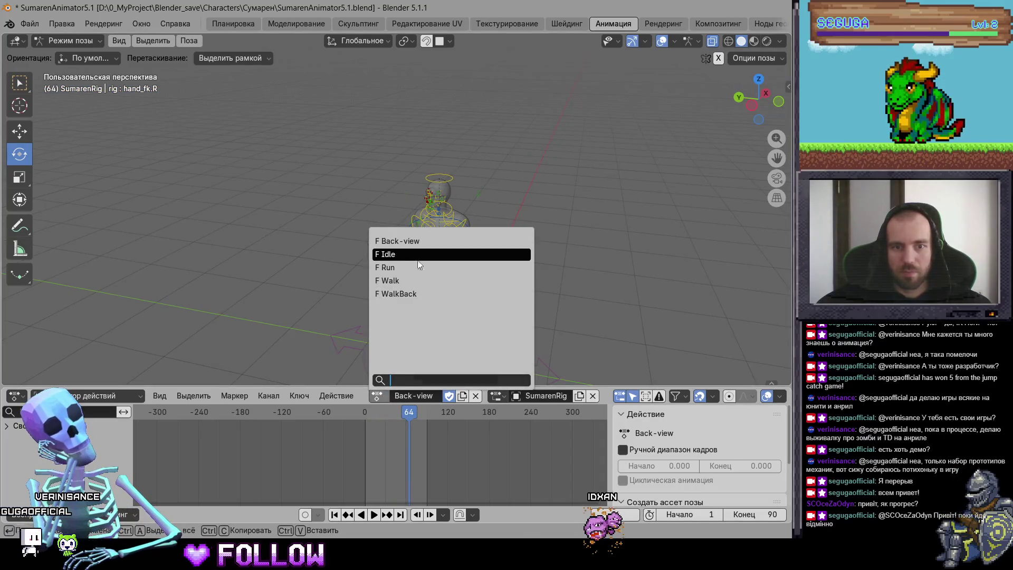
click(419, 261)
click(368, 412)
click(377, 395)
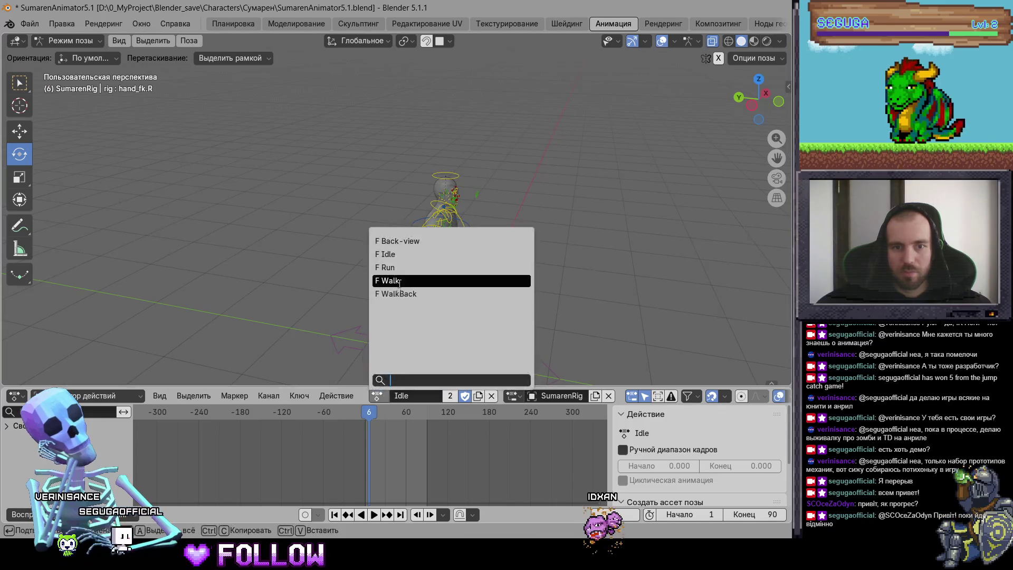
click(399, 280)
key(space)
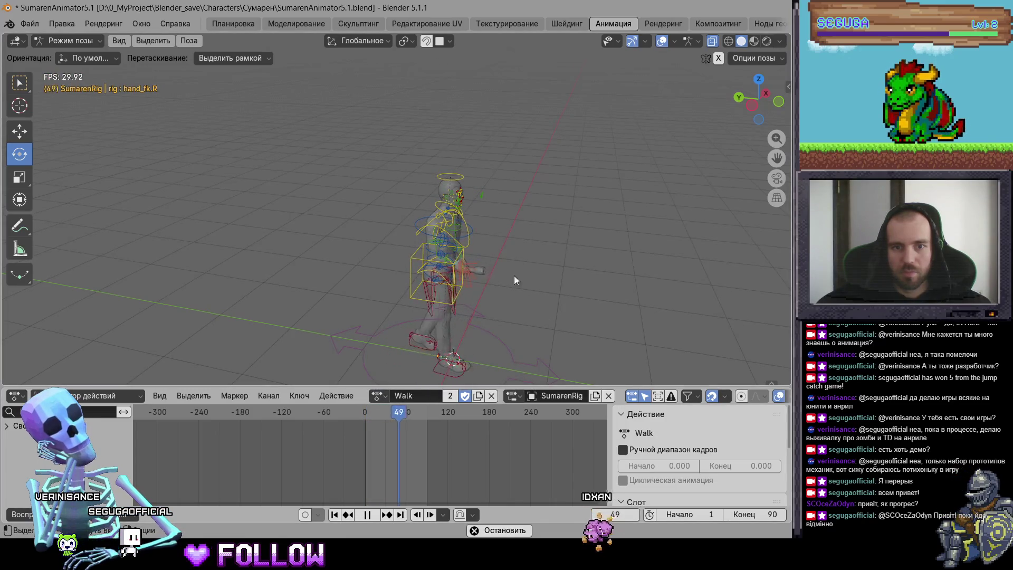
key(space)
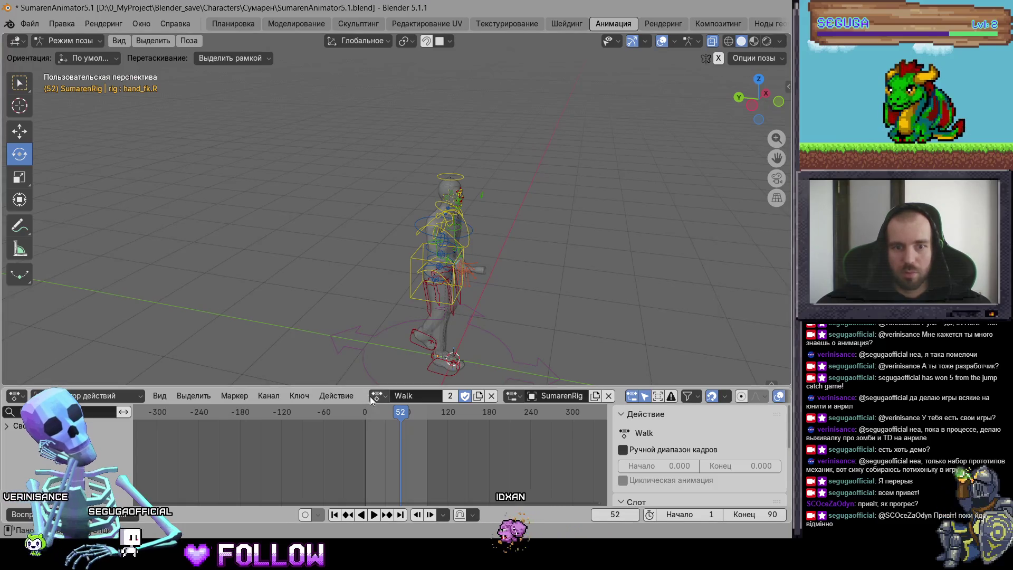
click(377, 396)
click(417, 257)
drag(550, 290, 340, 301)
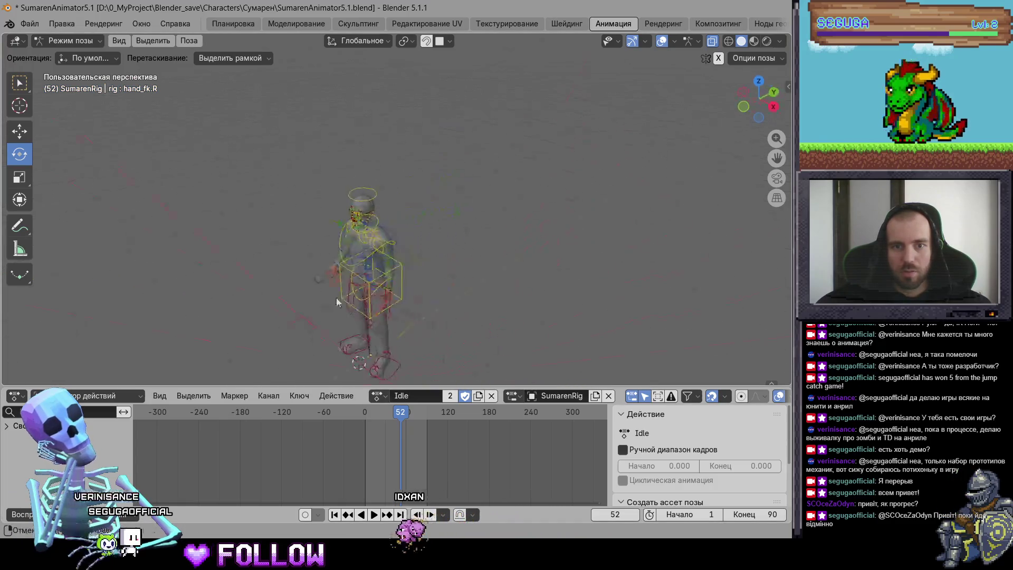
click(233, 23)
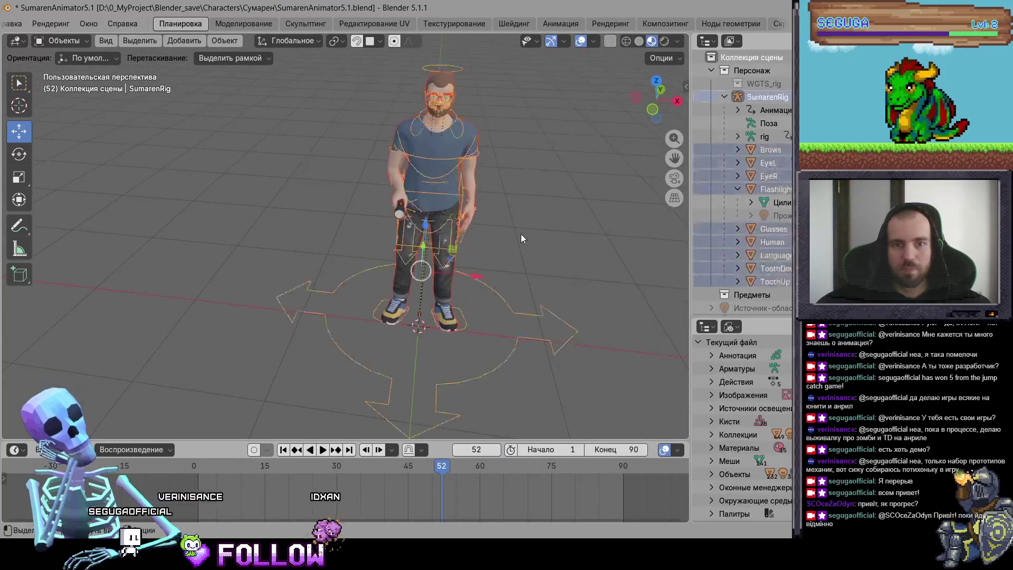
Start an FBX export of the rig and apply the saved export preset.
scroll(763, 275, down, 5)
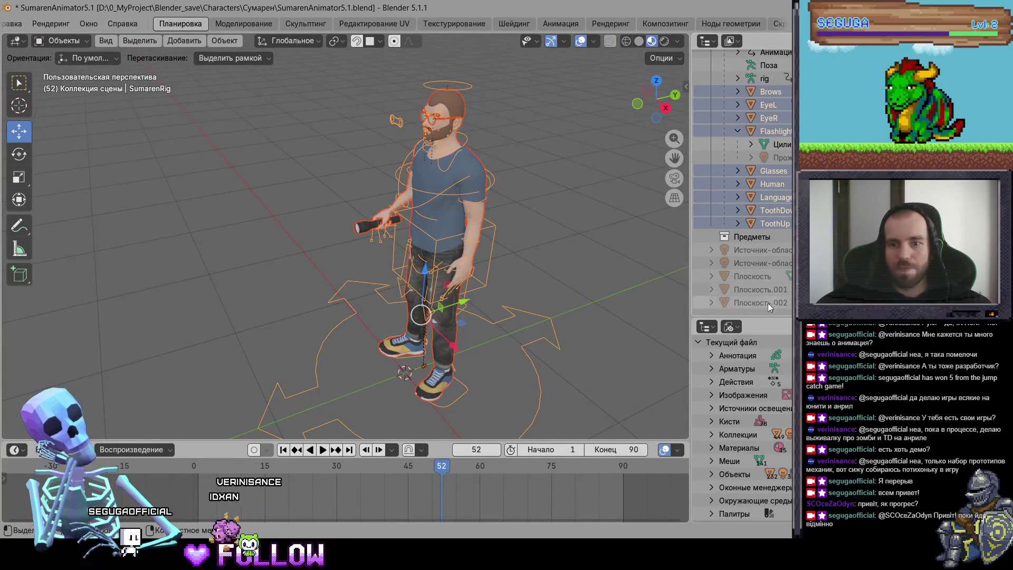
scroll(103, 24, up, 3)
click(33, 24)
mouse_move(158, 223)
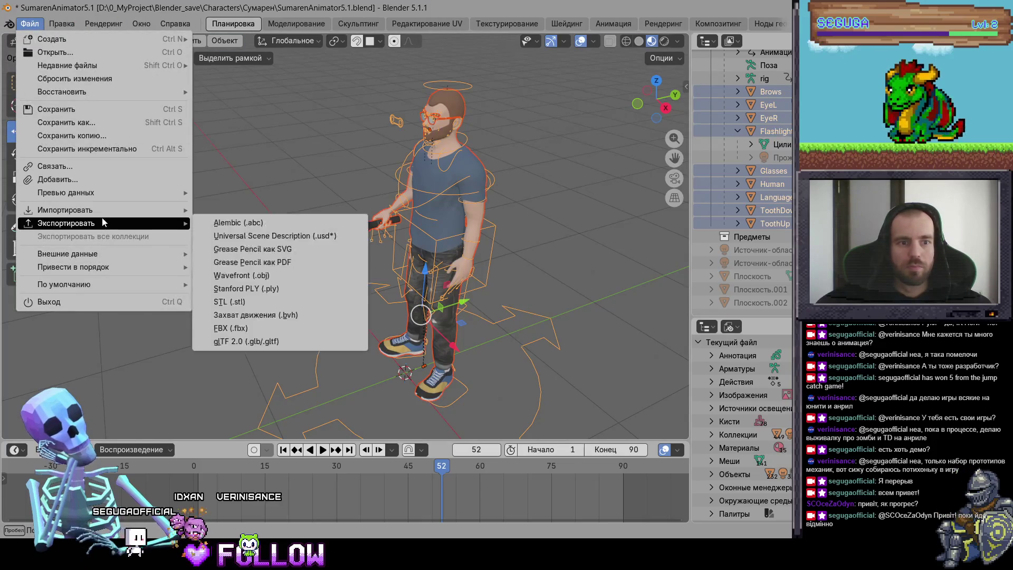
key(Return)
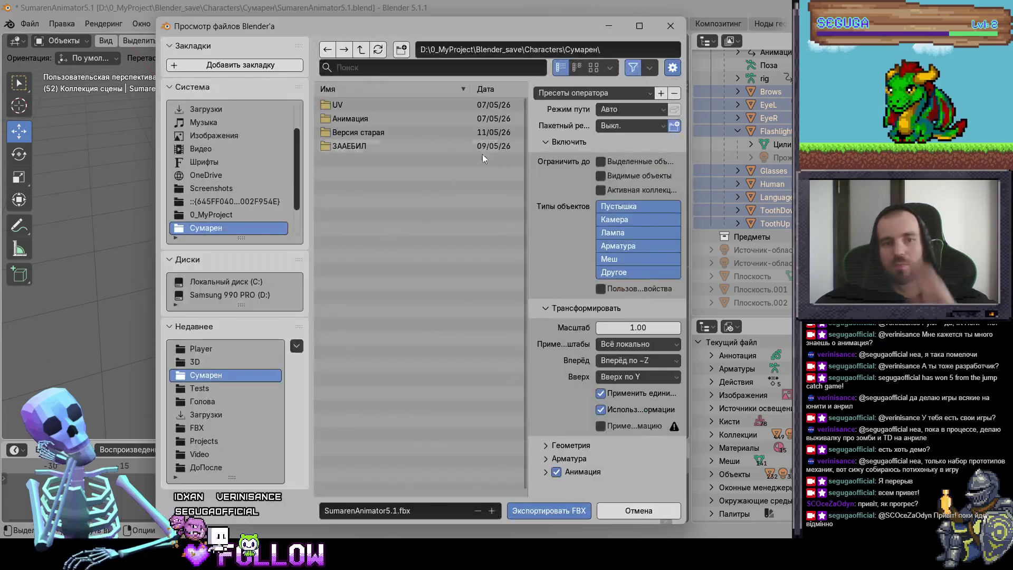
click(561, 95)
click(475, 125)
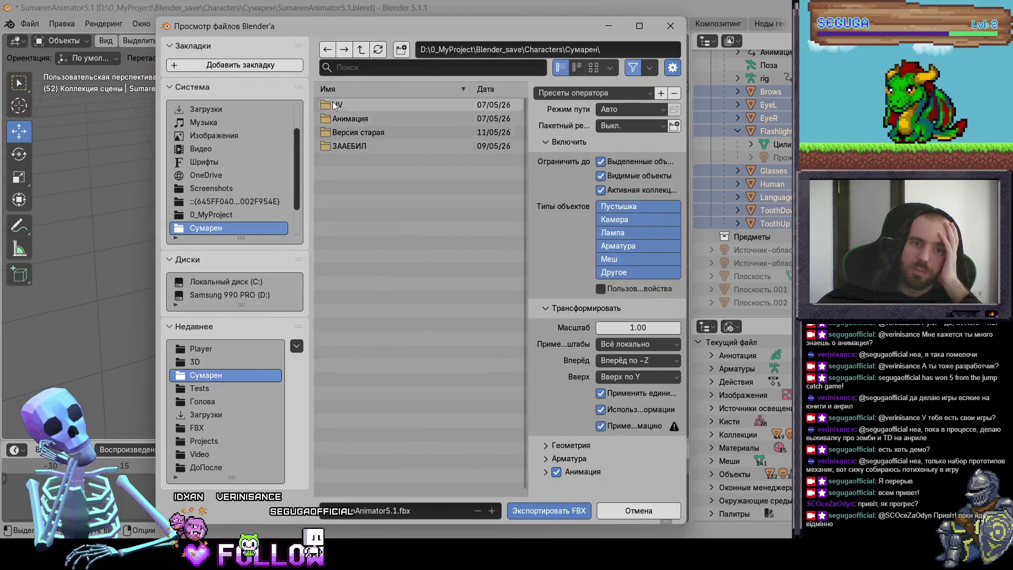
Export the FBX into Developer > Silent Zone > Assets > 3D > Player and return to Unity.
click(359, 51)
click(360, 51)
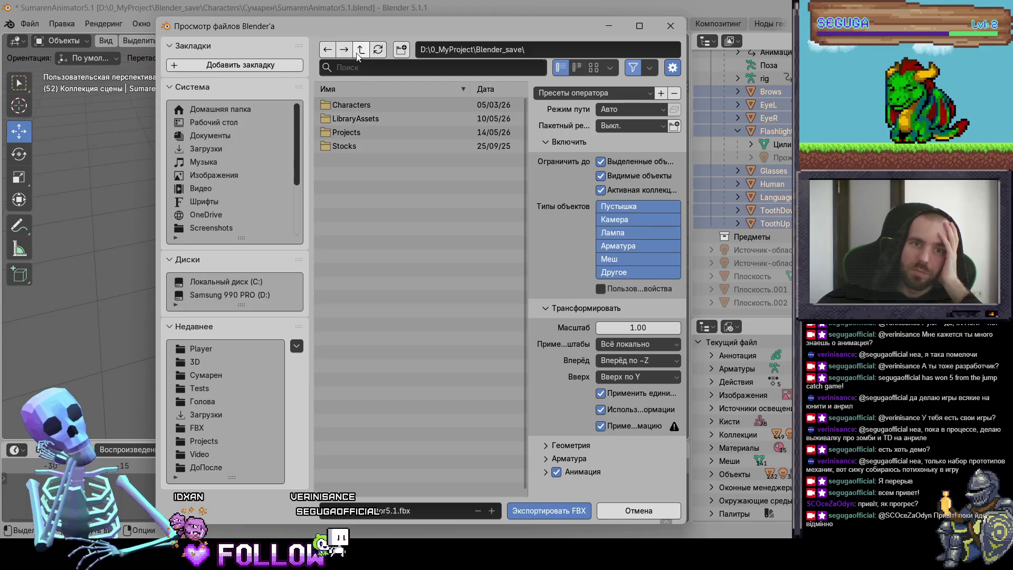
click(360, 51)
double_click(344, 122)
double_click(350, 104)
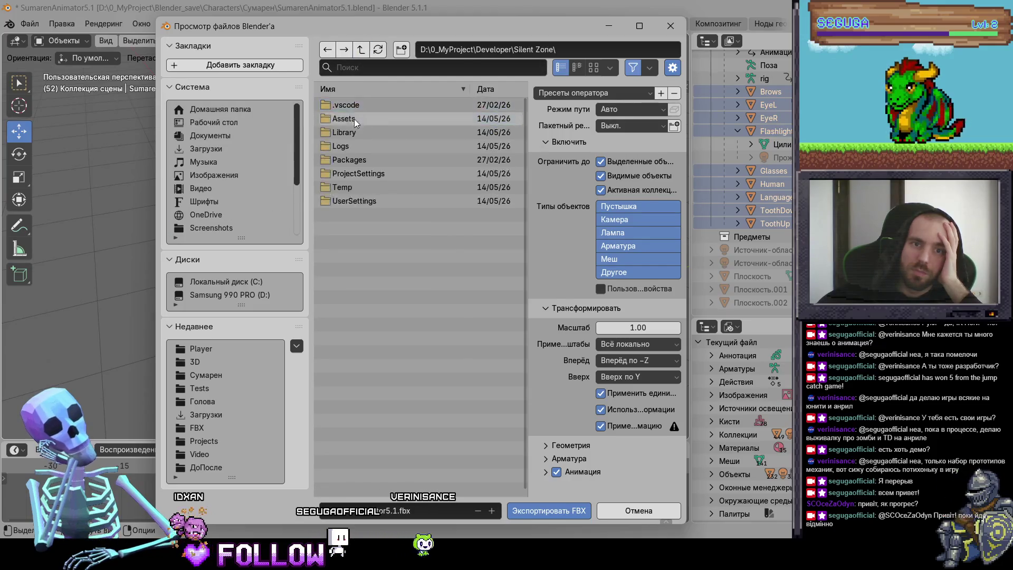
double_click(343, 120)
double_click(347, 105)
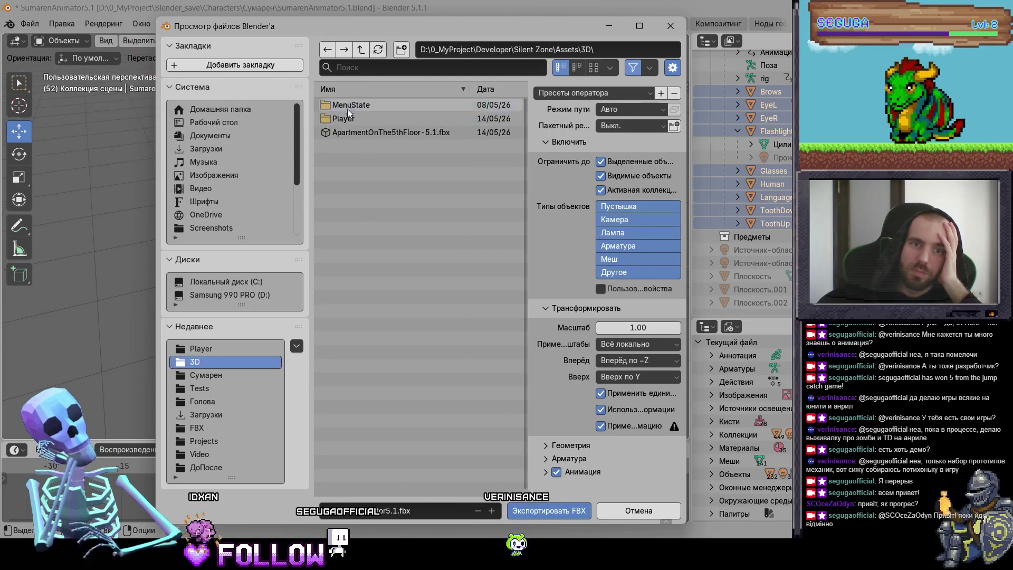
double_click(348, 116)
click(561, 508)
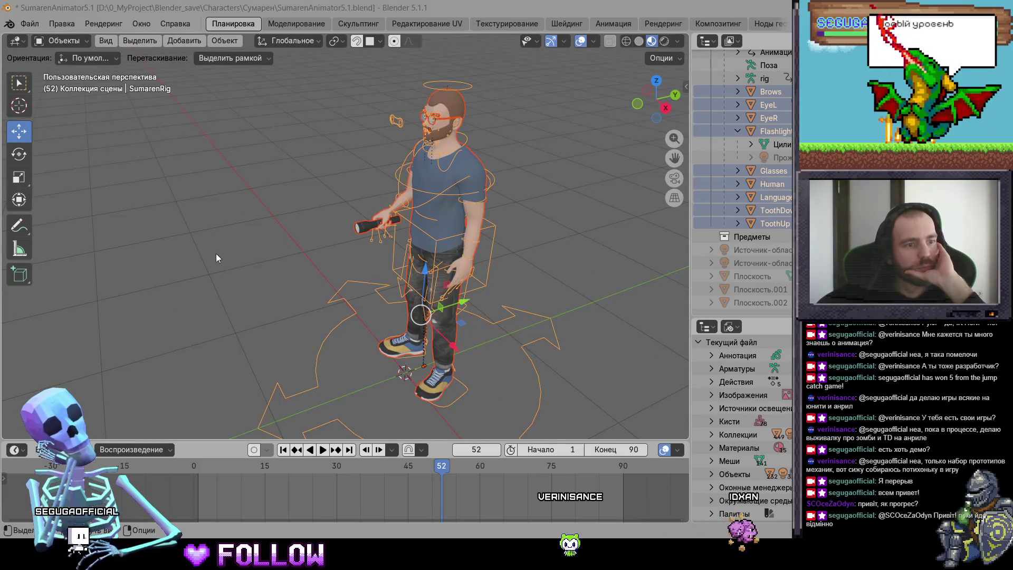
mouse_move(217, 258)
mouse_down()
mouse_move(292, 226)
mouse_move(356, 249)
mouse_move(353, 334)
mouse_up()
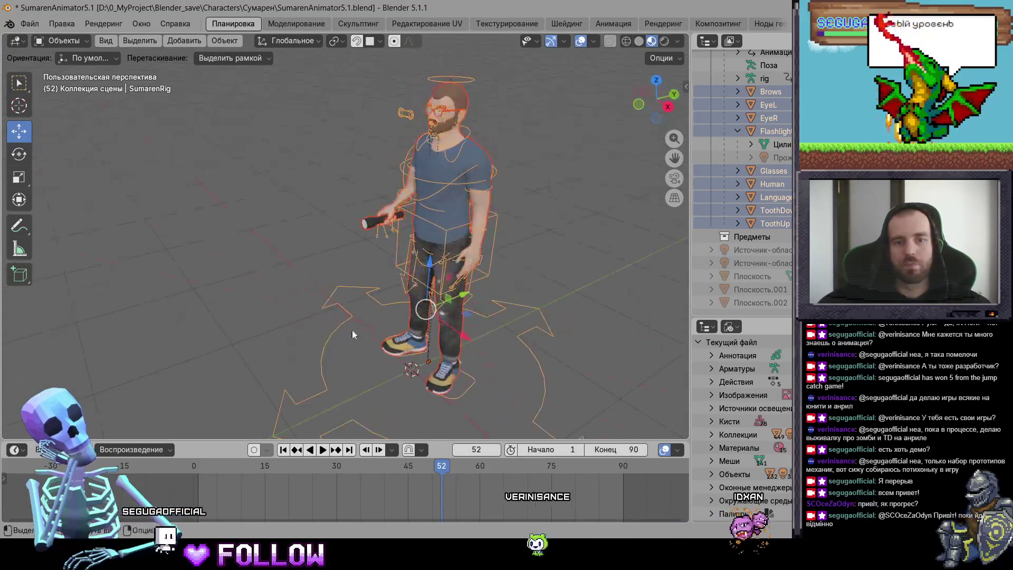
key(alt+Tab)
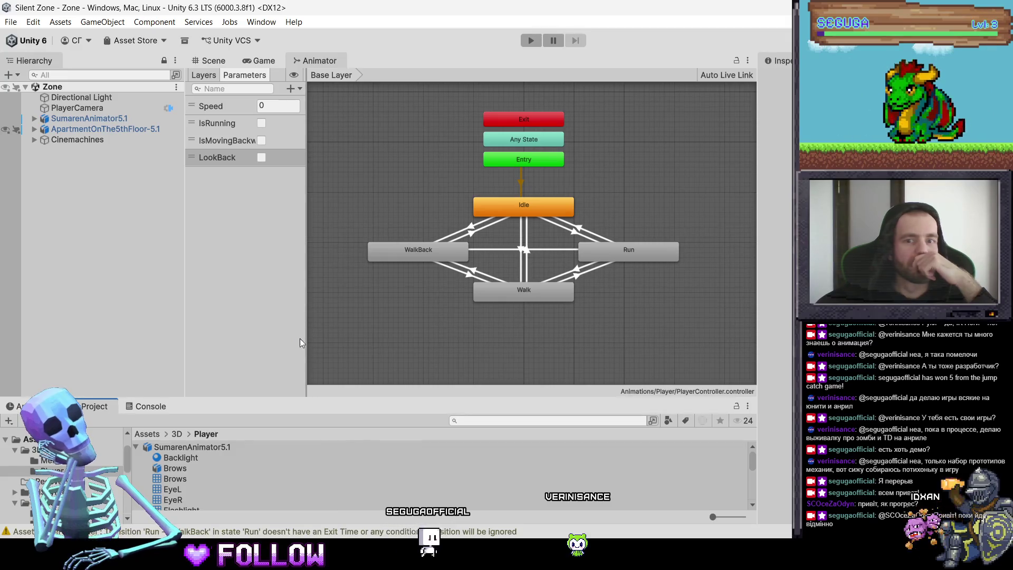
Enlarge the Project panel and select the SumarenRig|Back-view clip in the Player folder.
click(187, 446)
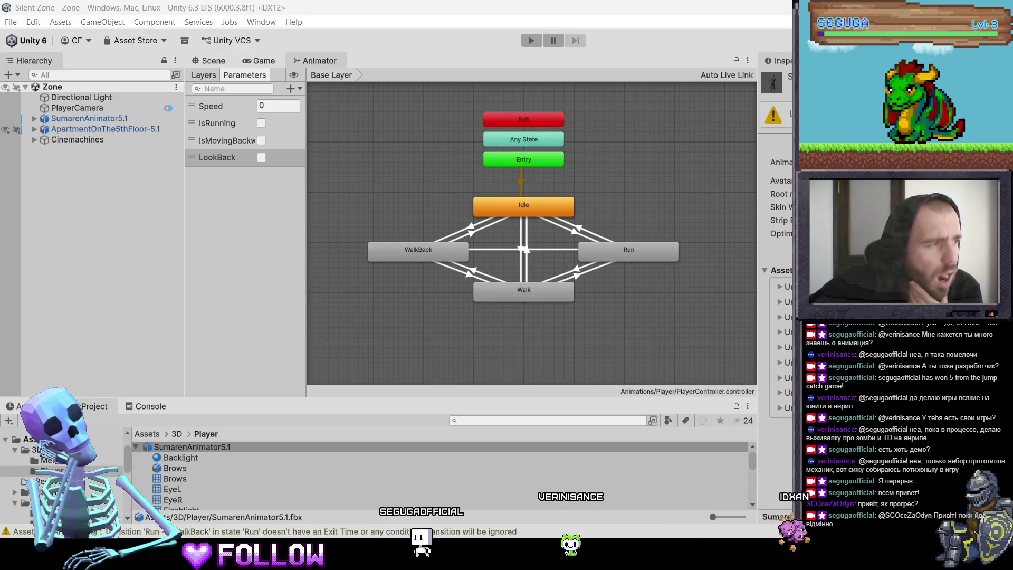
scroll(192, 470, down, 5)
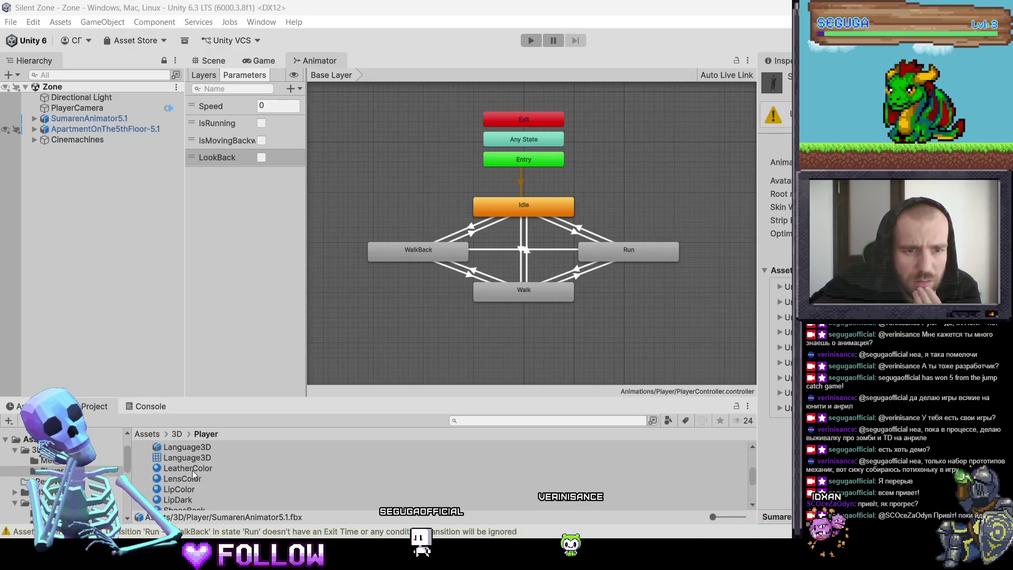
drag(246, 399, 250, 367)
scroll(213, 505, down, 3)
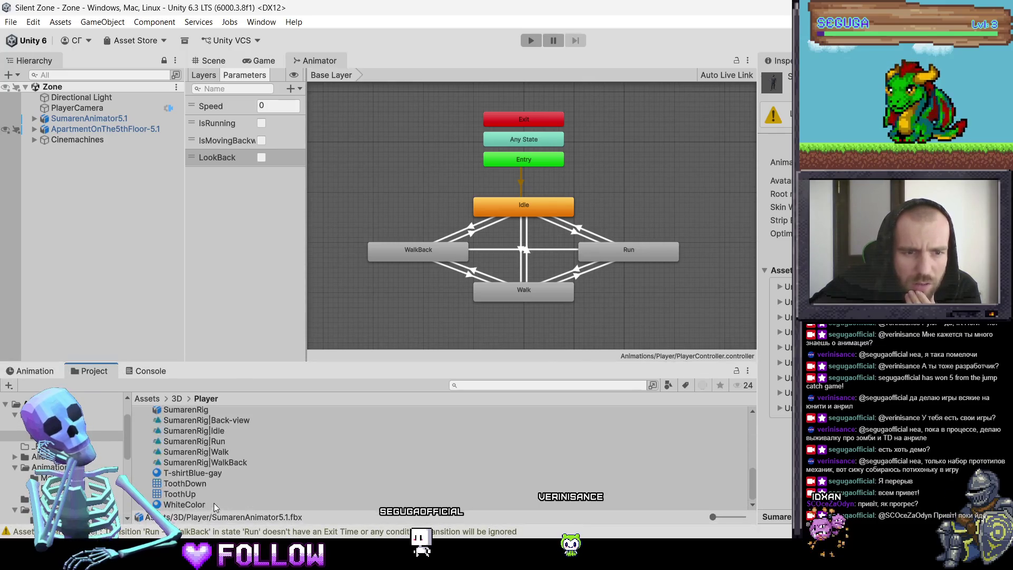
click(210, 461)
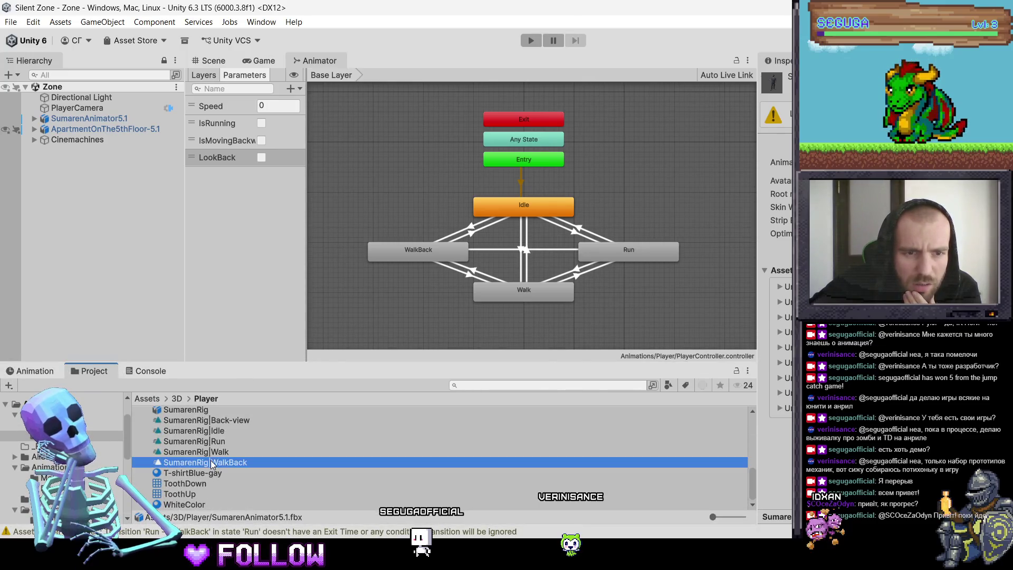
click(208, 421)
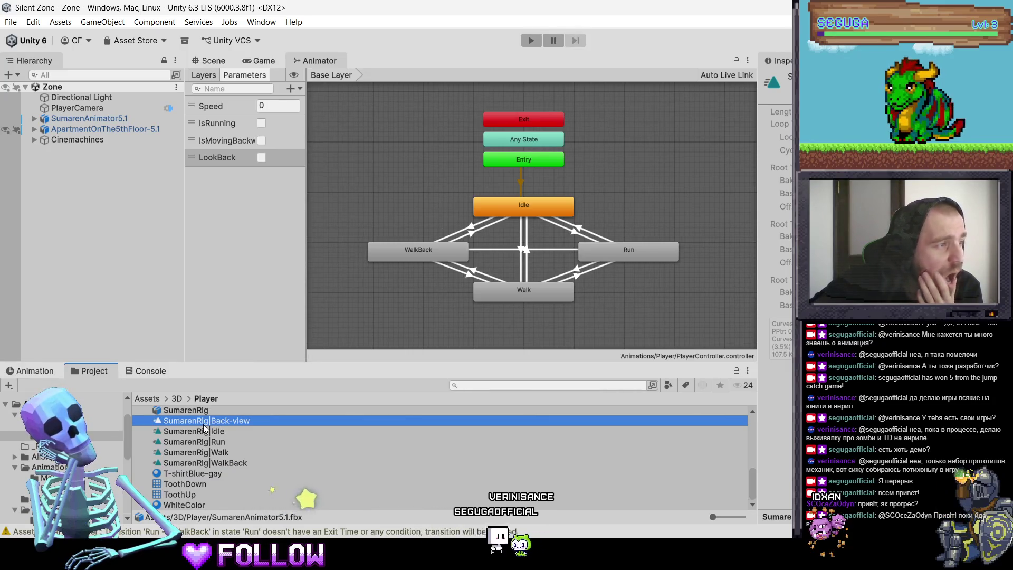
click(559, 183)
Add the Back-view clip as an Animator state and make a transition from Idle to it.
drag(628, 197, 612, 204)
right_click(564, 208)
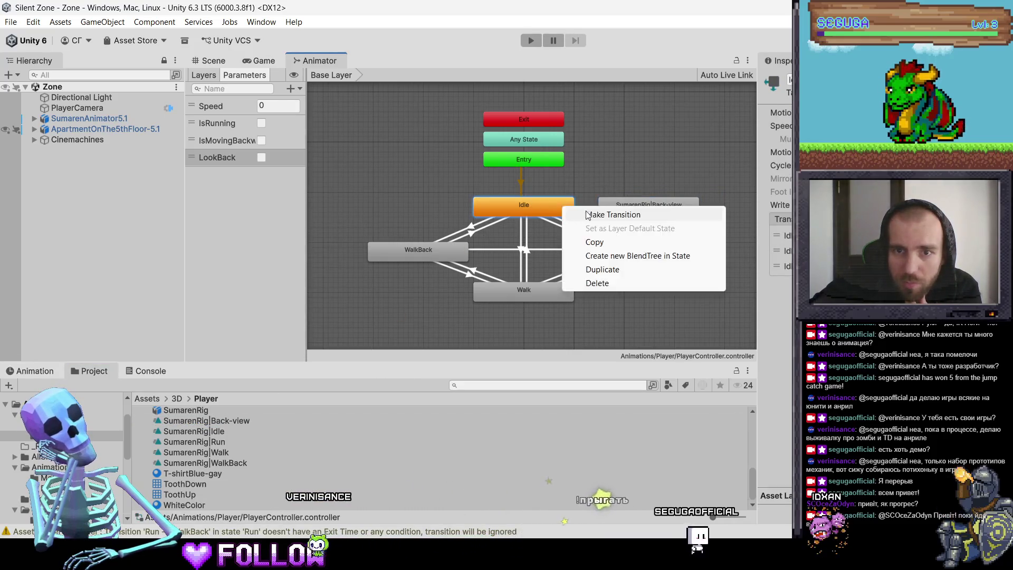
click(579, 215)
click(623, 212)
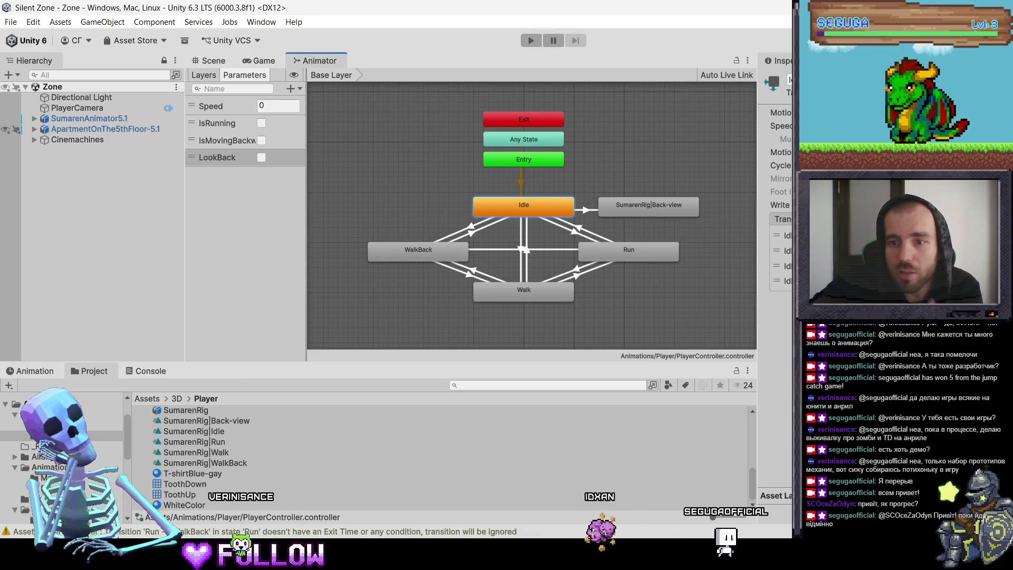
click(784, 281)
scroll(781, 264, down, 1)
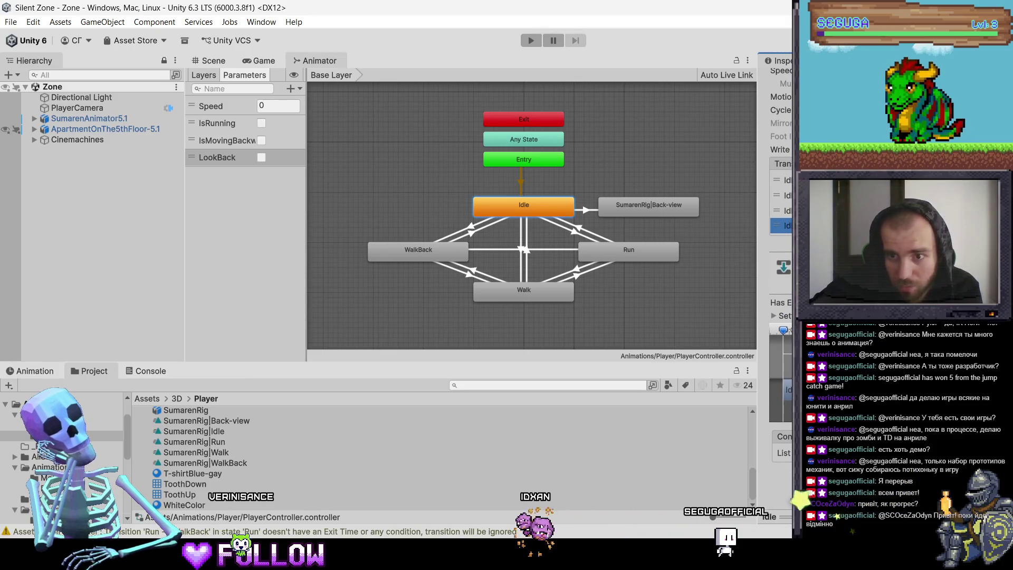
scroll(781, 264, down, 1)
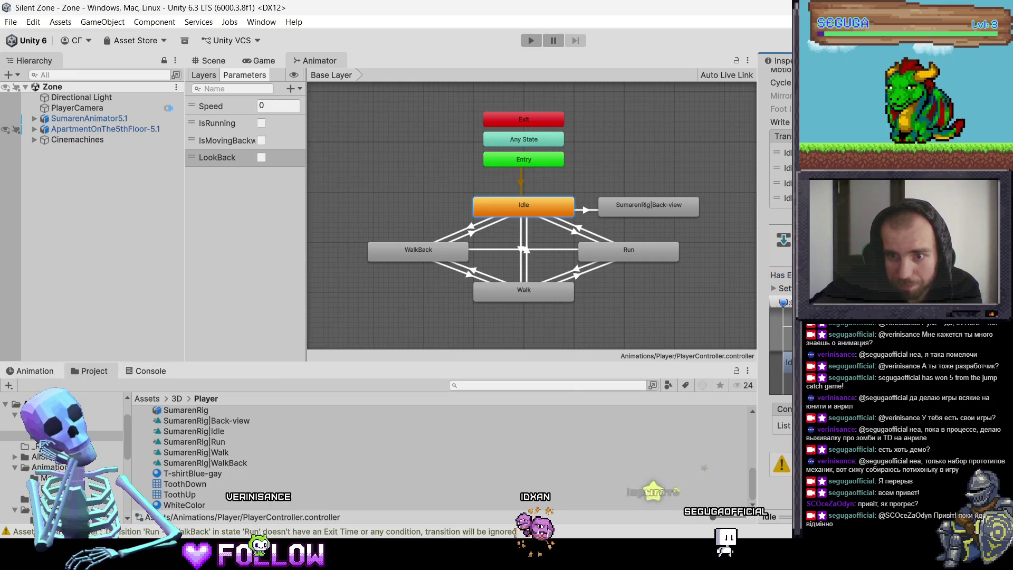
scroll(781, 264, up, 1)
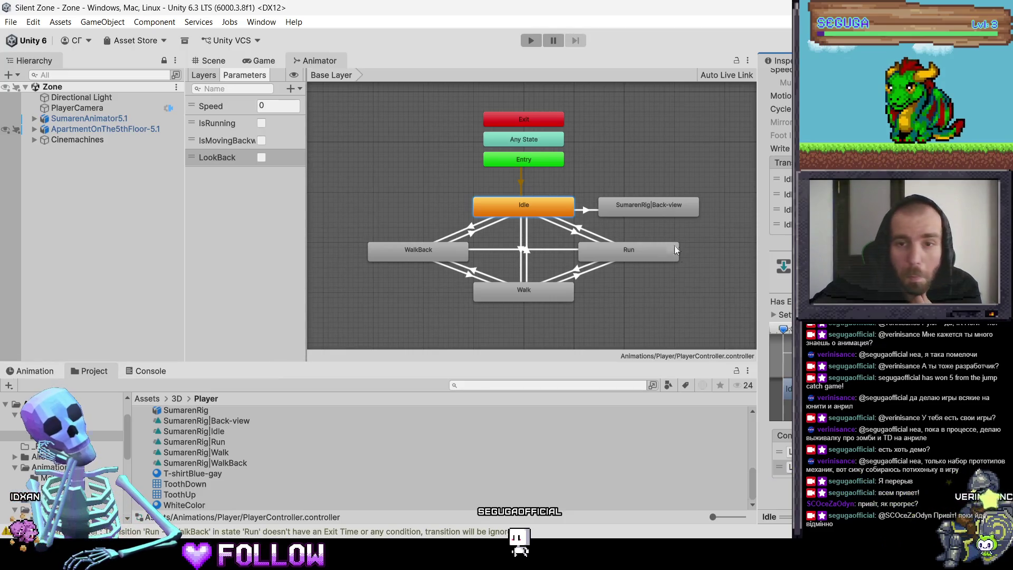
Make a transition from SumarenRig|Back-view back to Idle and inspect its settings.
right_click(655, 206)
click(686, 215)
click(549, 211)
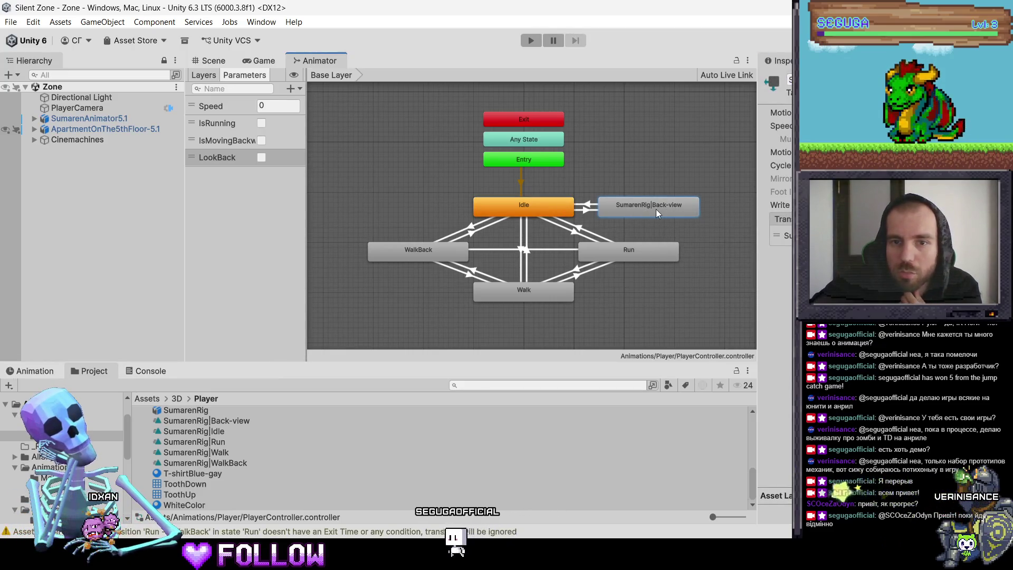
click(783, 235)
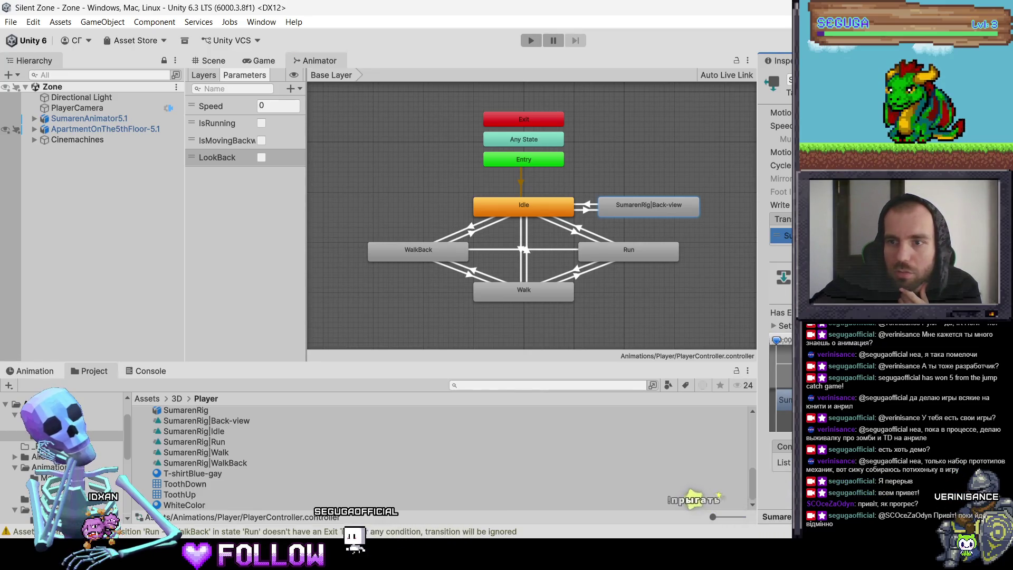
scroll(778, 264, down, 2)
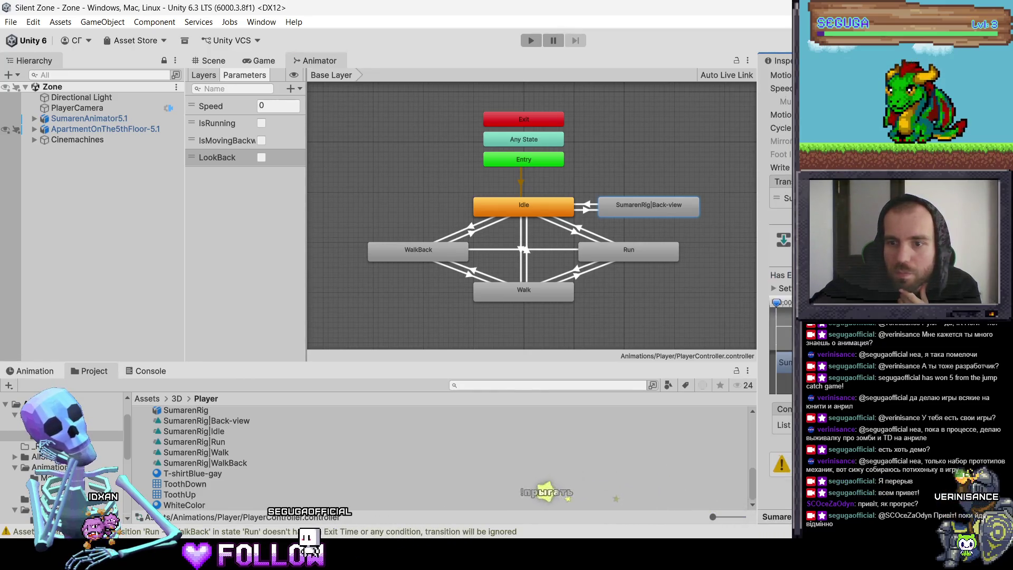
scroll(778, 264, up, 2)
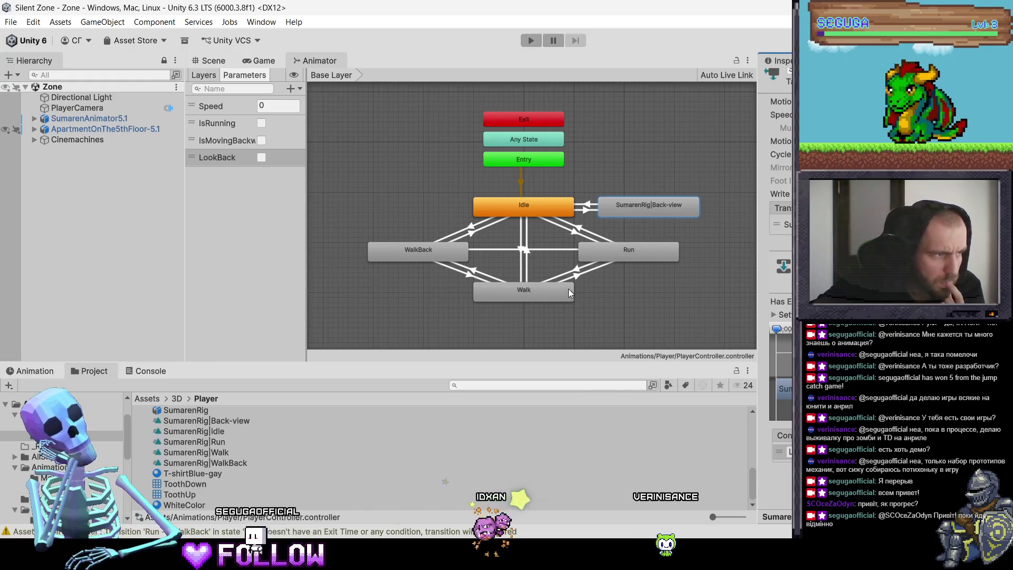
Review Idle's transition to Back-view and enter Play mode.
click(533, 208)
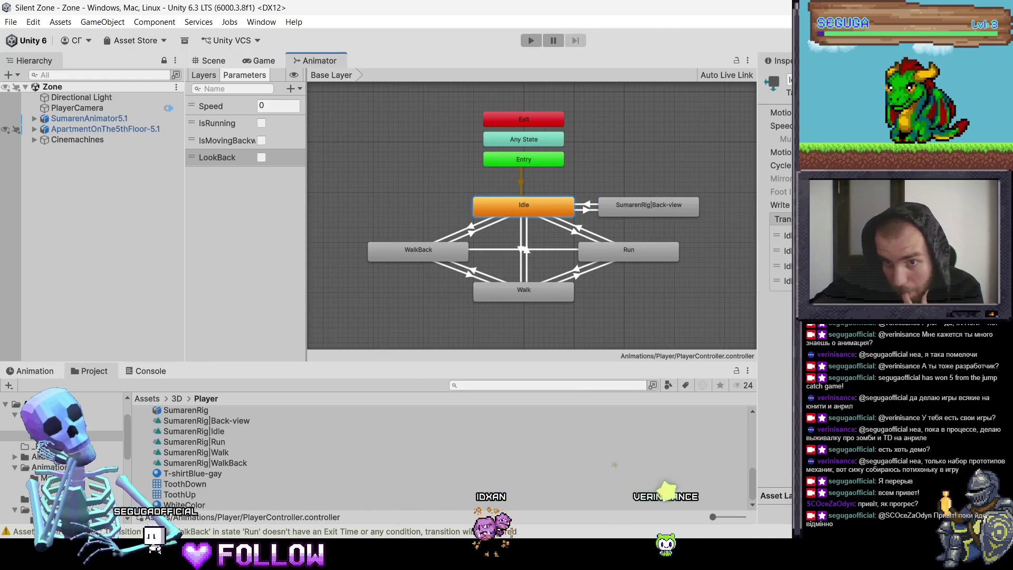
scroll(781, 237, down, 3)
click(783, 209)
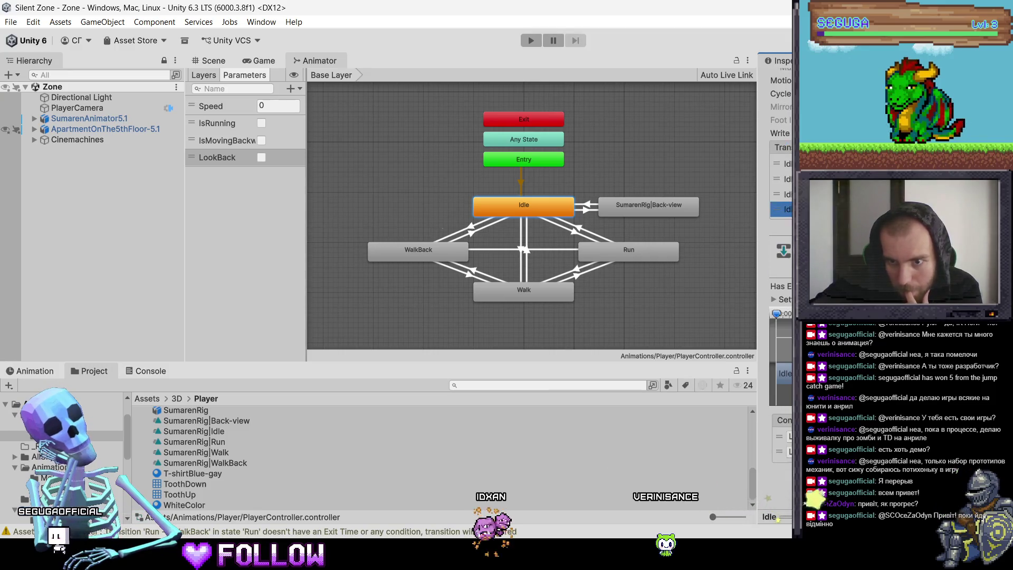
scroll(787, 307, up, 1)
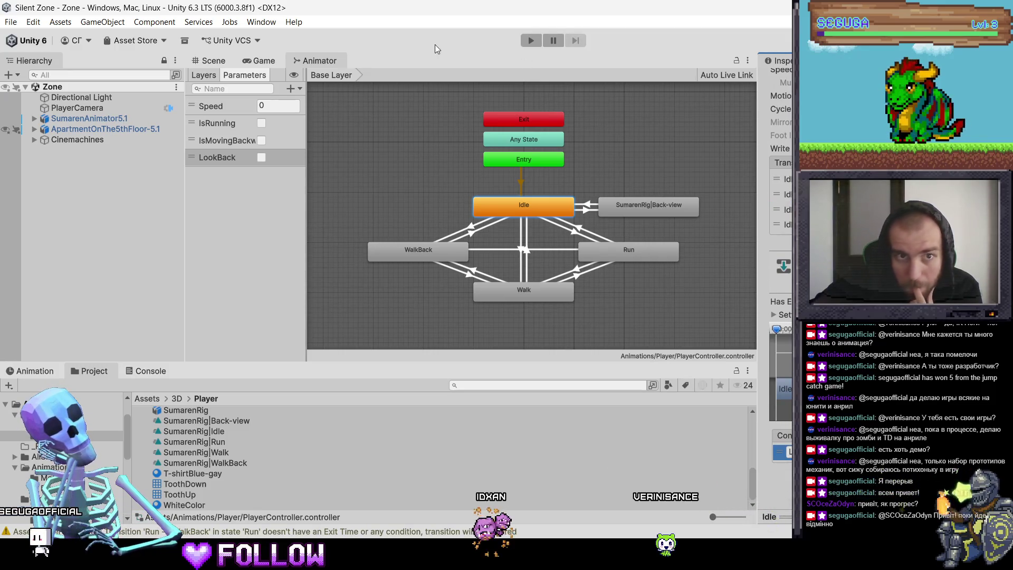
click(531, 40)
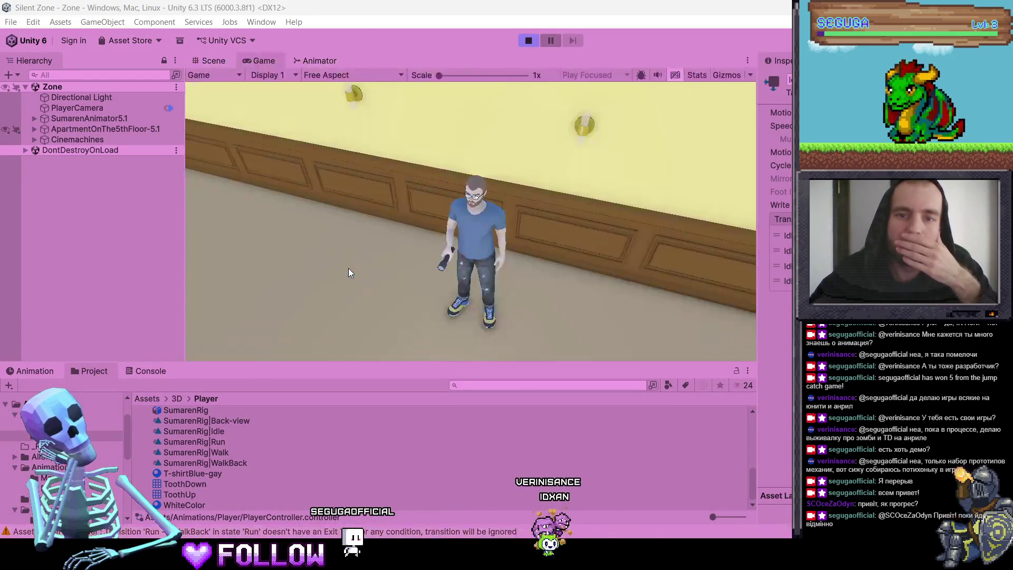
Walk the character with A and check the Console for 'Lookback' parameter warnings.
key(a)
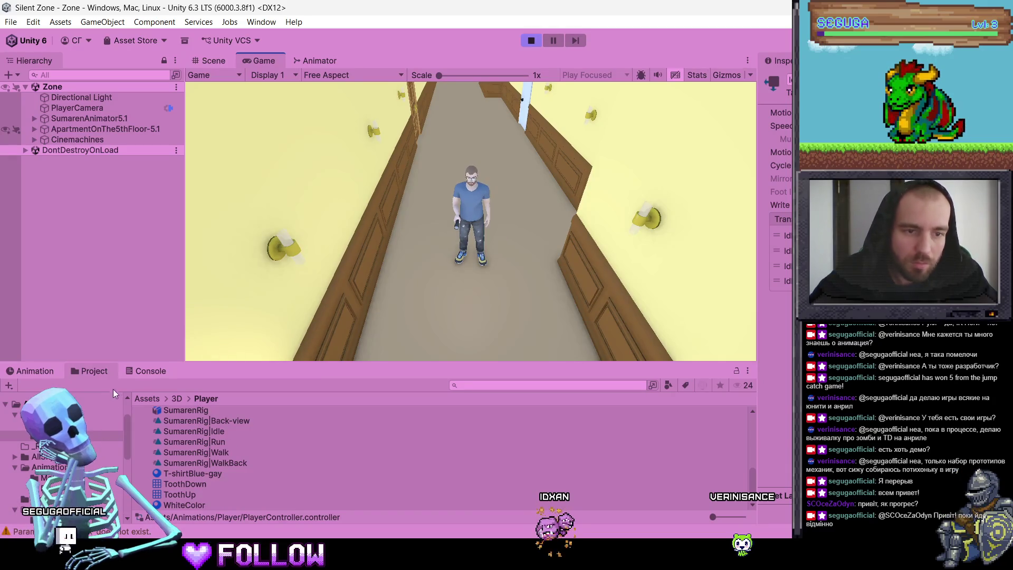
click(131, 373)
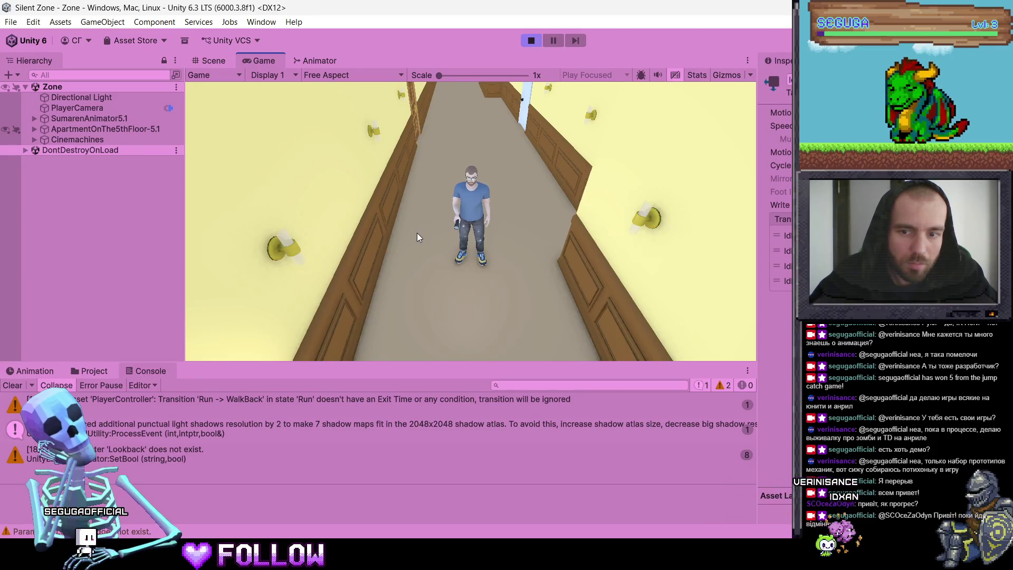
click(316, 60)
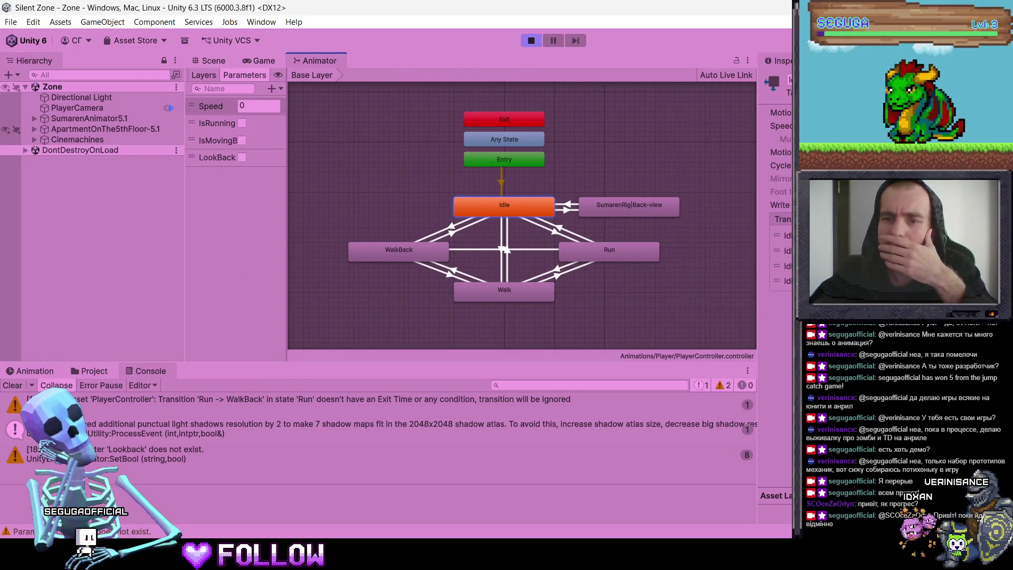
click(781, 281)
scroll(780, 317, down, 3)
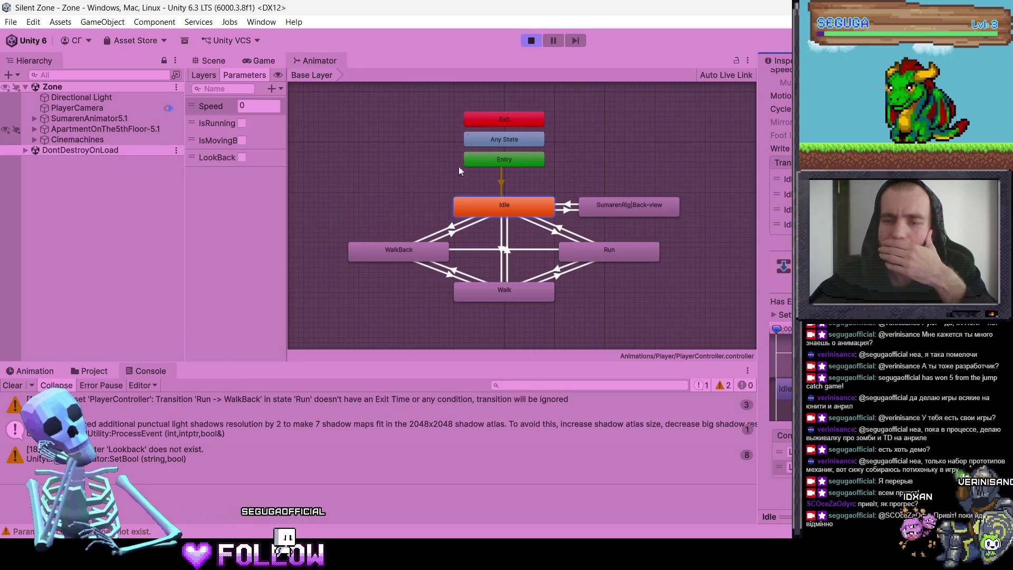
click(272, 59)
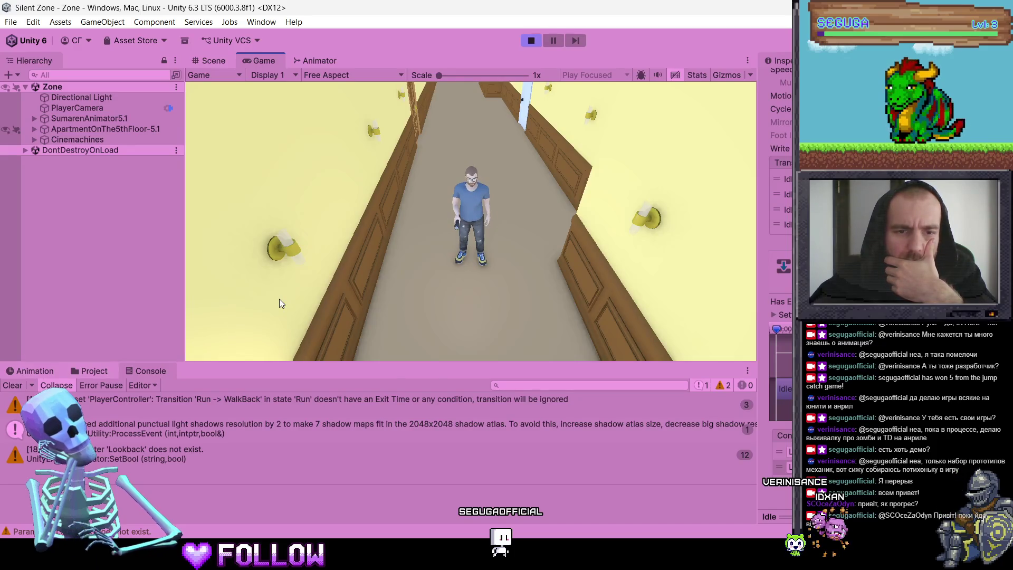
Move the character with A and S and screenshot the missing 'Lookback' Console warnings.
key(a)
key(s)
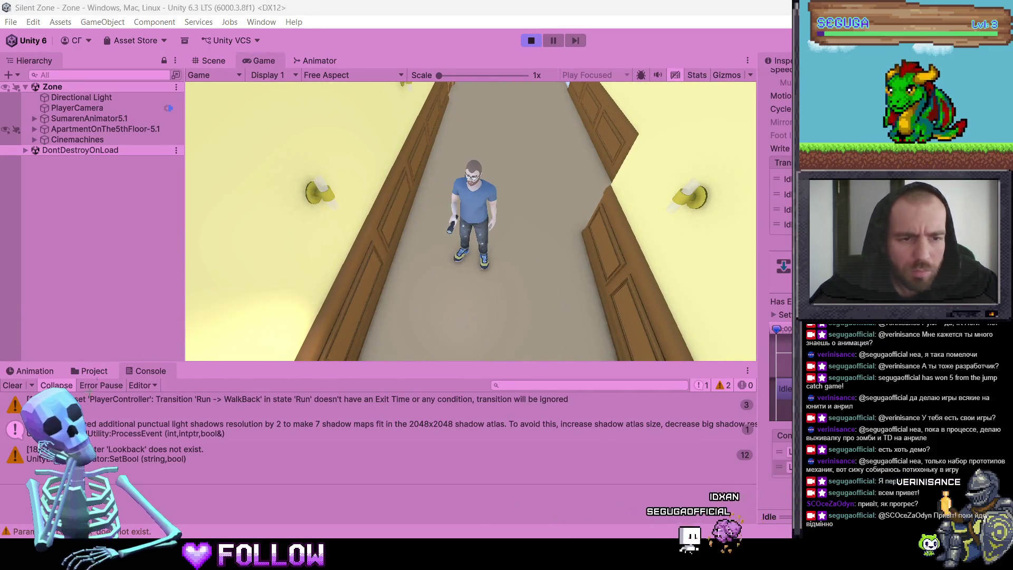
key(super+shift+s)
mouse_move(7, 391)
mouse_down()
mouse_move(626, 492)
mouse_move(737, 478)
mouse_move(534, 470)
mouse_move(590, 474)
mouse_up()
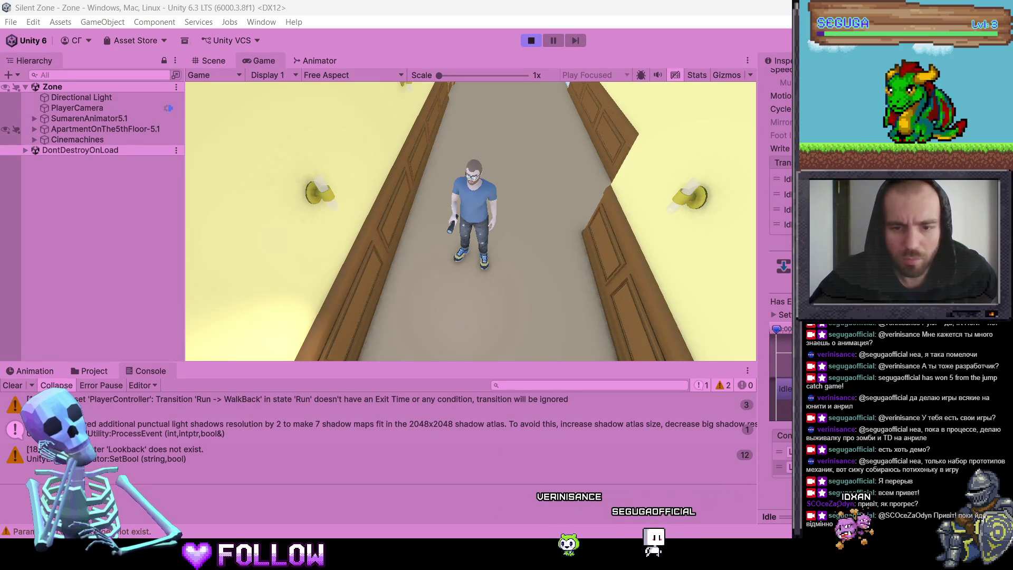
key(alt+Tab)
scroll(355, 369, down, 3)
Correct the look-back SetBool parameter name to "LookBack" and stop the running game.
scroll(354, 369, up, 6)
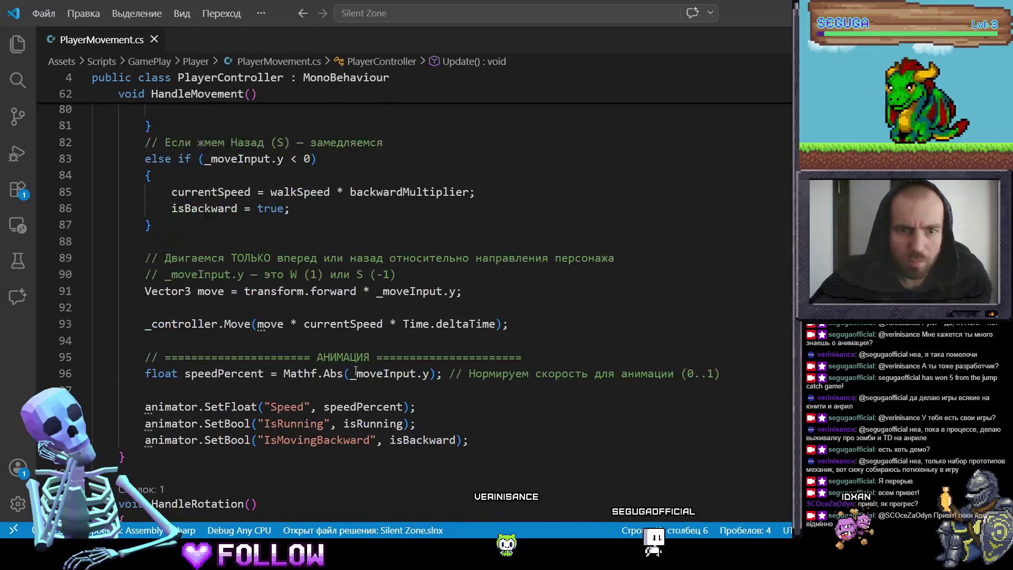
scroll(385, 438, up, 10)
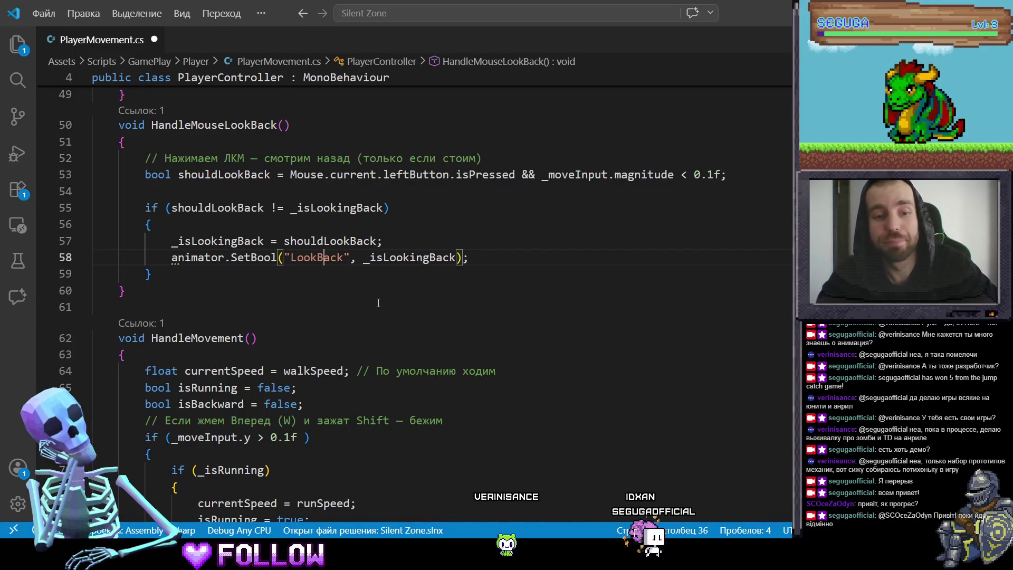
key(alt+Tab)
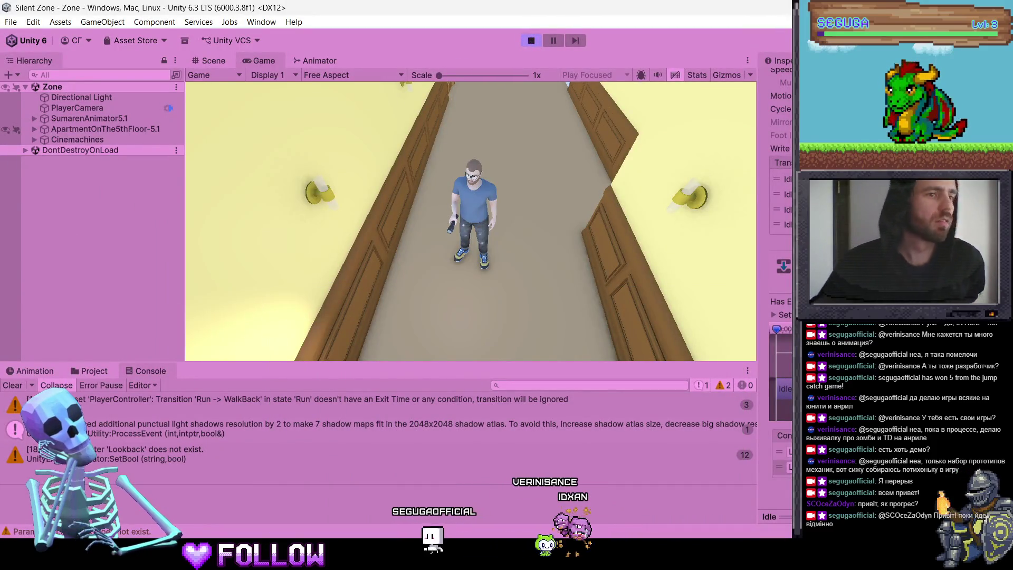
key(ctrl+p)
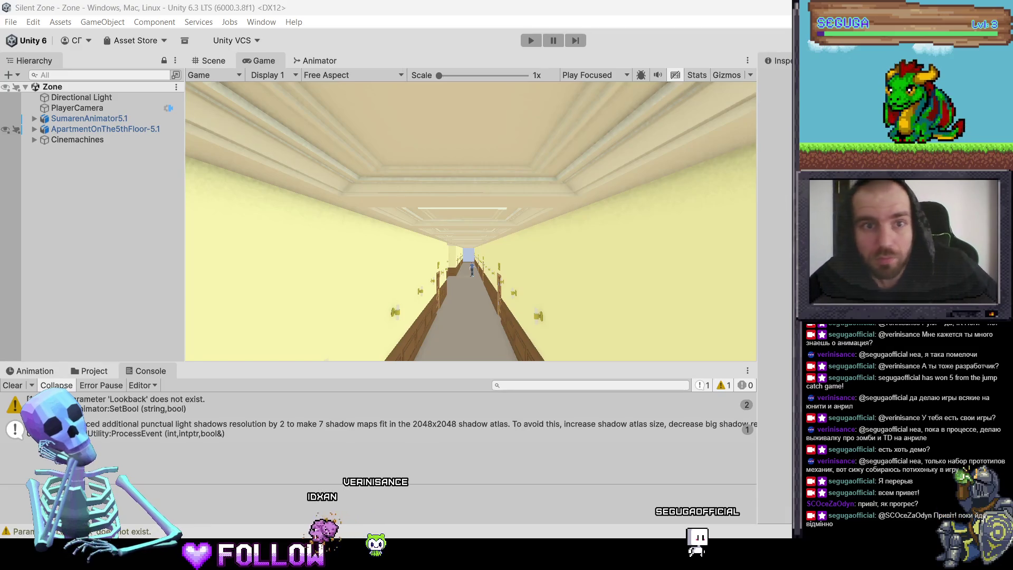
Show the Animator graph and inspect Idle's transition to SumarenRig|Back-view.
click(327, 59)
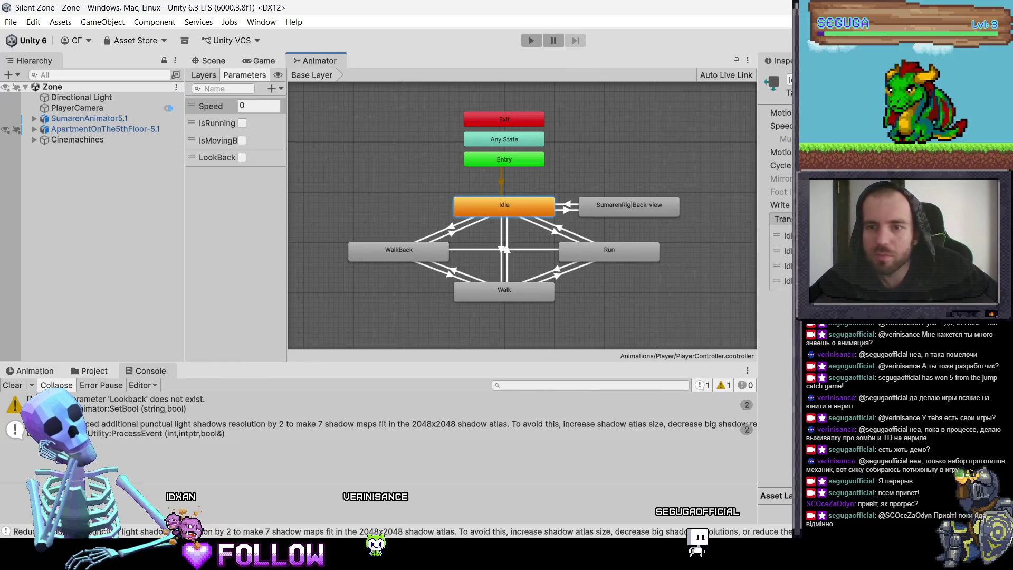
click(784, 281)
scroll(781, 264, down, 3)
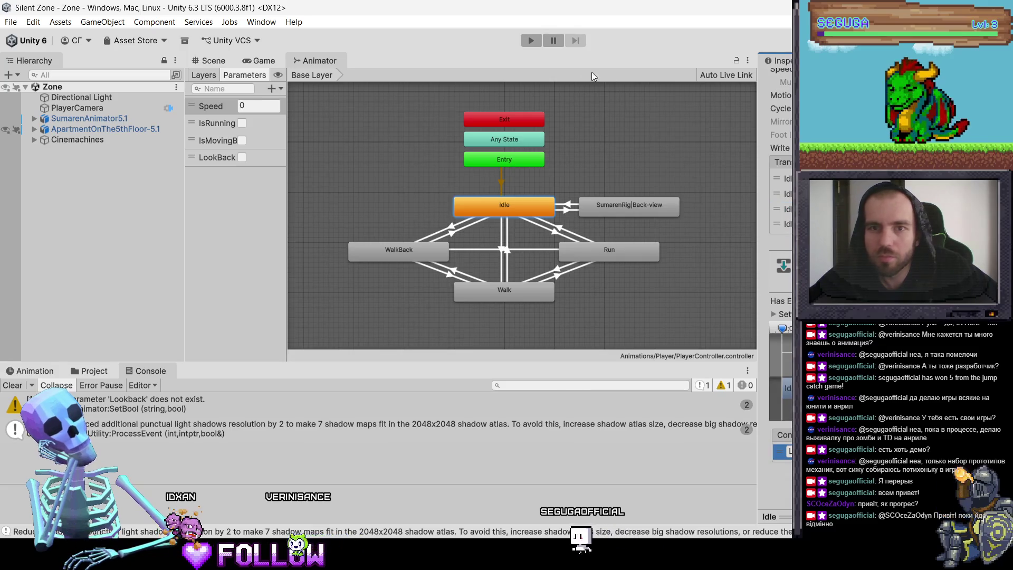
Play-test the character, walking it along the corridor with W, A, S, D, then stop the game.
key(ctrl+p)
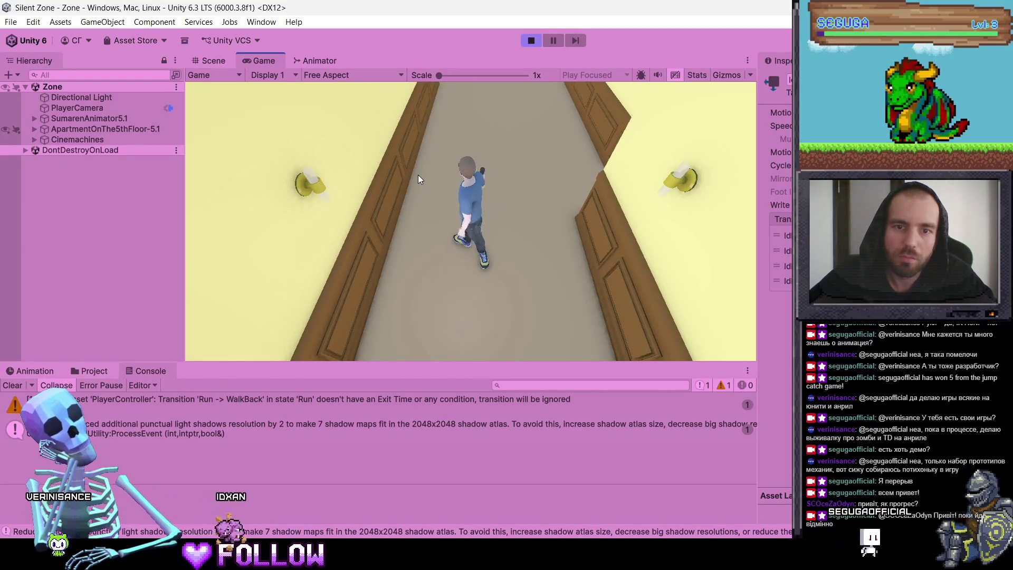
key(w)
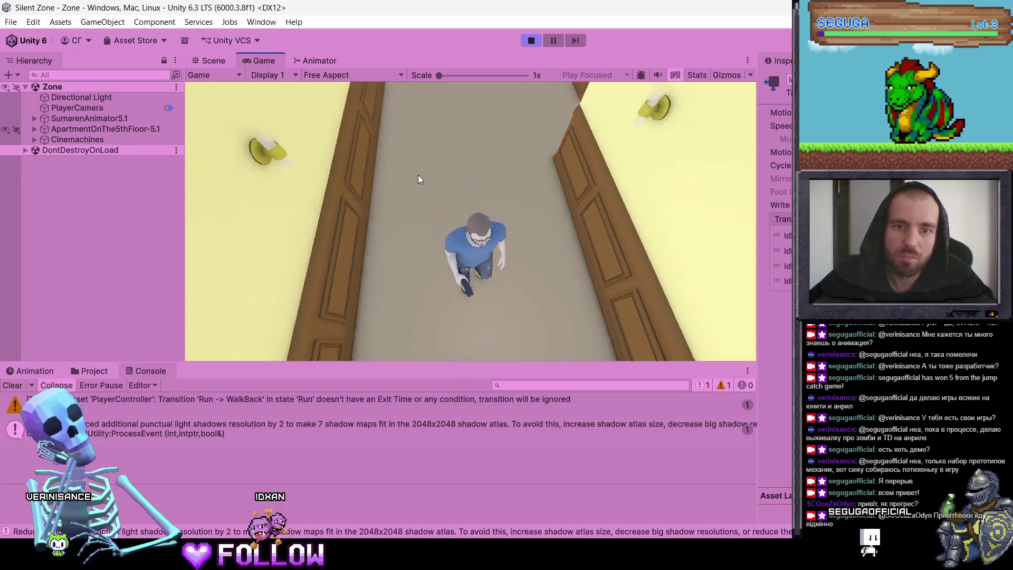
key(s)
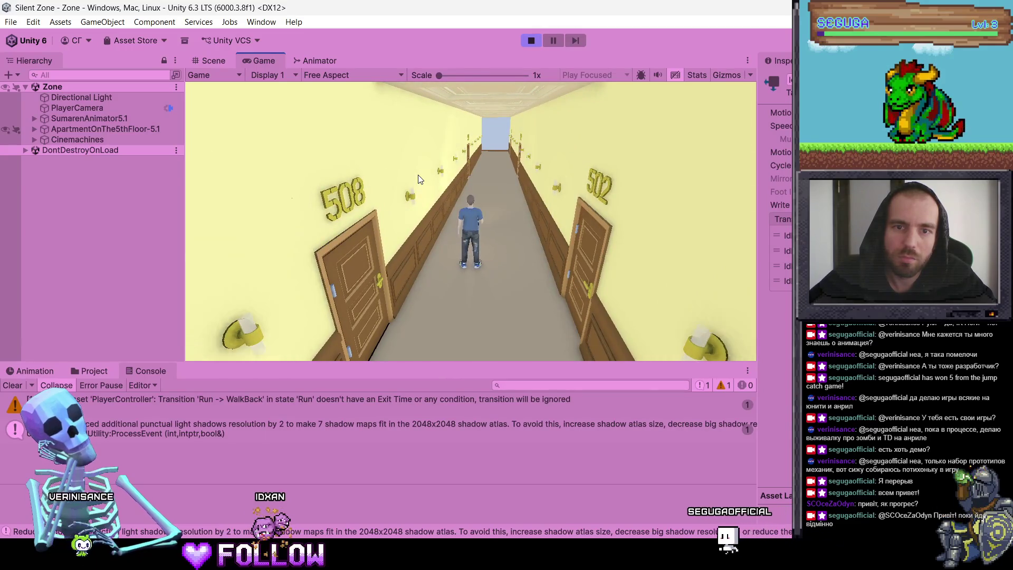
key(d)
key(s)
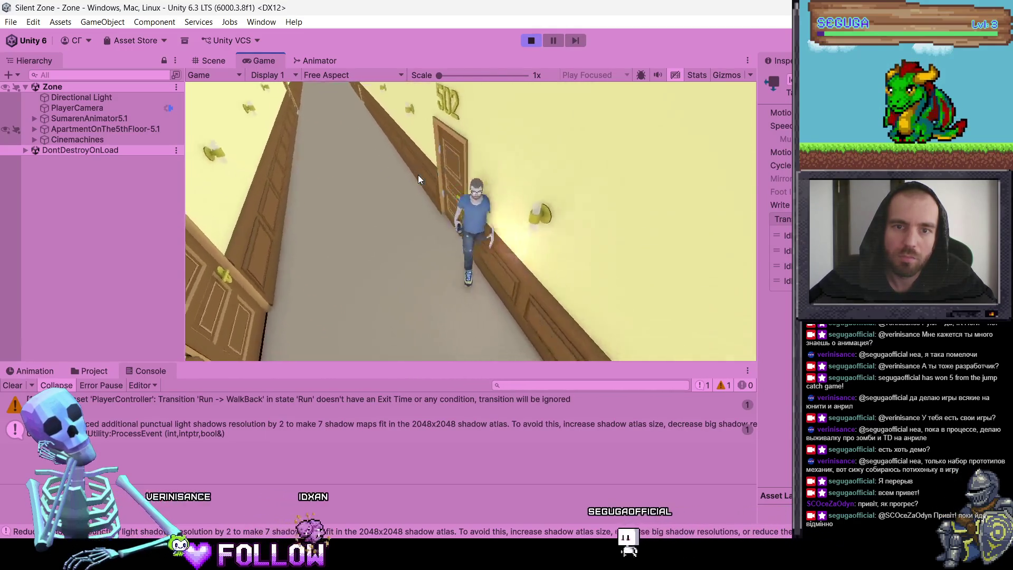
key(s)
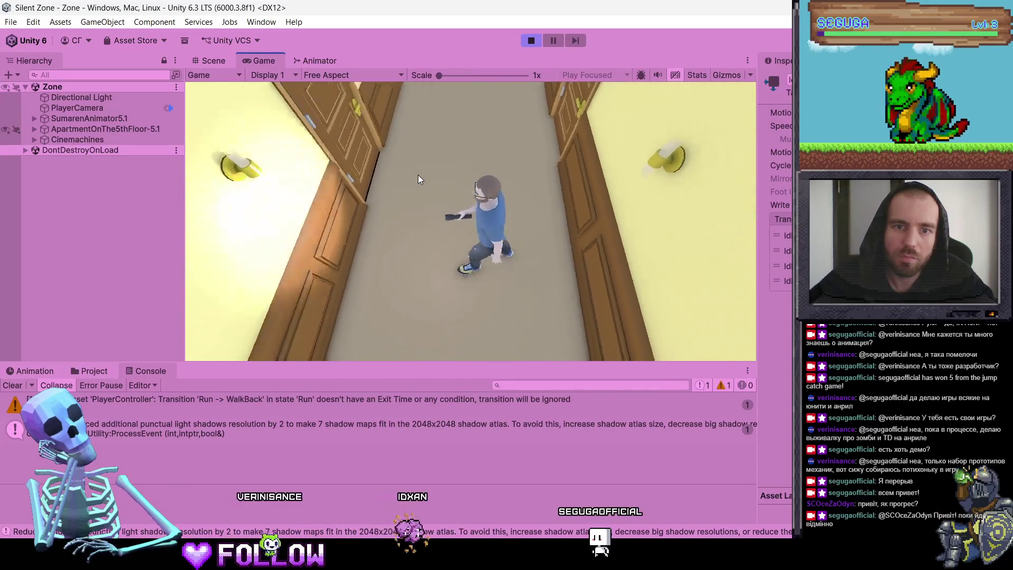
key(s)
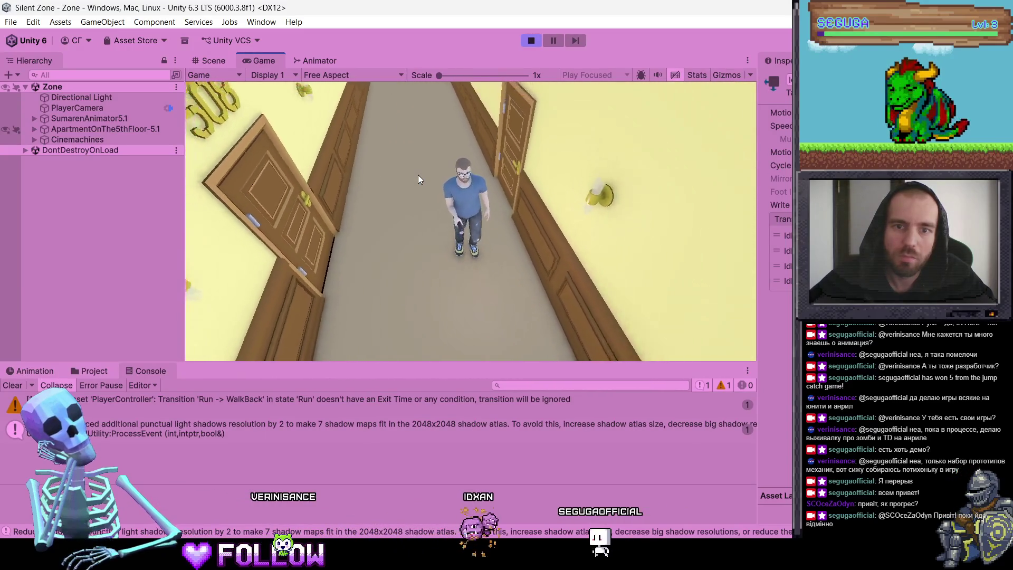
key(s)
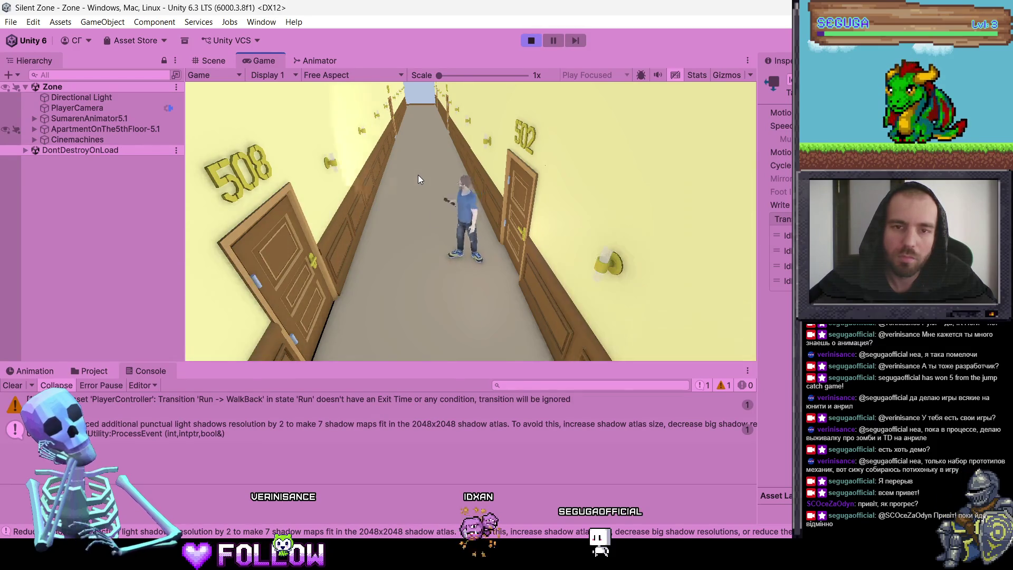
key(a)
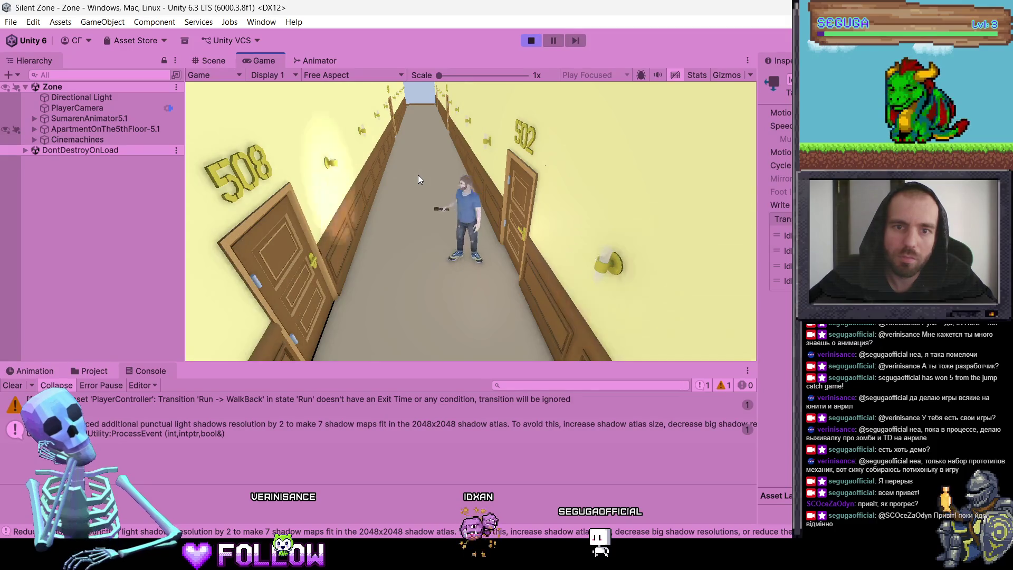
click(531, 40)
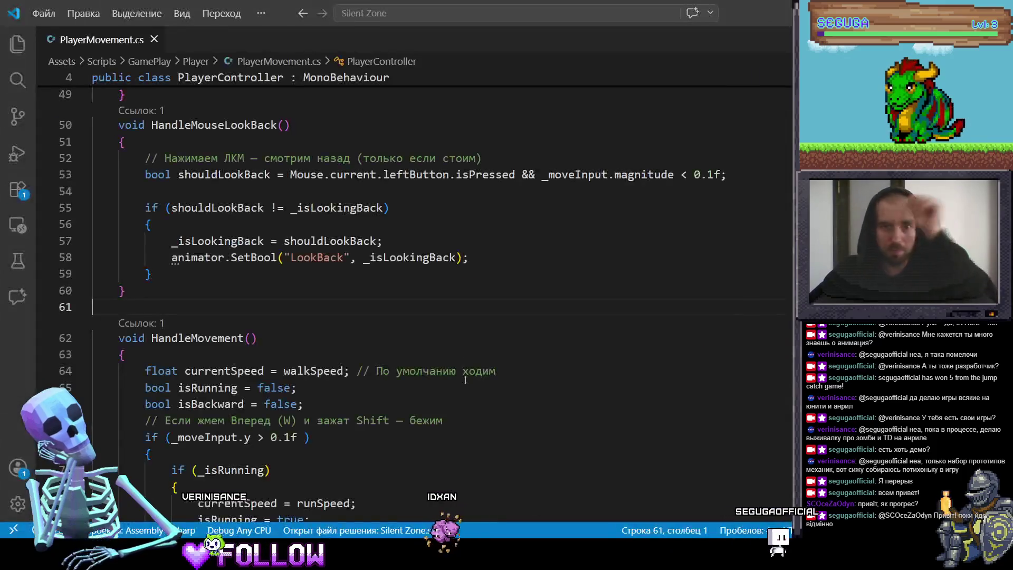
In HandleMouseLookBack, select the mouse-button words in the comment and the leftButton check on line 53.
scroll(266, 231, up, 2)
click(265, 232)
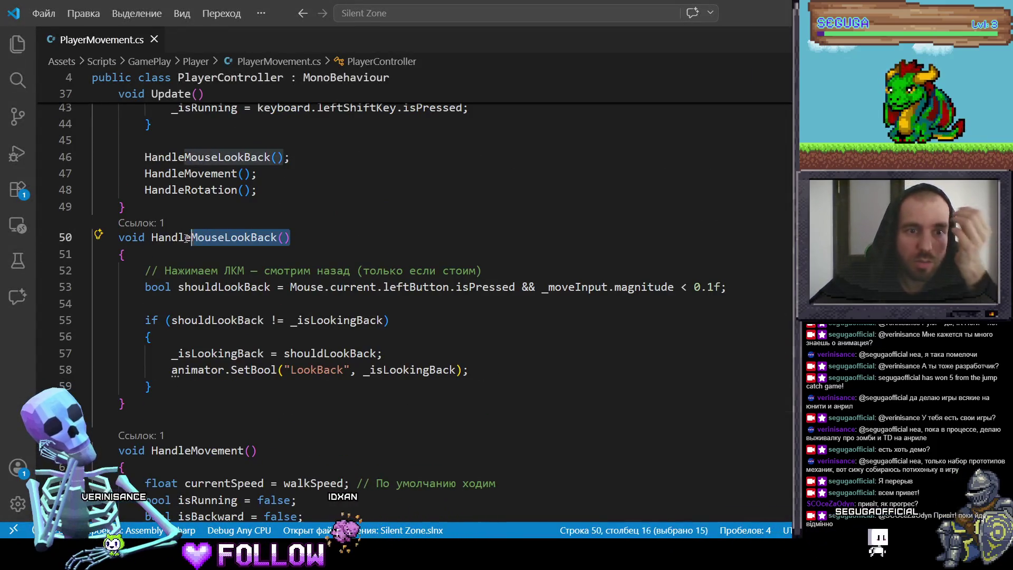
click(331, 270)
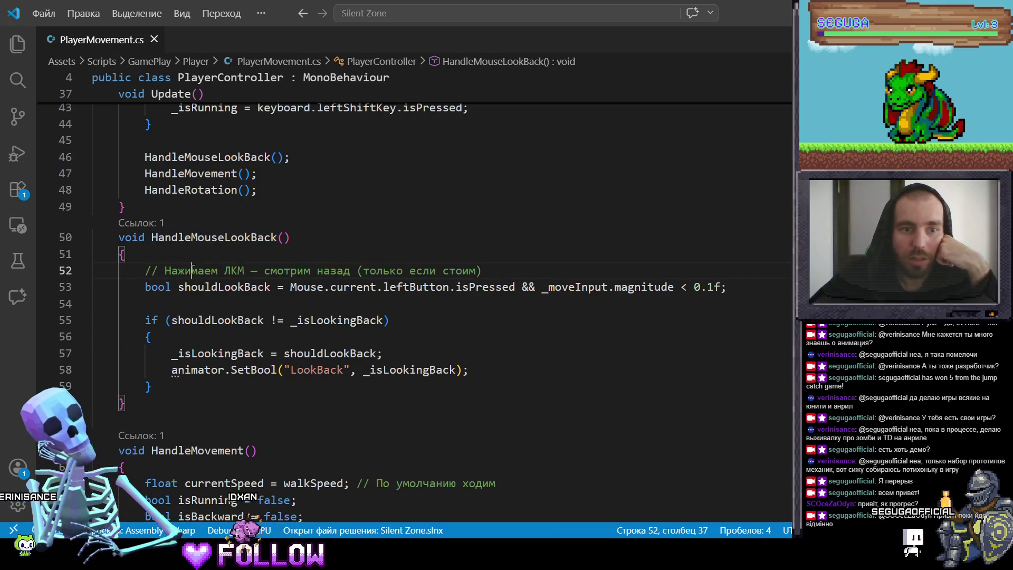
drag(273, 270, 338, 268)
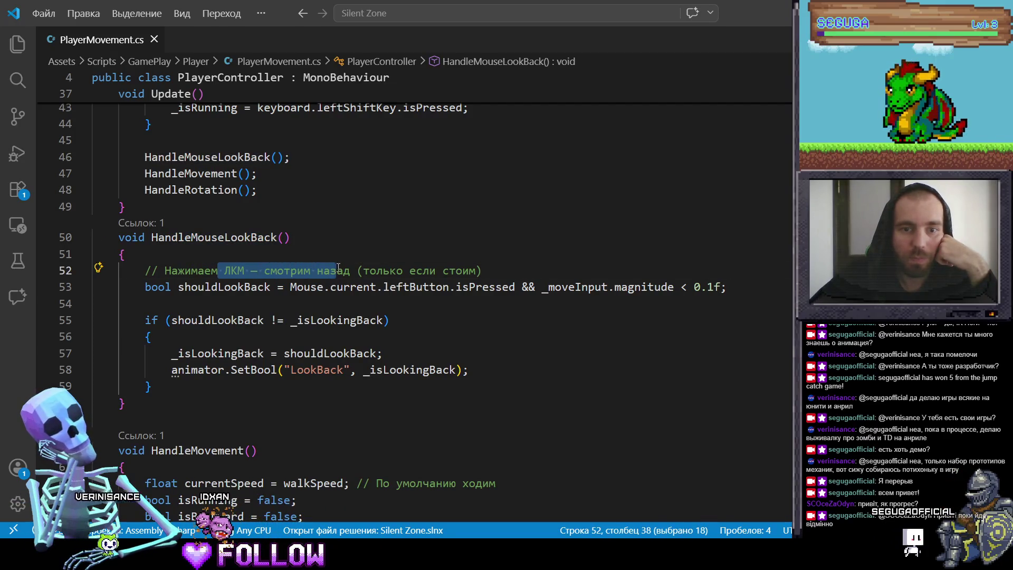
click(292, 287)
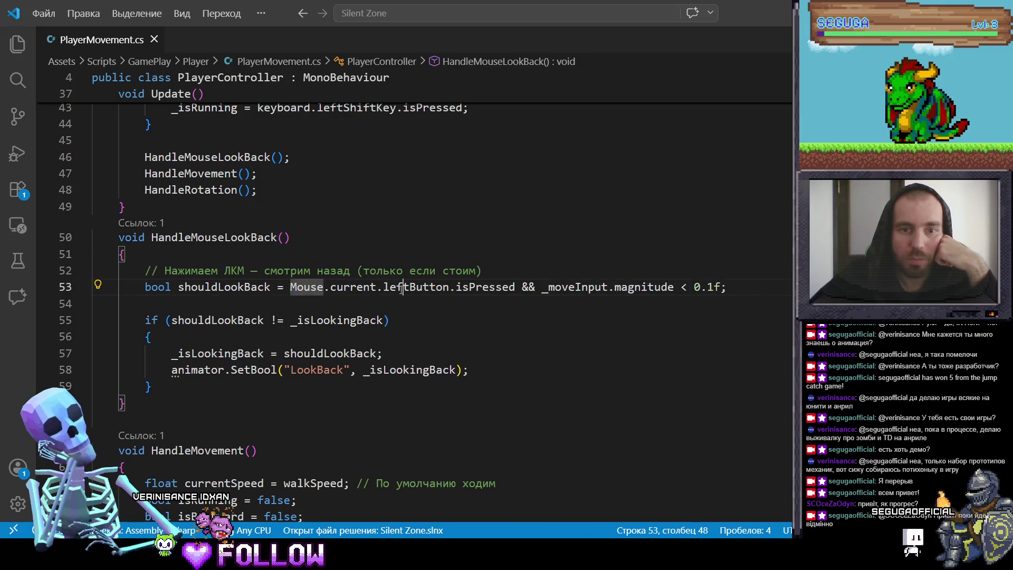
drag(384, 287, 416, 289)
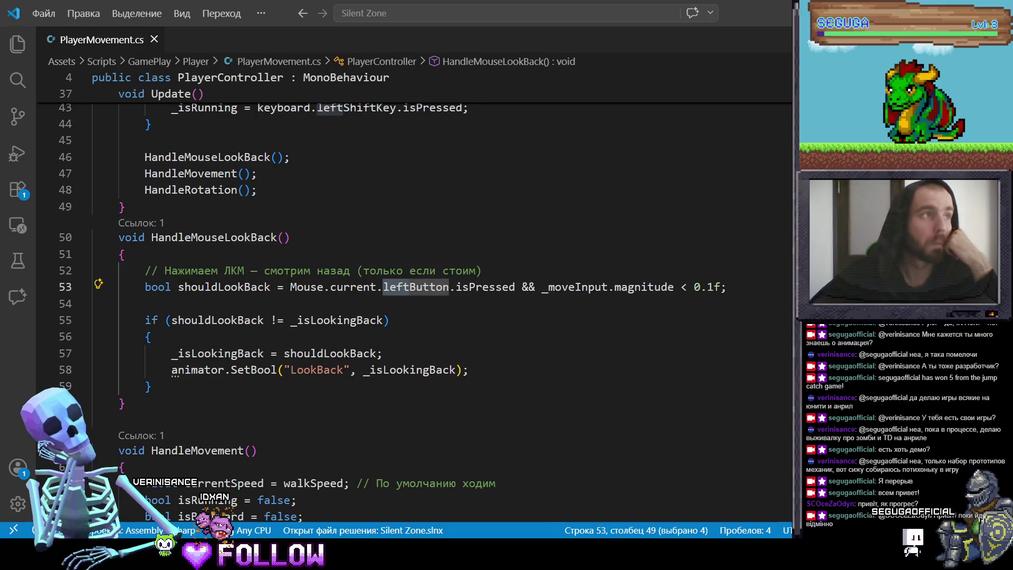
Back in VS Code, dismiss the leftButton type hint and select 'Нажимаем ЛКМ' in the comment.
key(alt+Tab)
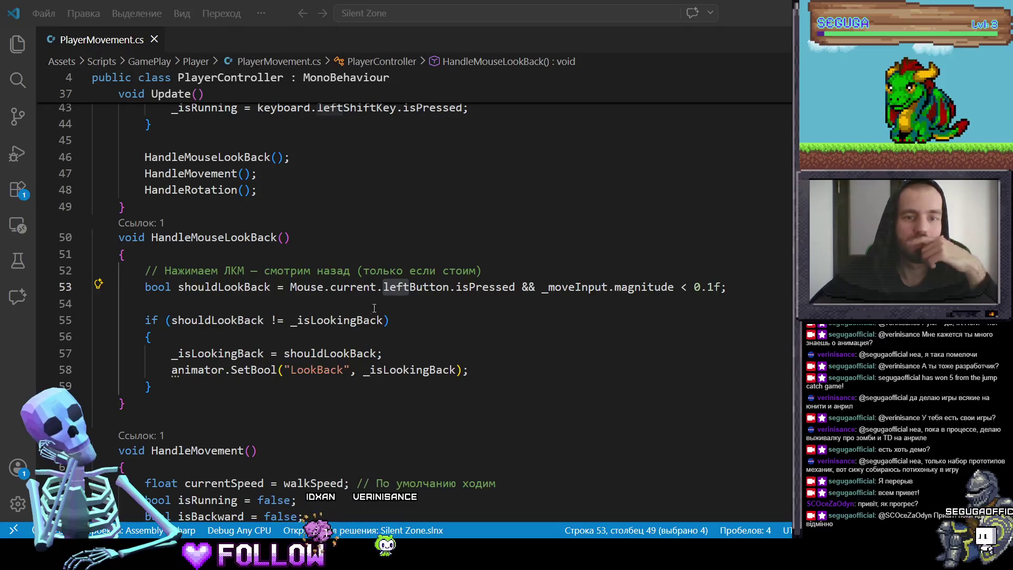
key(alt+Tab)
click(222, 255)
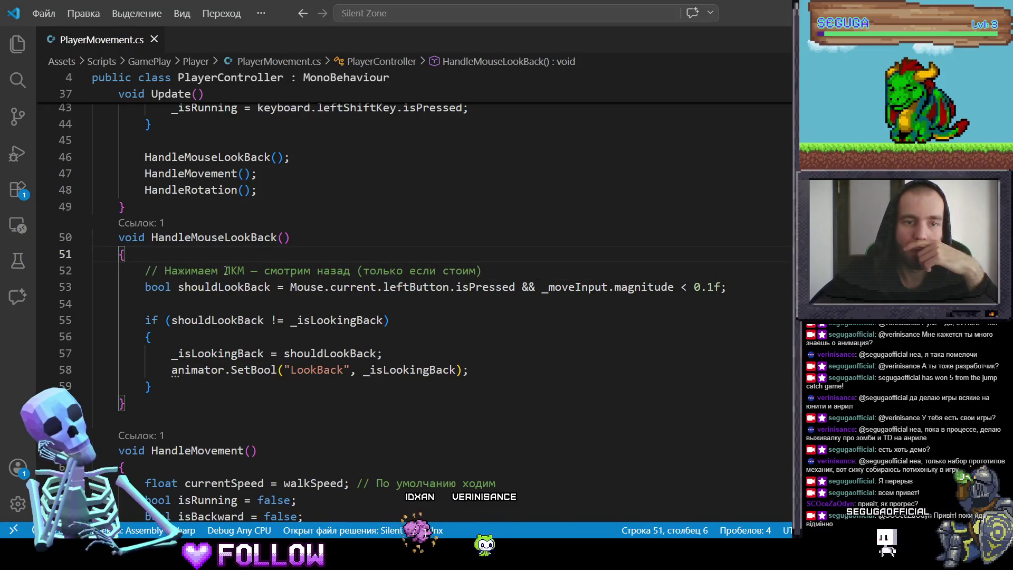
scroll(223, 370, up, 2)
drag(164, 345, 491, 349)
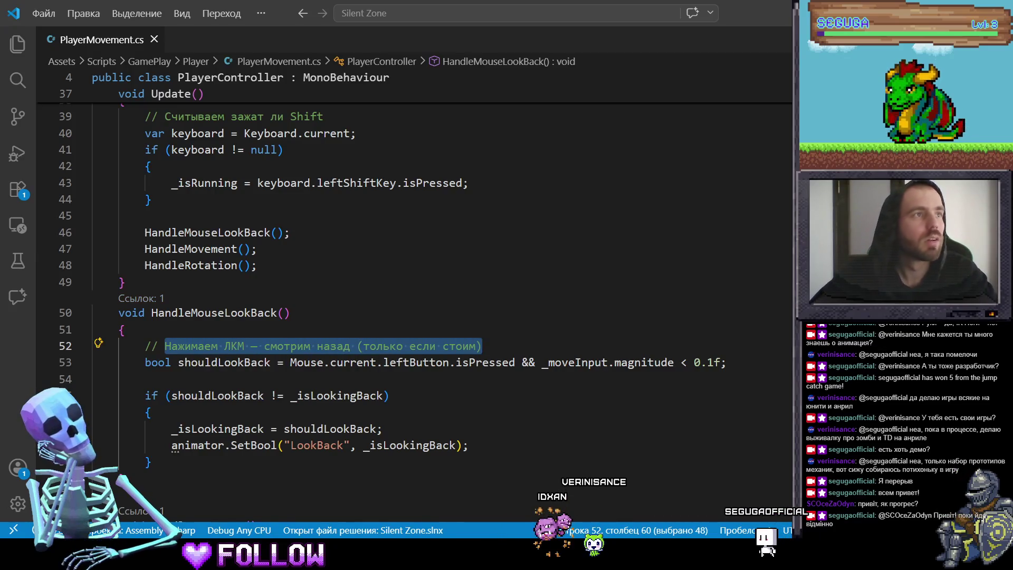
Change ЛКМ to ПКМ in the HandleMouseLookBack comment and return to Unity to recompile.
key(alt+Tab)
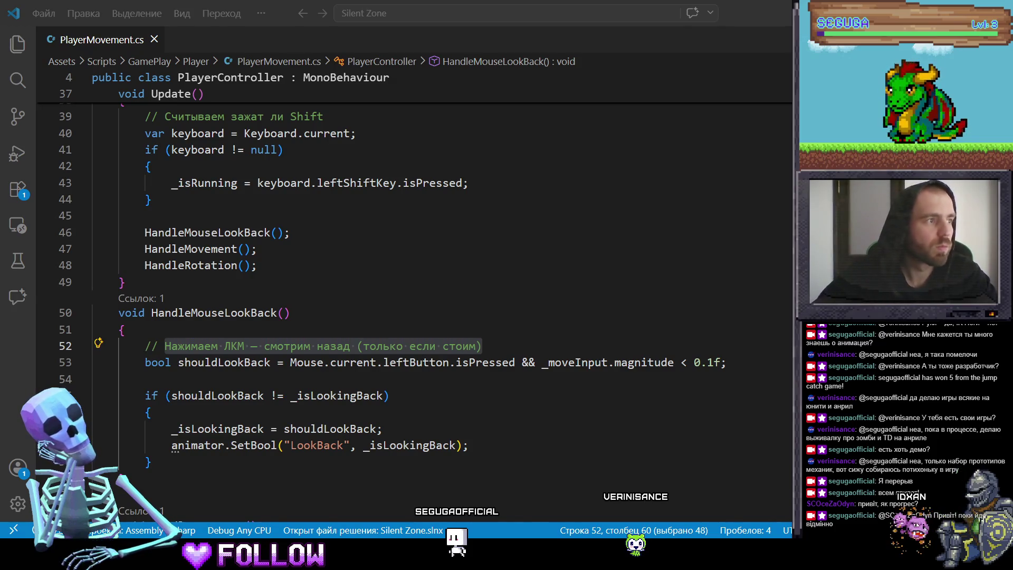
scroll(265, 300, down, 1)
click(191, 276)
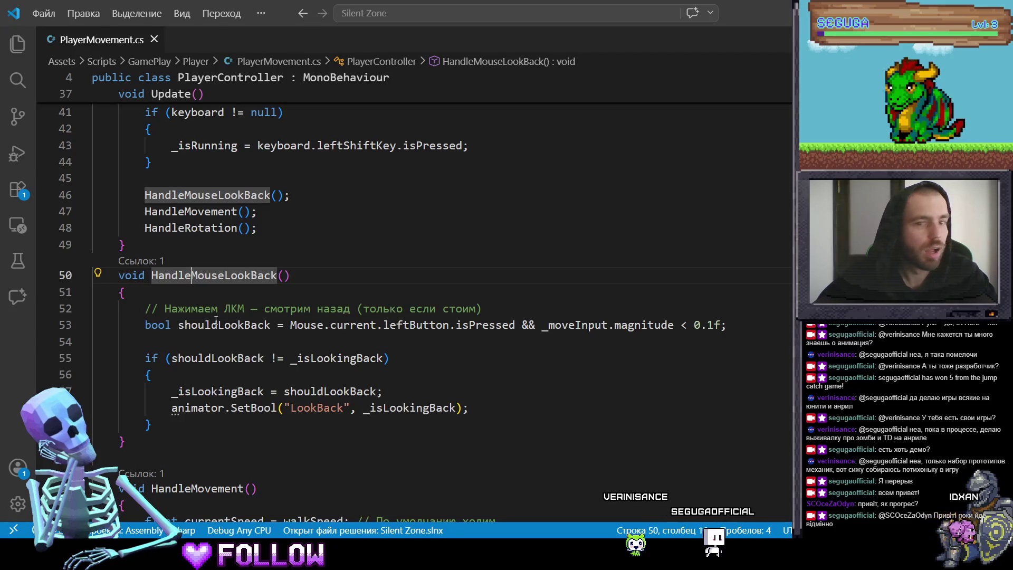
click(231, 309)
text(П)
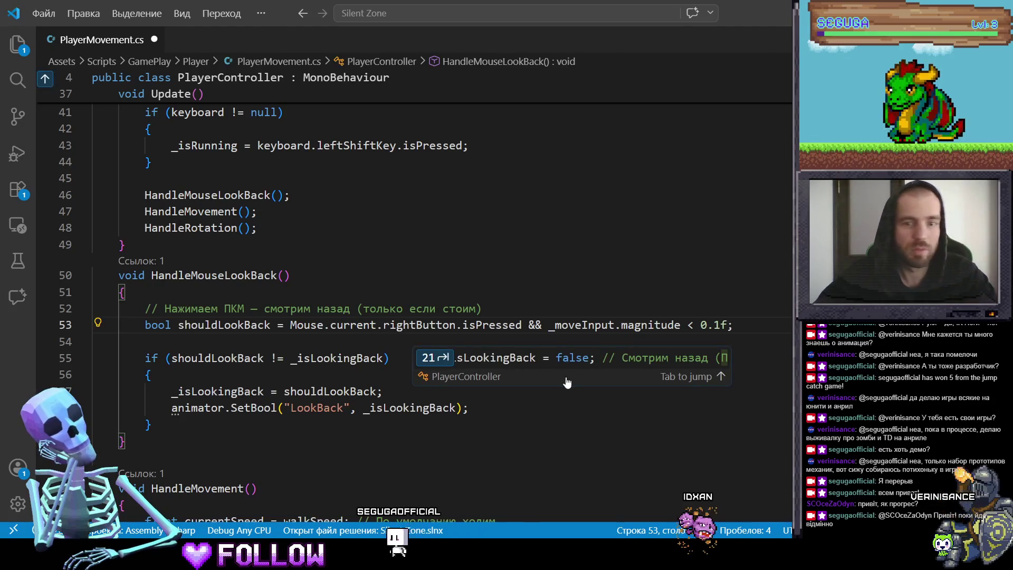
key(alt+Tab)
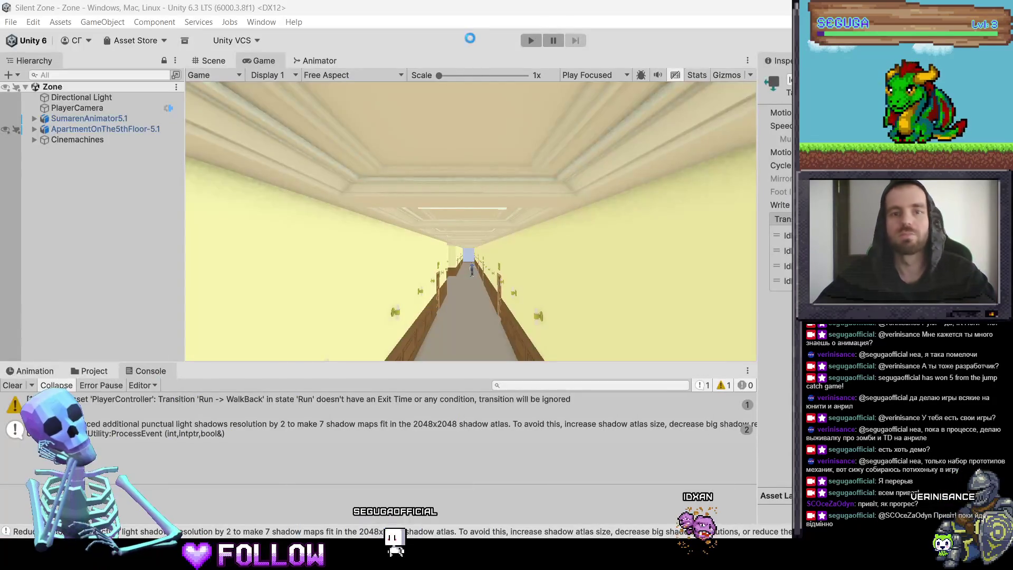
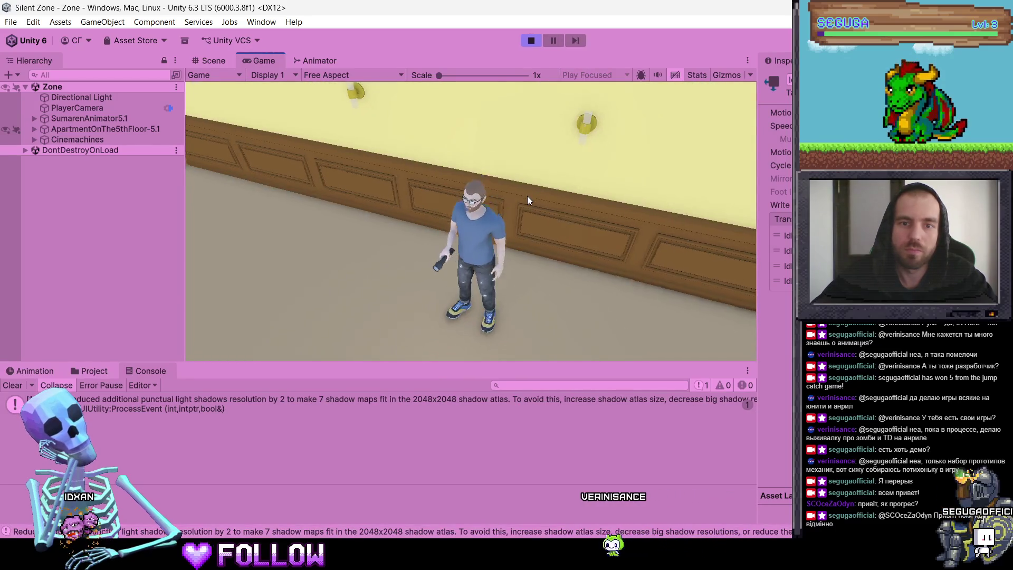
Walk the character up the hotel corridor, turn it toward the camera, then run back down.
key(w)
key(w)
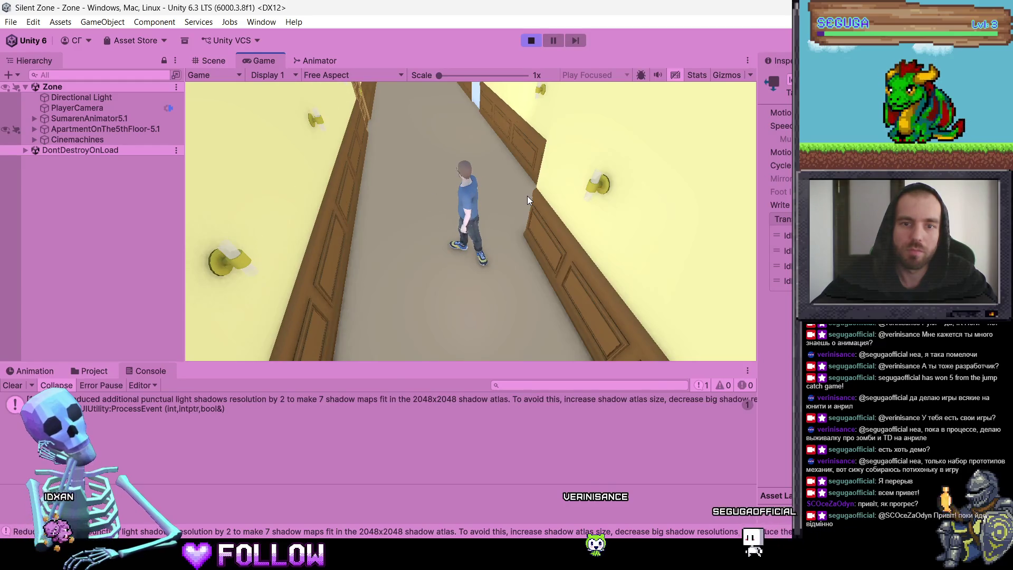
key(f)
key(w)
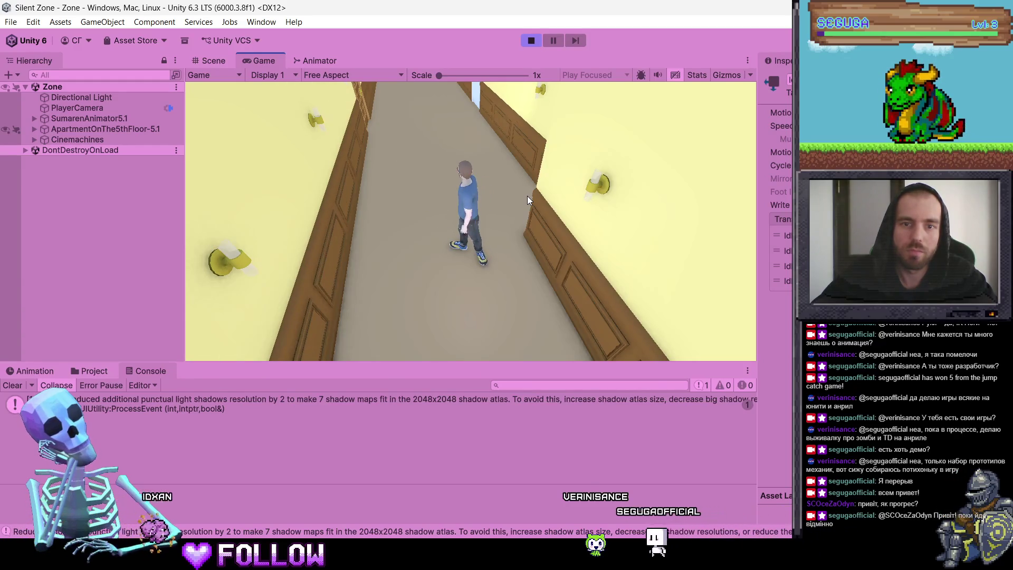
key(w)
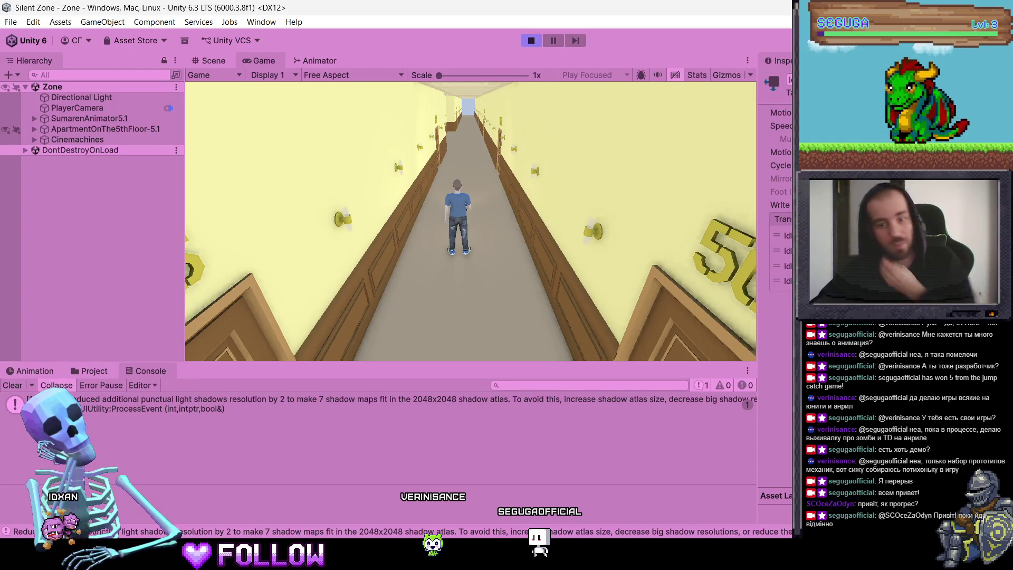
Stop Play mode and bring up the Photoshop planning sketch.
mouse_move(666, 557)
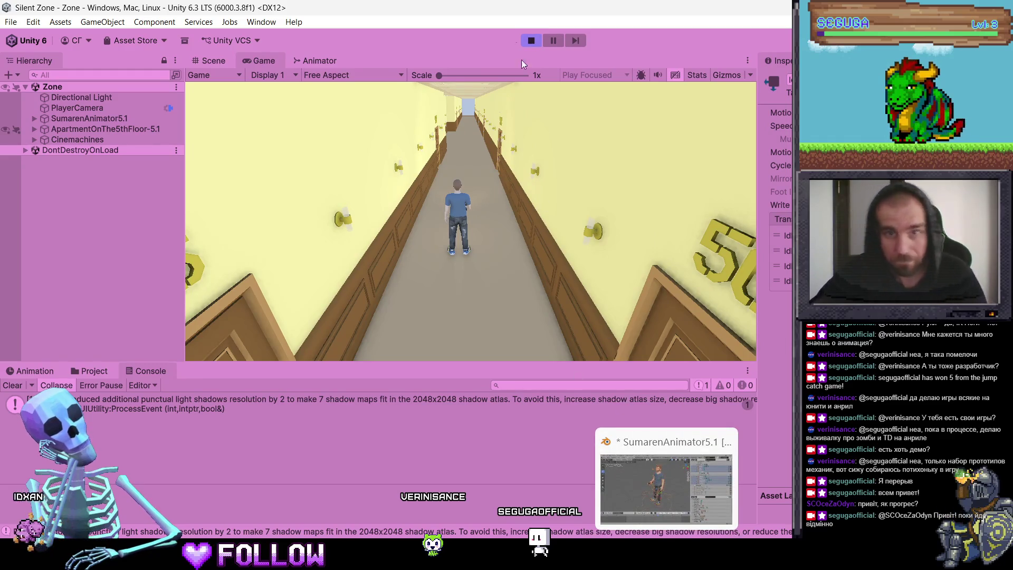
click(531, 41)
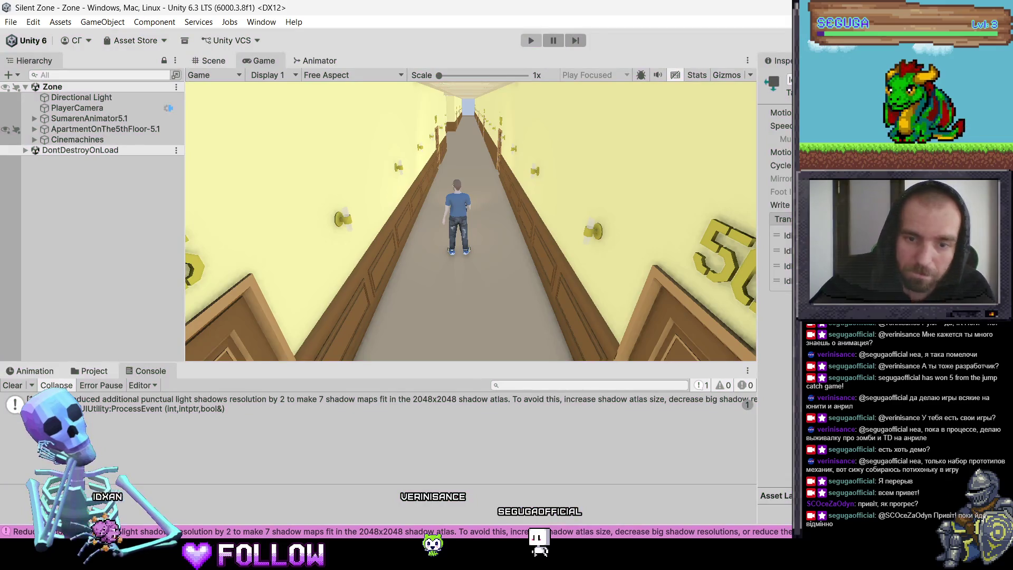
click(608, 558)
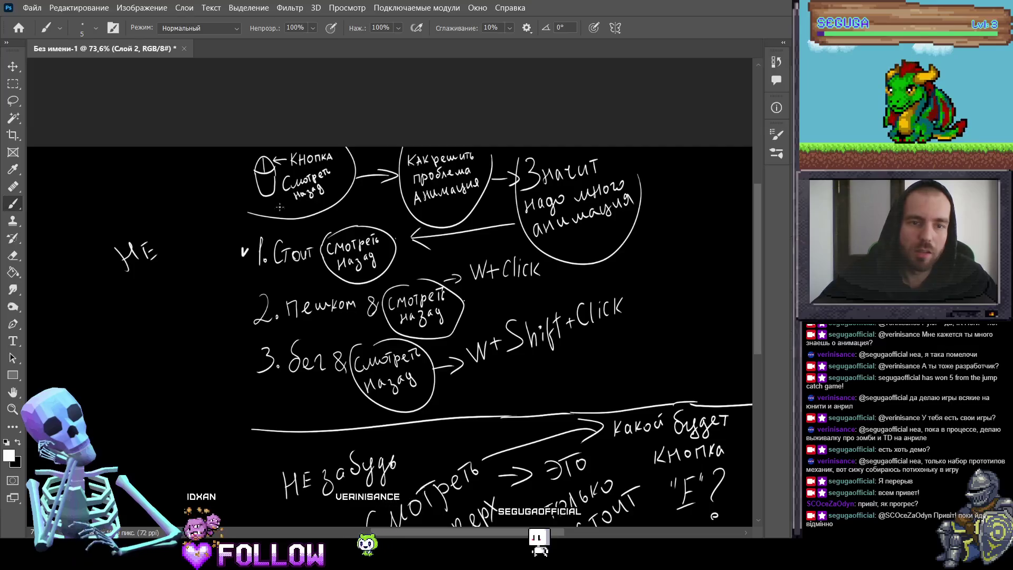
Remove the old tick, set the brush colour to green, and draw a check beside item 1.
key(ctrl+z)
click(8, 455)
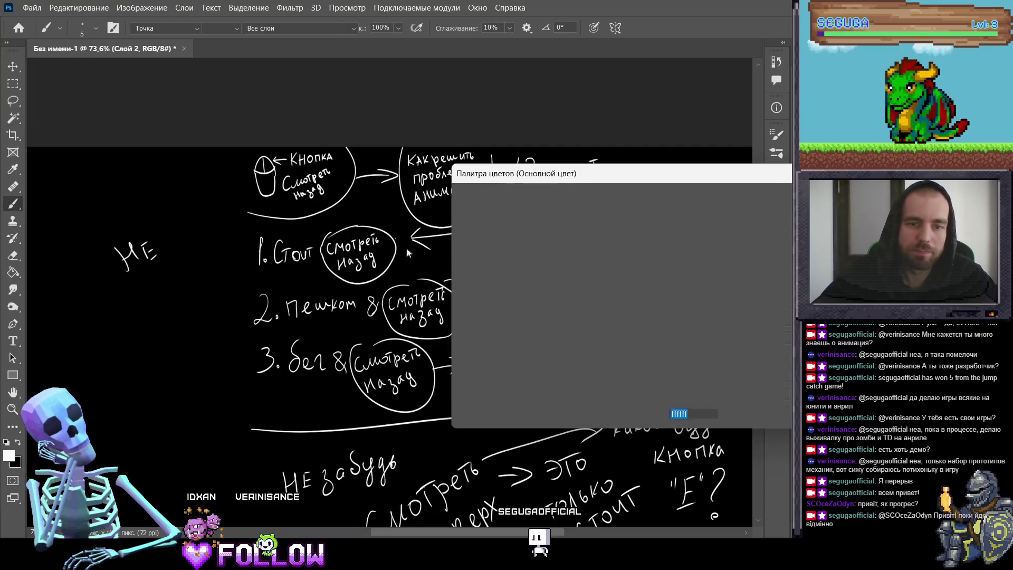
click(642, 311)
click(604, 218)
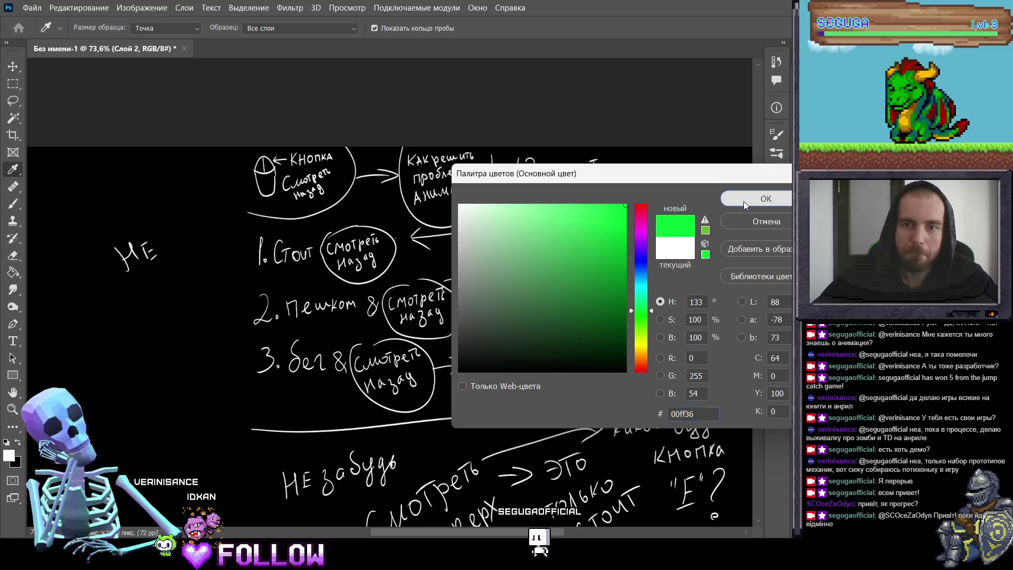
click(765, 198)
drag(247, 248, 289, 223)
Redraw the green ellipse around item 1, undoing stray strokes and the arc around item 2.
key(ctrl+z)
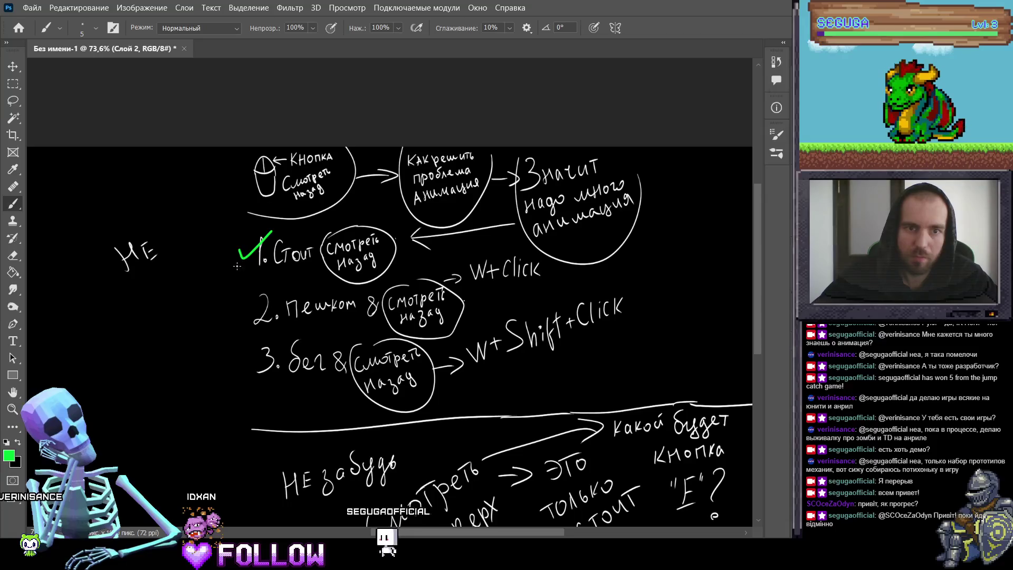
key(ctrl+z)
mouse_move(340, 228)
mouse_down()
mouse_move(237, 263)
mouse_move(380, 248)
mouse_up()
key(ctrl+z)
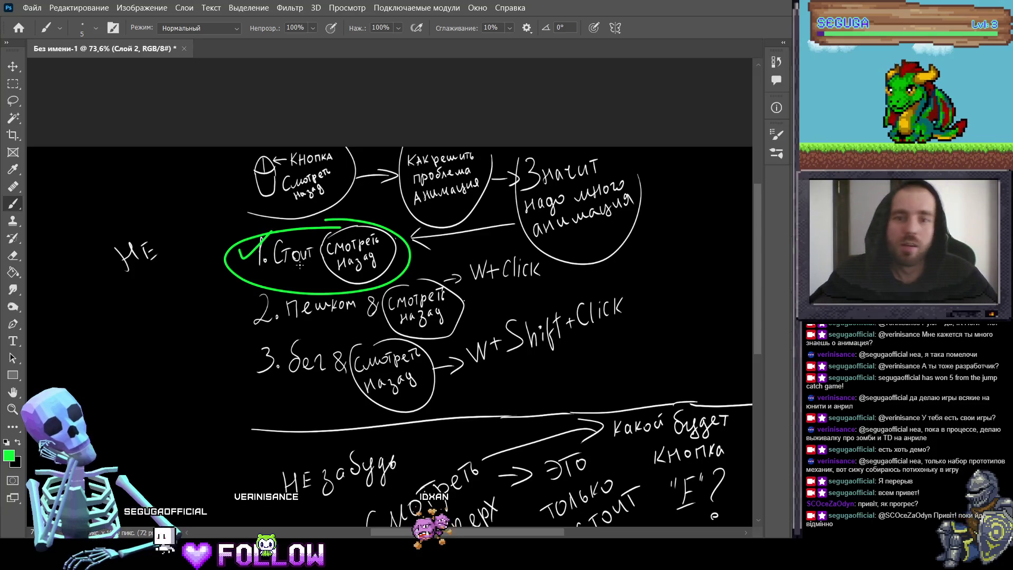
scroll(271, 296, down, 1)
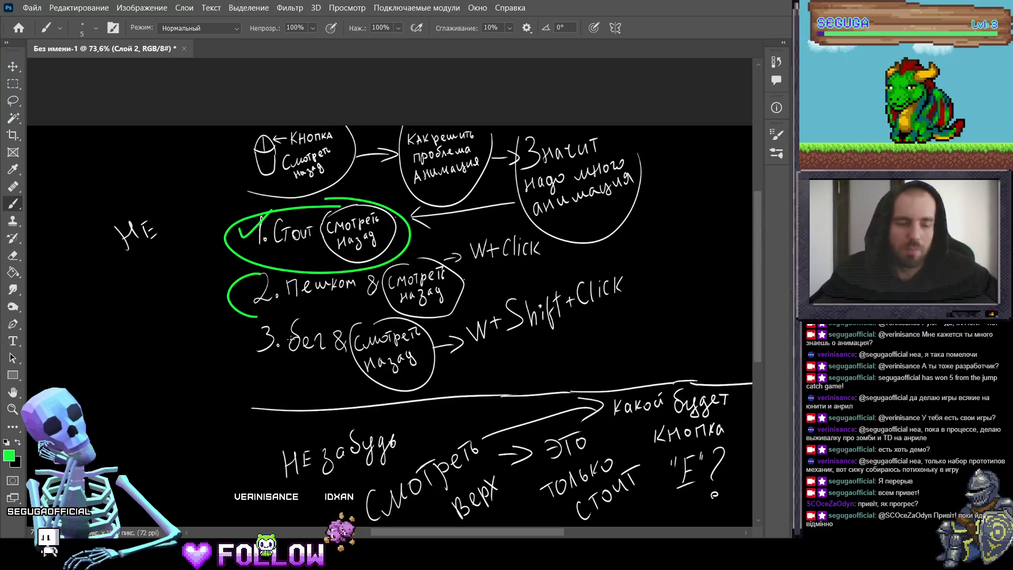
key(ctrl+z)
Try circling the E-key reminder and items 2–3, undo those extra ellipses, and return to Blender.
drag(291, 339, 297, 293)
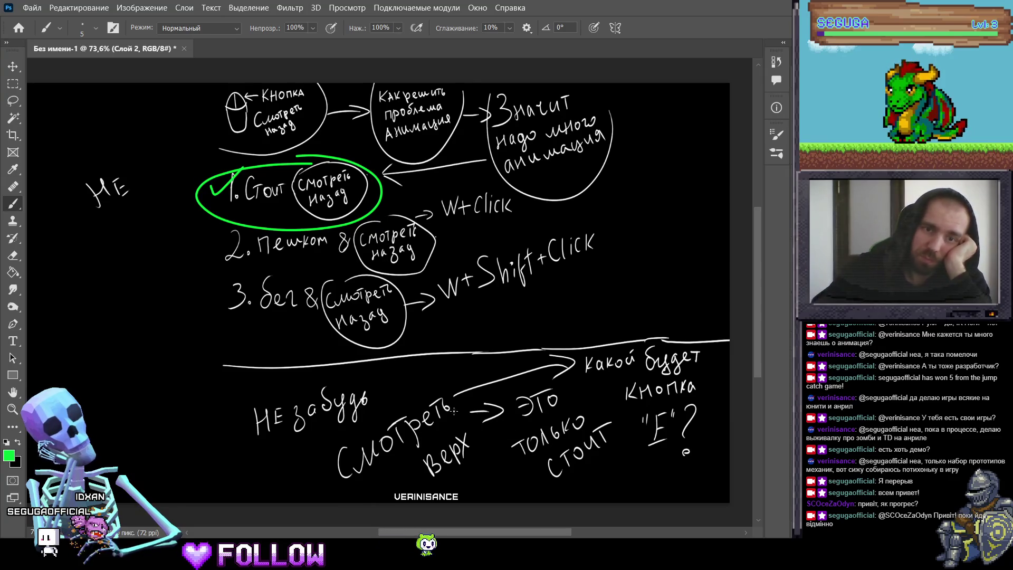
mouse_move(212, 386)
mouse_down()
mouse_move(728, 422)
mouse_move(370, 368)
mouse_up()
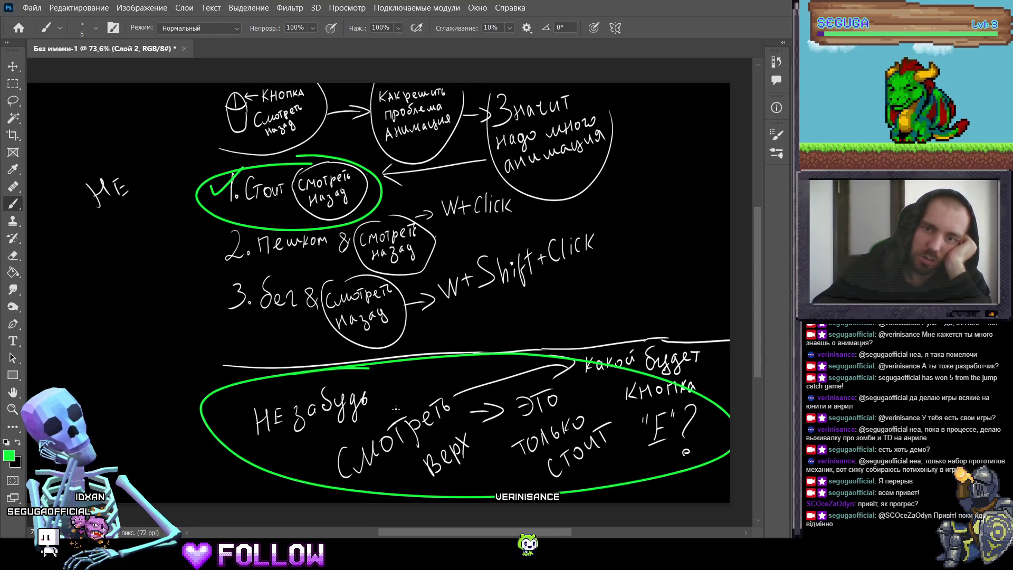
mouse_move(260, 235)
mouse_down()
mouse_move(366, 355)
mouse_move(300, 214)
mouse_up()
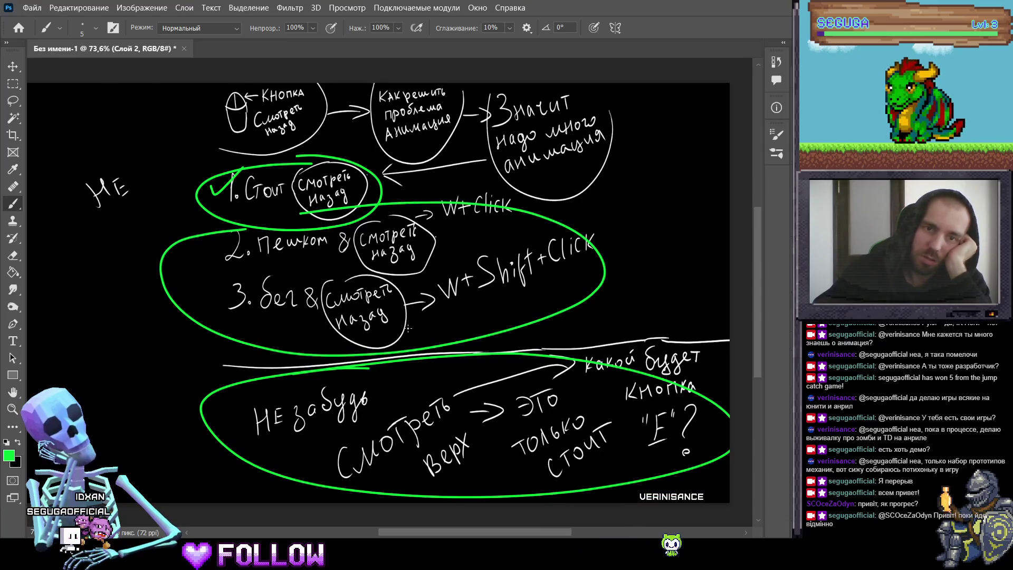
key(ctrl+z)
key(ctrl+z)
mouse_move(331, 301)
mouse_down()
mouse_move(359, 285)
mouse_move(386, 315)
mouse_move(353, 296)
mouse_up()
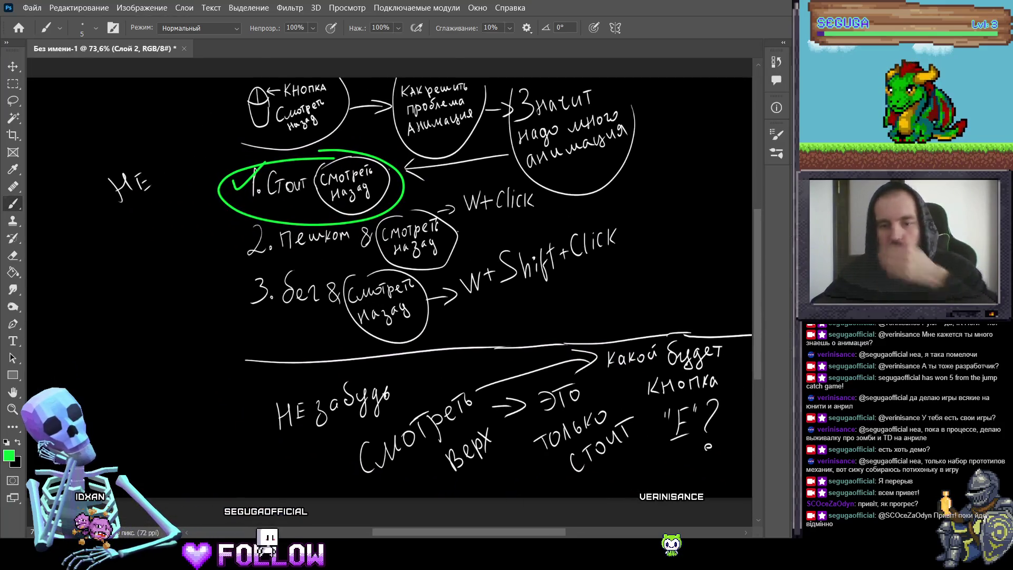
key(alt+Tab)
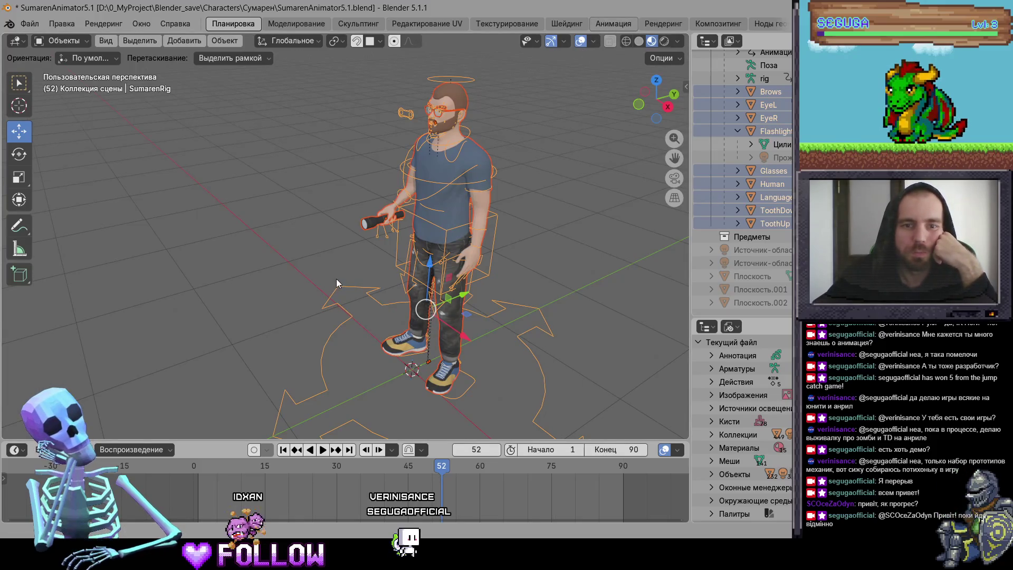
Assign the Idle action to the SumarenRig with all its bones selected.
mouse_move(614, 264)
mouse_down()
mouse_move(481, 251)
mouse_move(389, 214)
mouse_move(486, 376)
mouse_up()
scroll(485, 182, up, 5)
scroll(485, 182, down, 4)
click(377, 396)
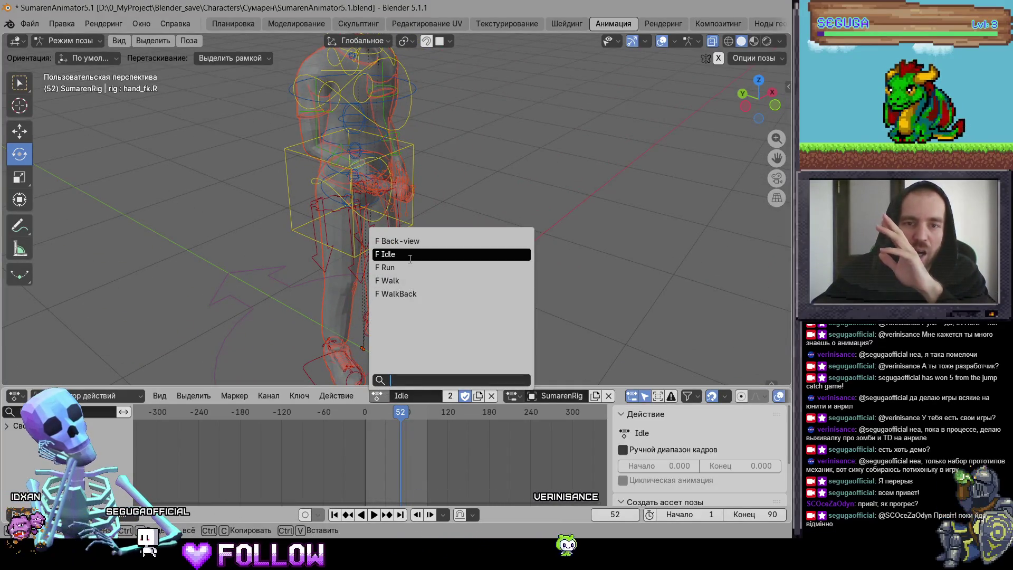
click(410, 256)
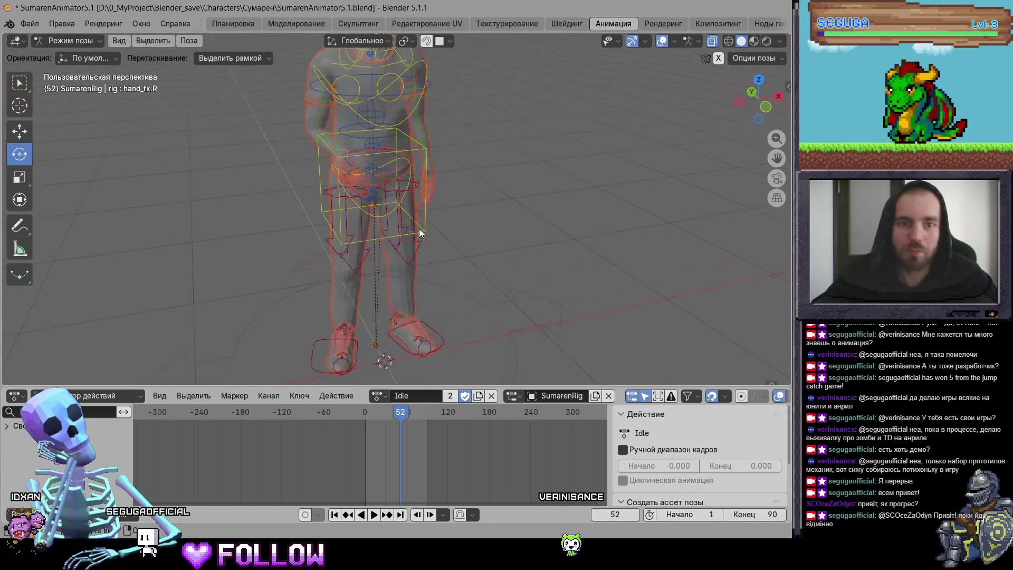
click(419, 229)
key(a)
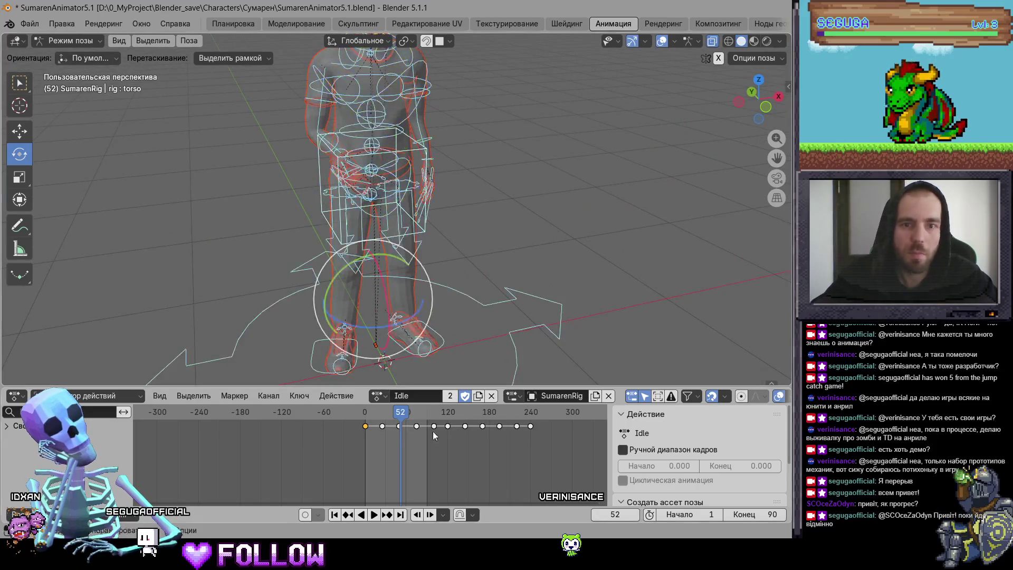
click(376, 396)
click(401, 255)
Play the Idle animation, switch to Material Preview shading, and scrub through the keyframes.
key(space)
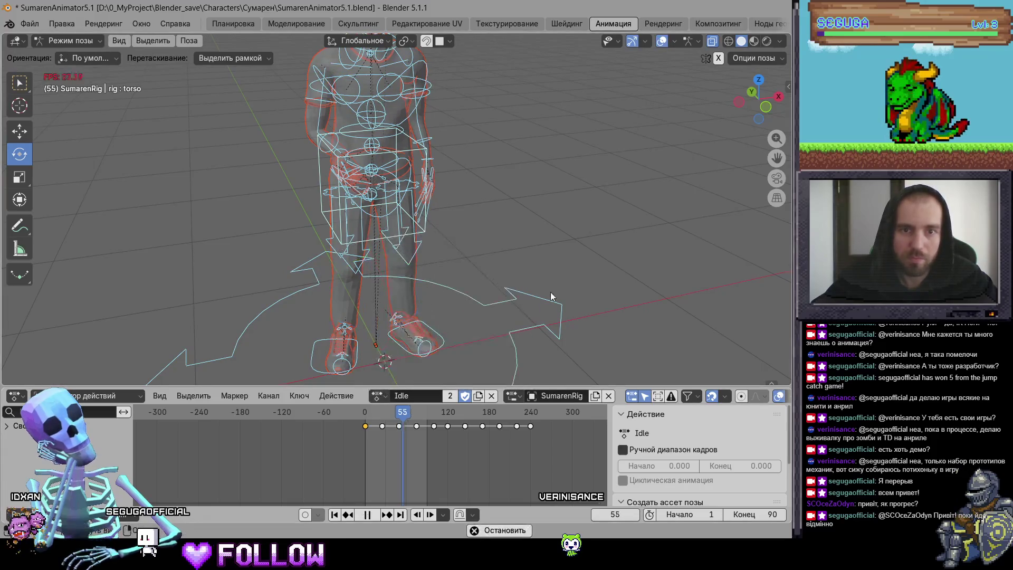
key(space)
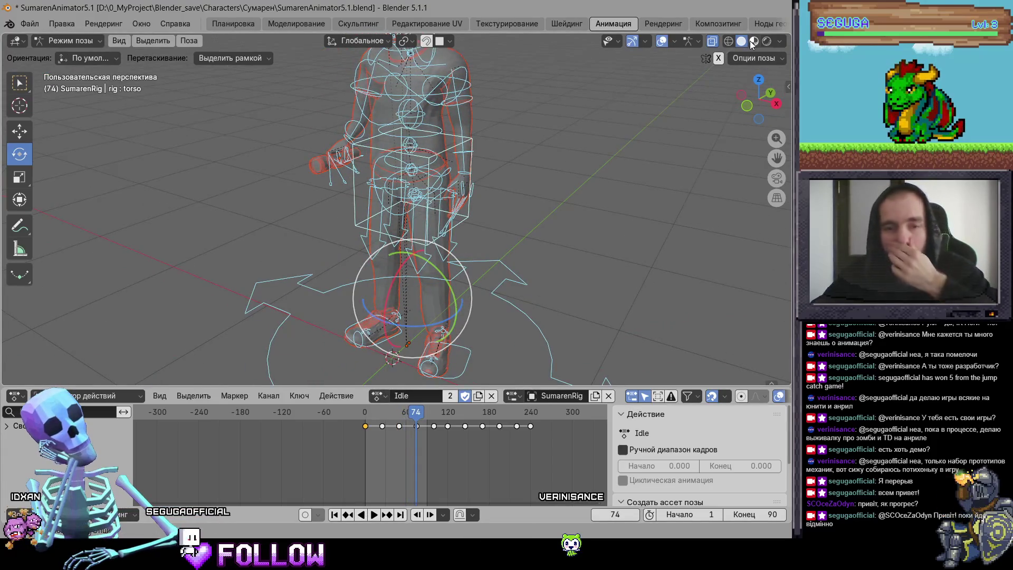
click(753, 42)
drag(499, 422, 531, 422)
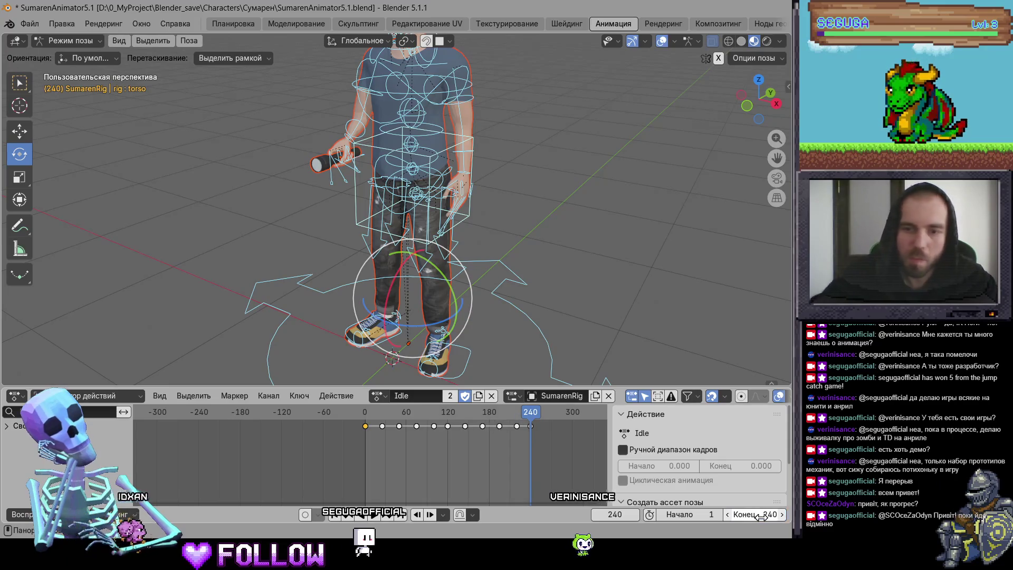
scroll(523, 201, down, 3)
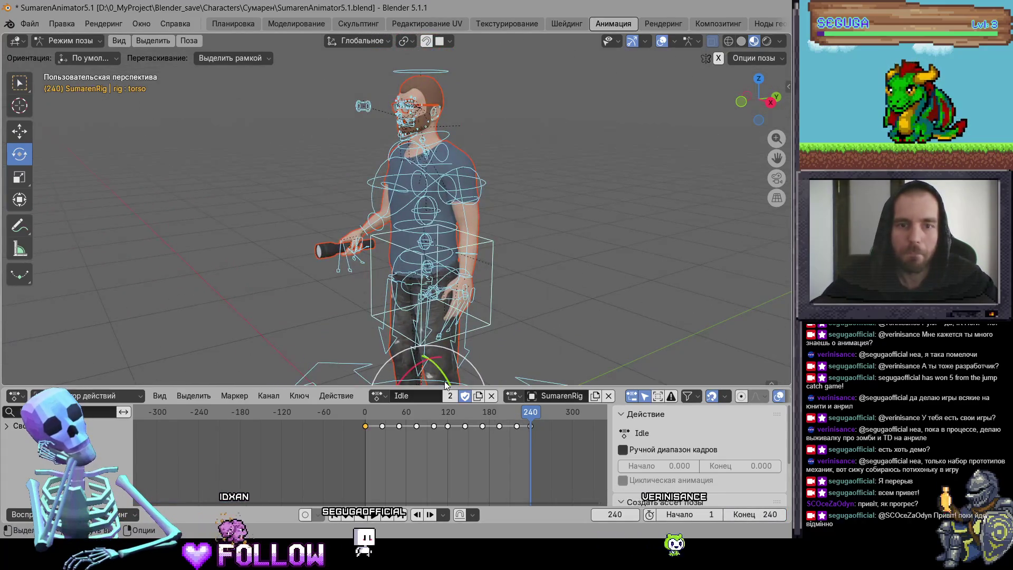
mouse_move(385, 422)
mouse_down()
mouse_move(372, 423)
mouse_move(448, 422)
mouse_up()
Trial-delete the keyframes after frame 121, undo it, and make a separate copy of Idle.
drag(565, 465, 460, 414)
right_click(460, 414)
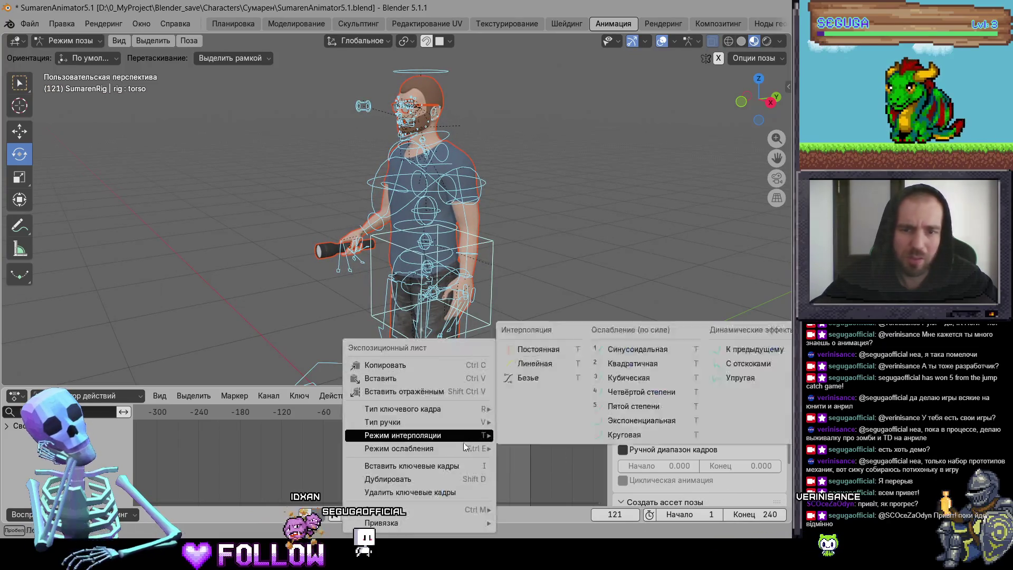
click(475, 491)
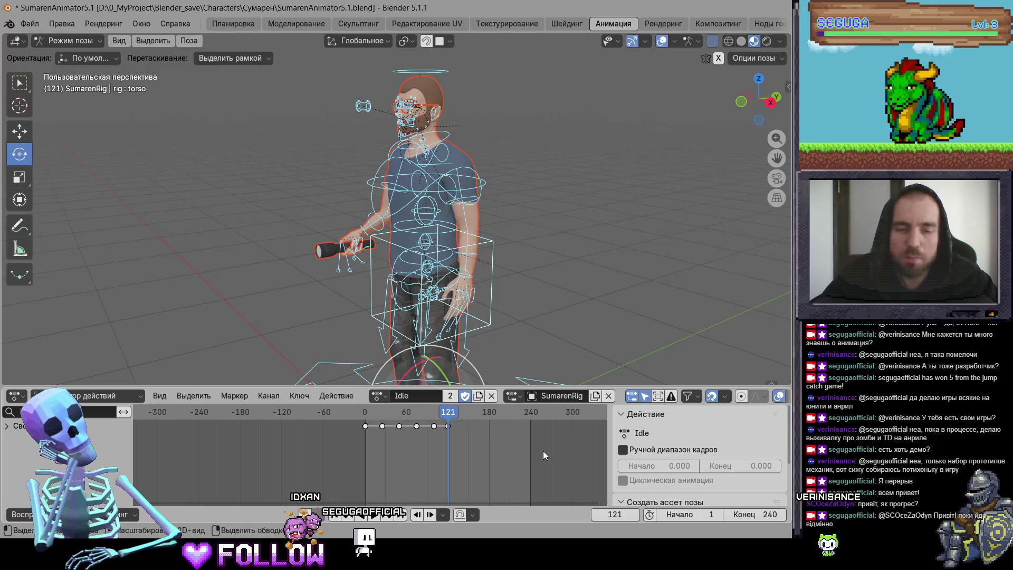
key(ctrl+z)
click(479, 397)
text(Look)
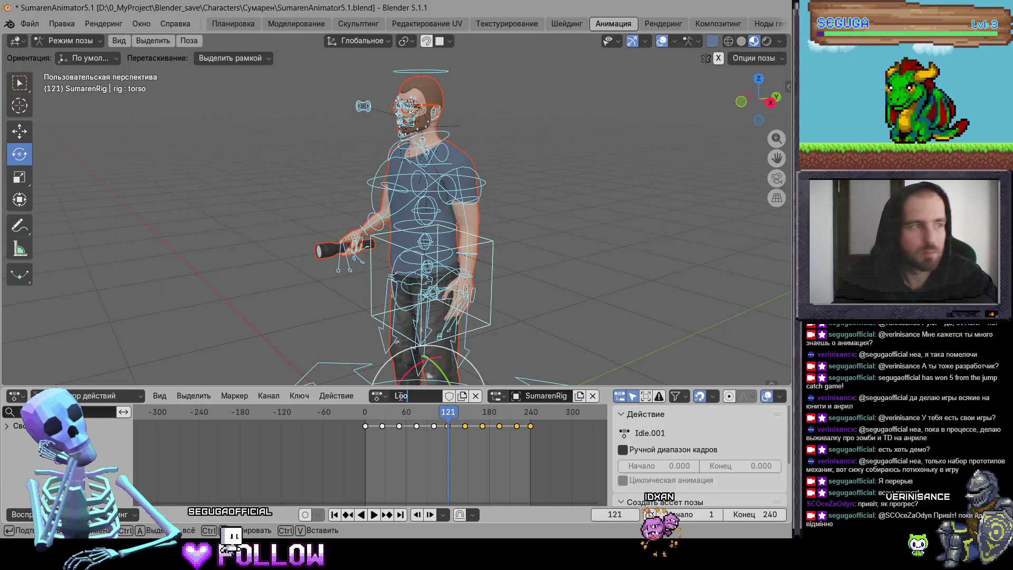
Name the copied action LookUp and switch the rig to the Back-view action.
text(Up)
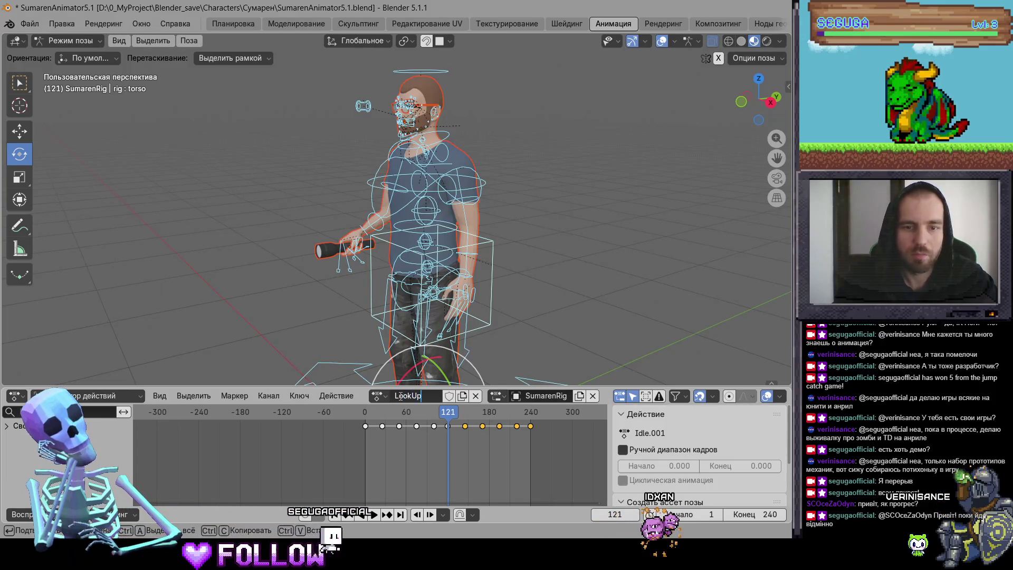
key(Return)
click(395, 400)
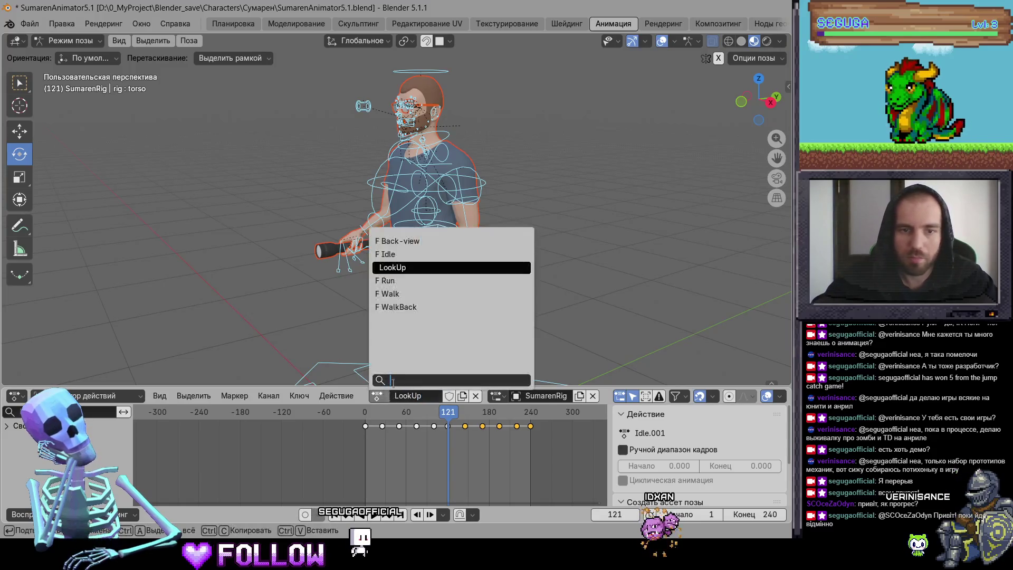
key(Return)
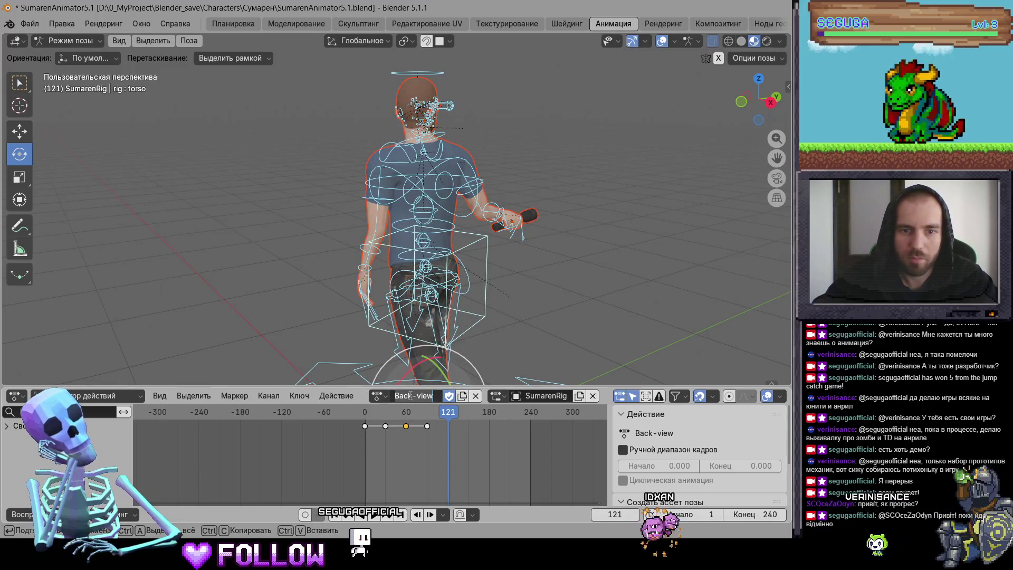
Rename Back-view to 'Look Back' and make LookUp the rig's active action again.
text(L)
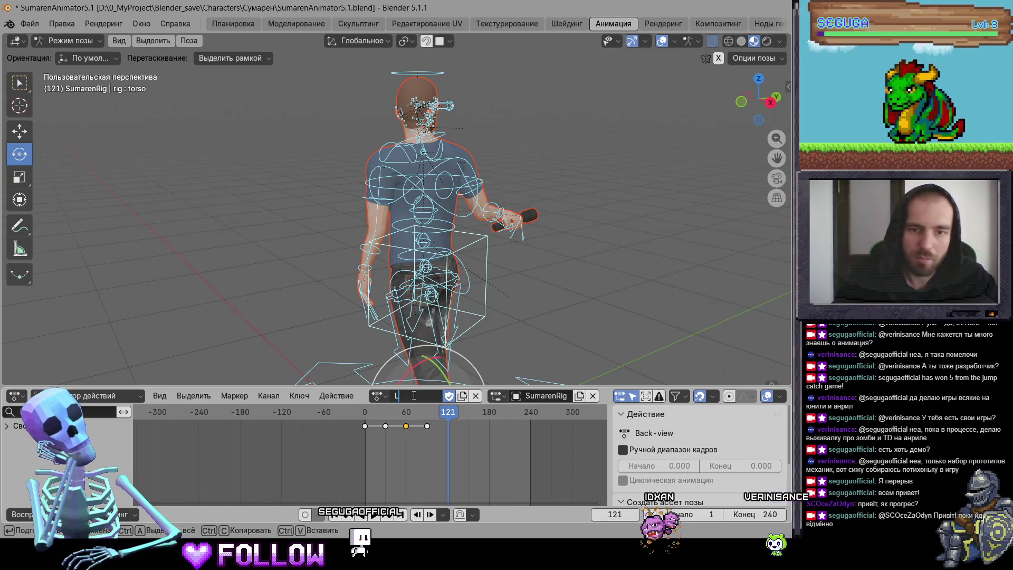
text(ook Back)
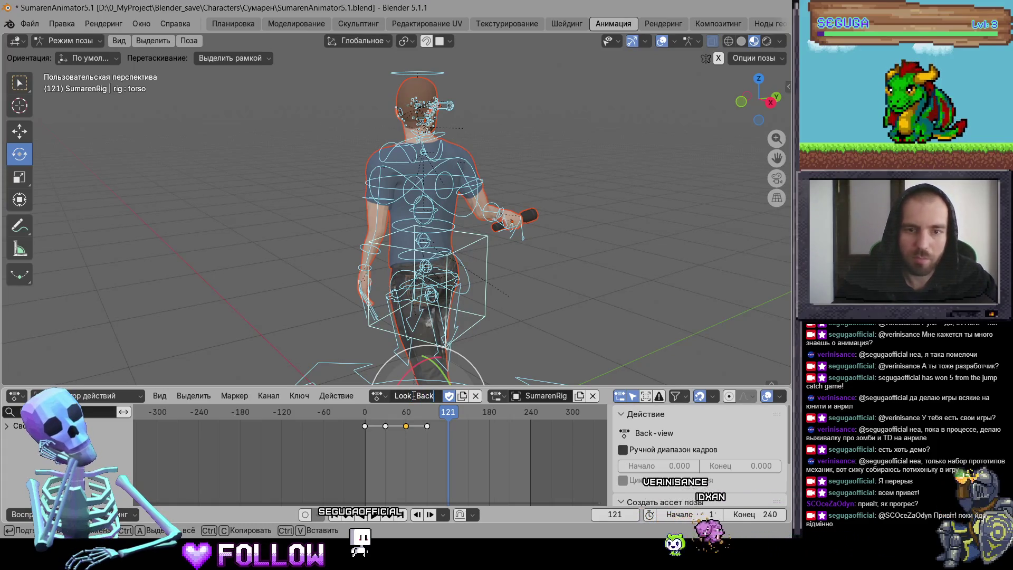
key(Return)
click(377, 396)
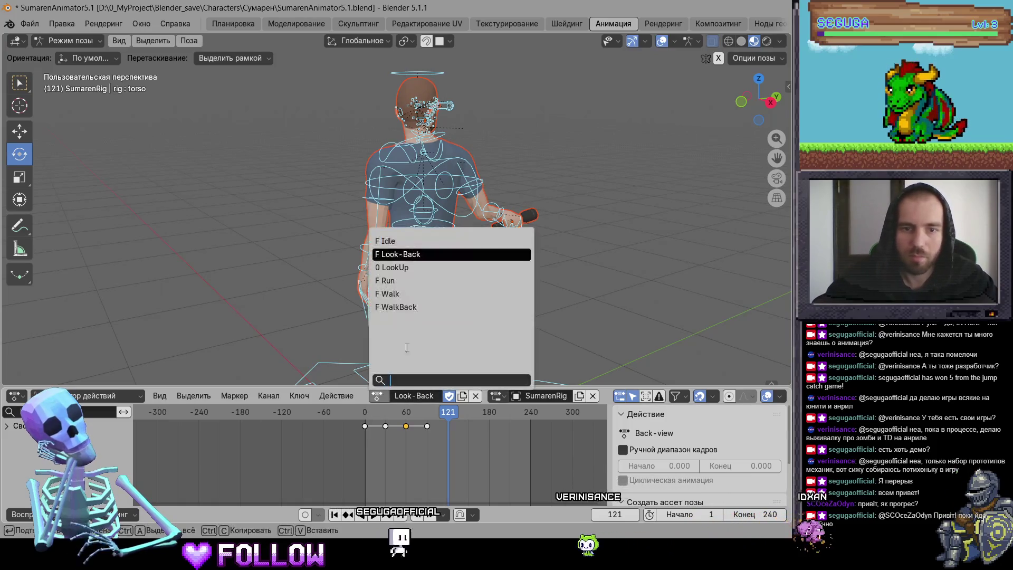
click(421, 268)
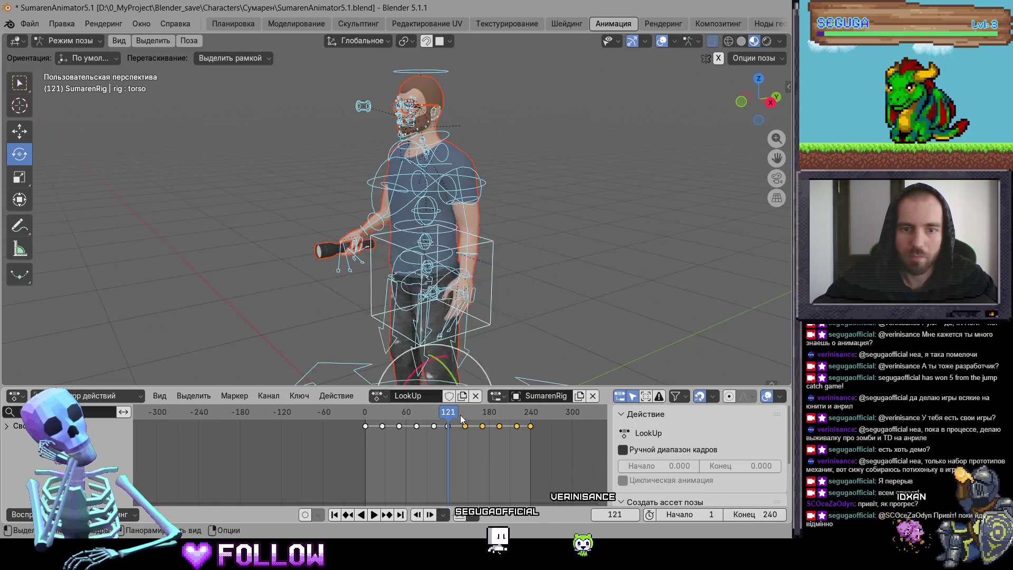
Go to frame 8, select the right-hand FK bone, zoom in, and preview the animation.
drag(449, 415, 370, 416)
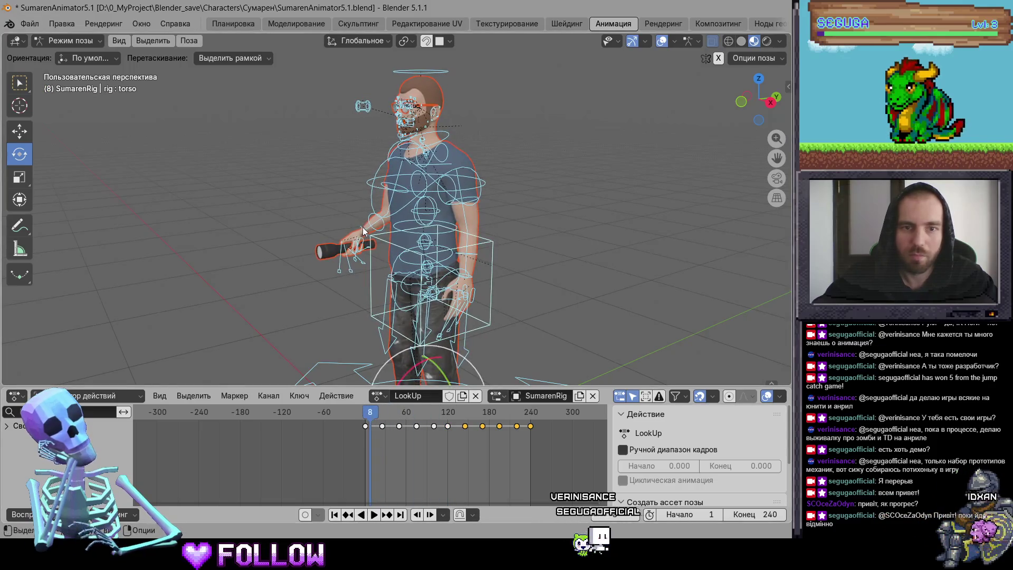
click(366, 243)
scroll(367, 244, up, 5)
drag(366, 244, 621, 301)
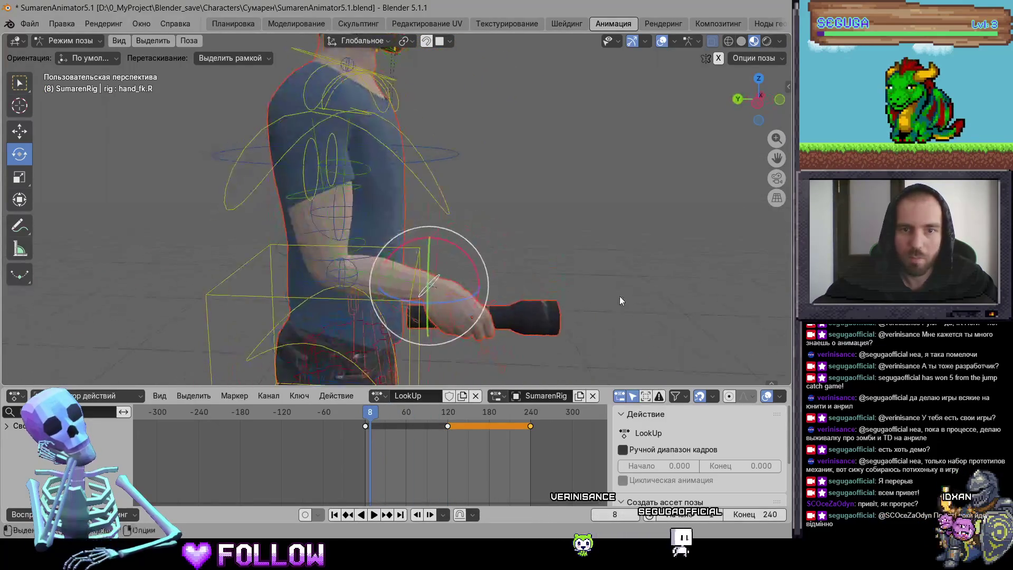
key(shift+ctrl+space)
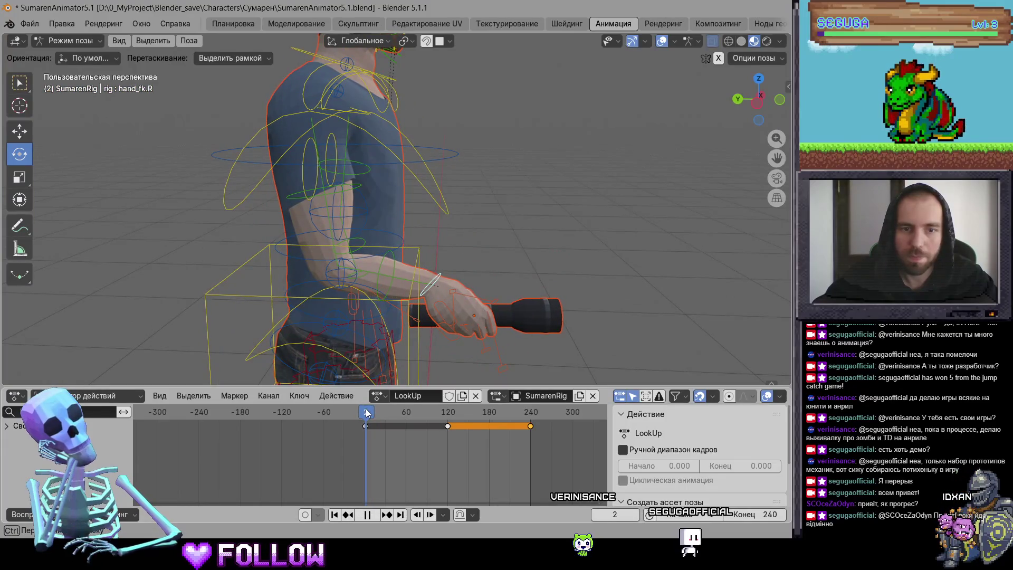
scroll(525, 317, down, 8)
key(space)
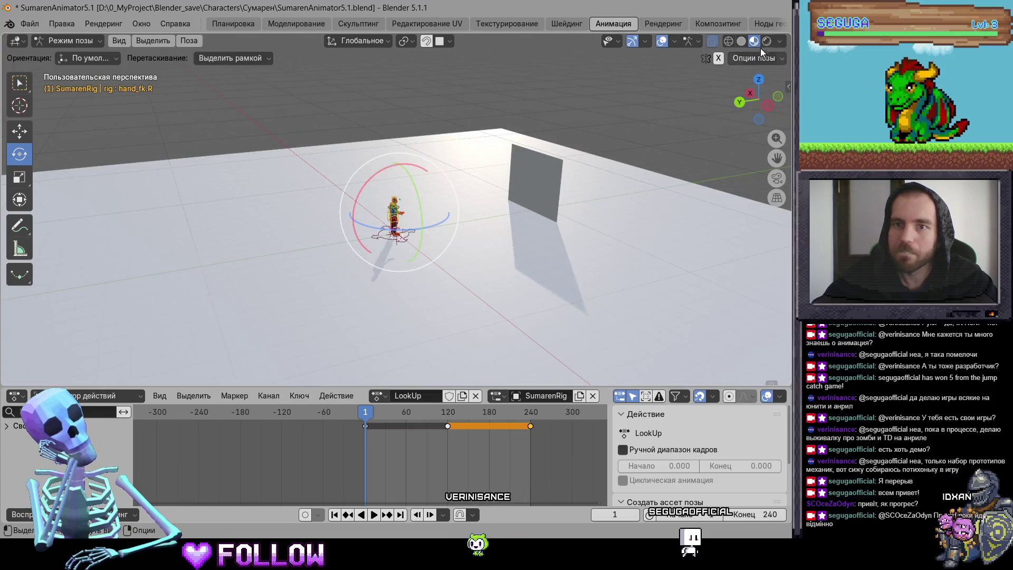
In Rendered shading and Object Mode, scale the wall plane about 3.2 times taller on Z.
click(768, 40)
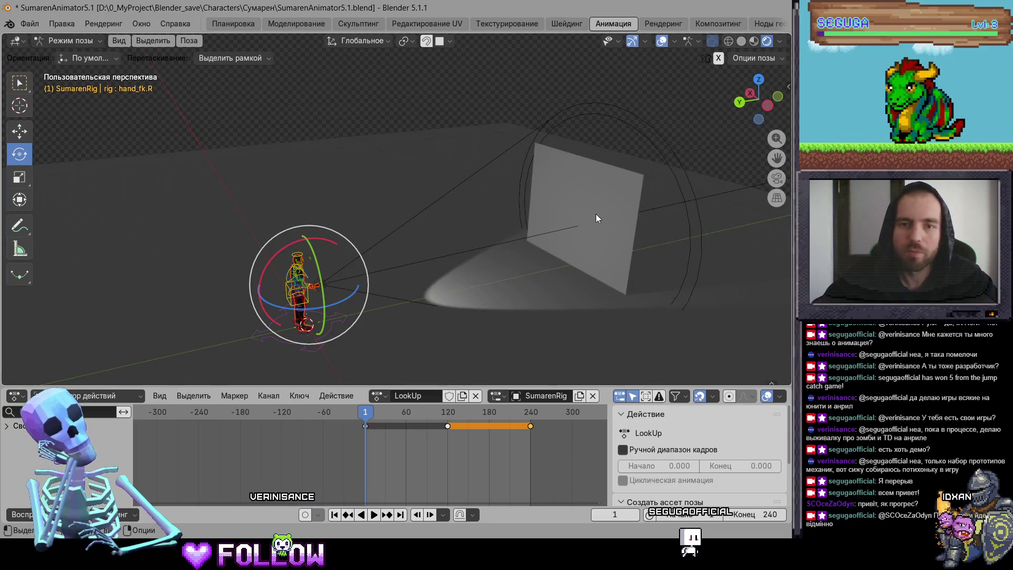
click(53, 42)
click(58, 54)
click(612, 222)
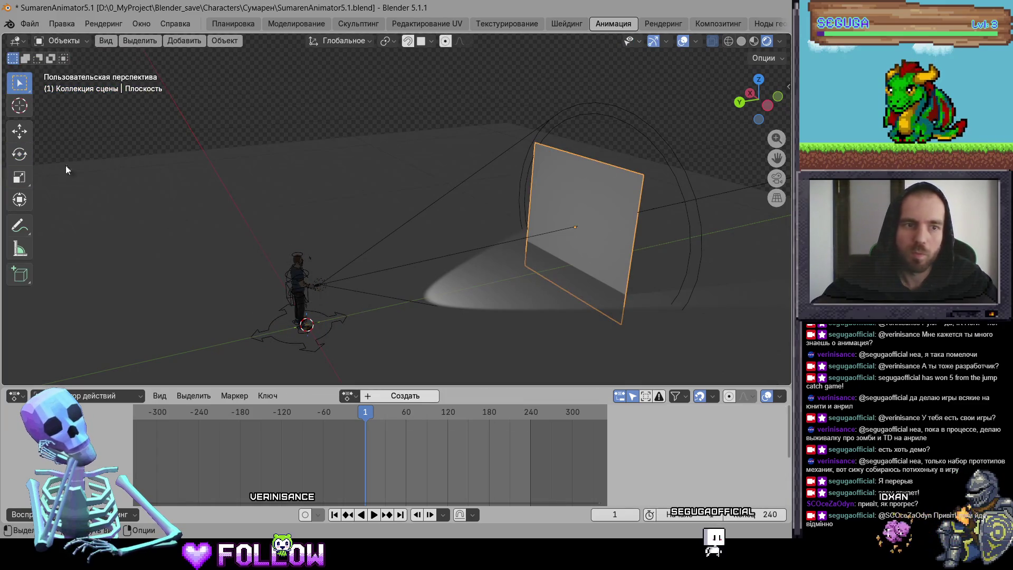
click(19, 177)
mouse_move(581, 182)
mouse_down()
mouse_move(592, 106)
mouse_move(623, 79)
mouse_up()
Select the character rig and return it to Pose Mode.
click(64, 40)
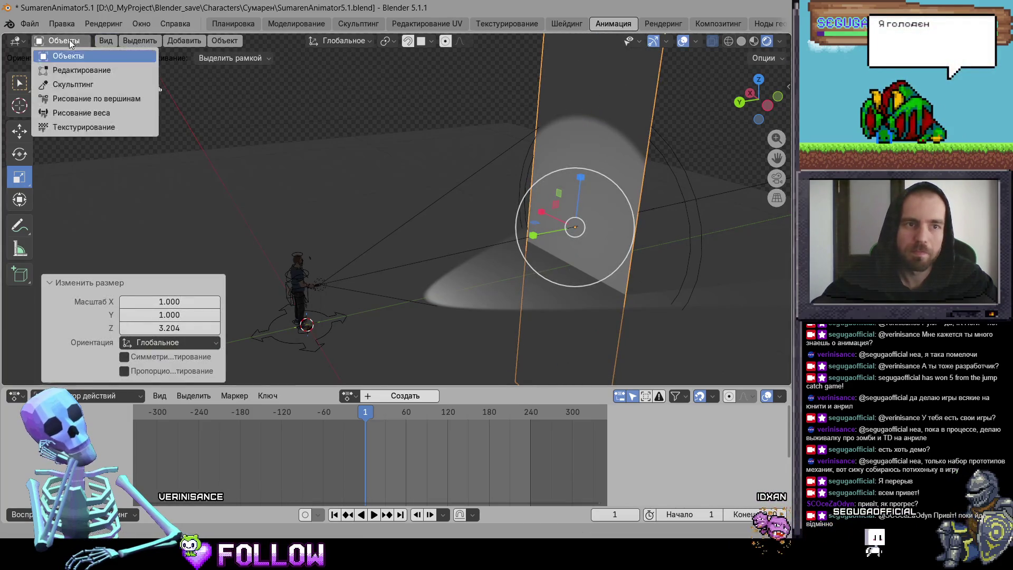
click(330, 328)
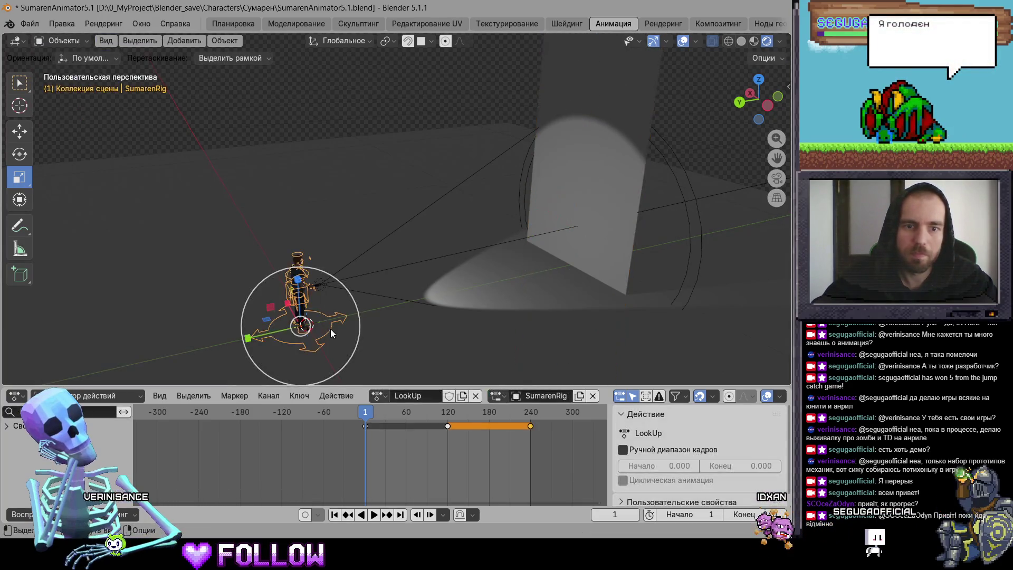
click(71, 45)
click(58, 90)
Rotate hand_fk.R to −20° about X and keyframe the new pose.
drag(322, 240, 303, 234)
click(188, 314)
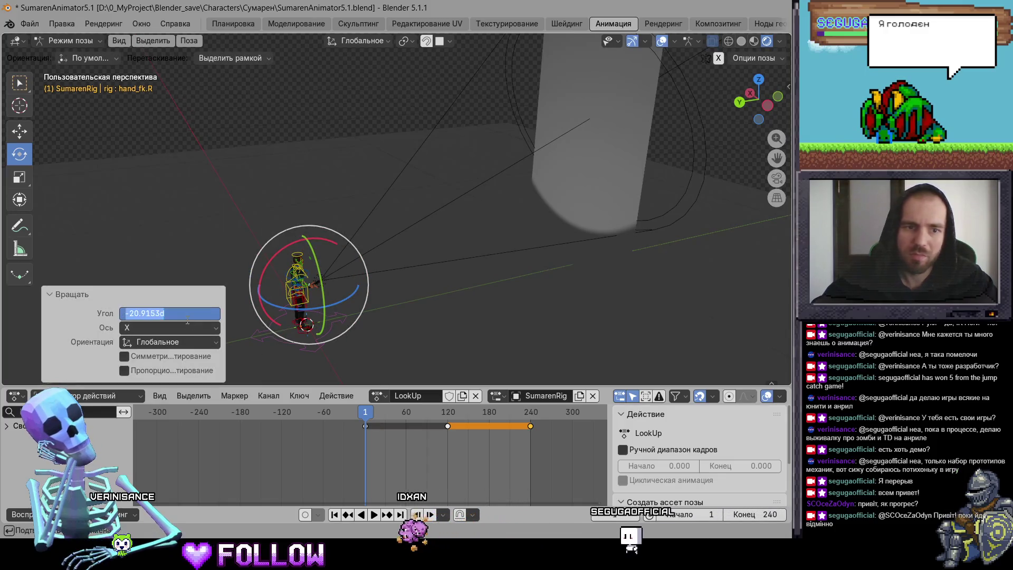
text(-20)
key(Return)
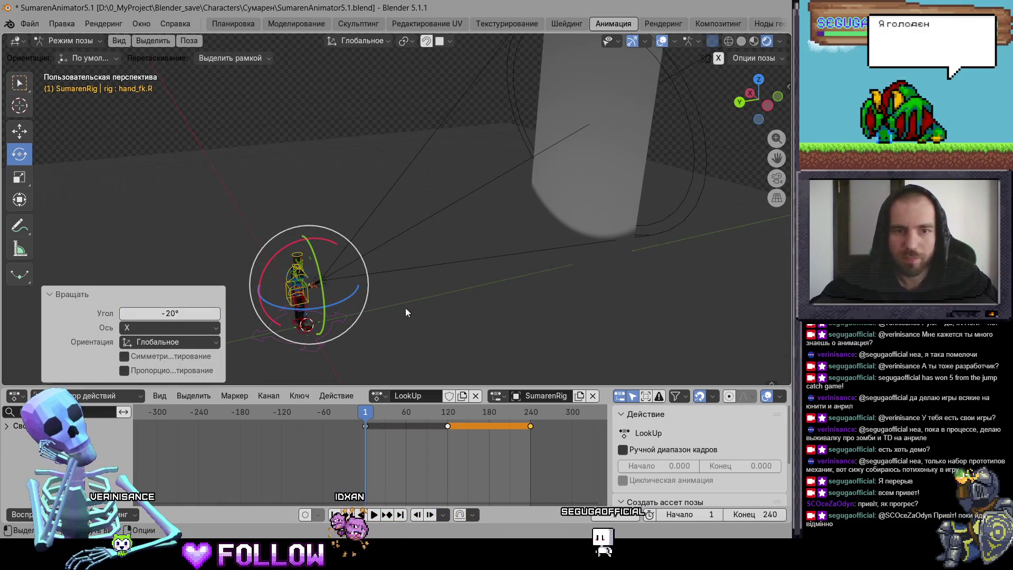
key(i)
Review the pose across the animation and delete the keyframe at frame 240.
drag(350, 411, 530, 429)
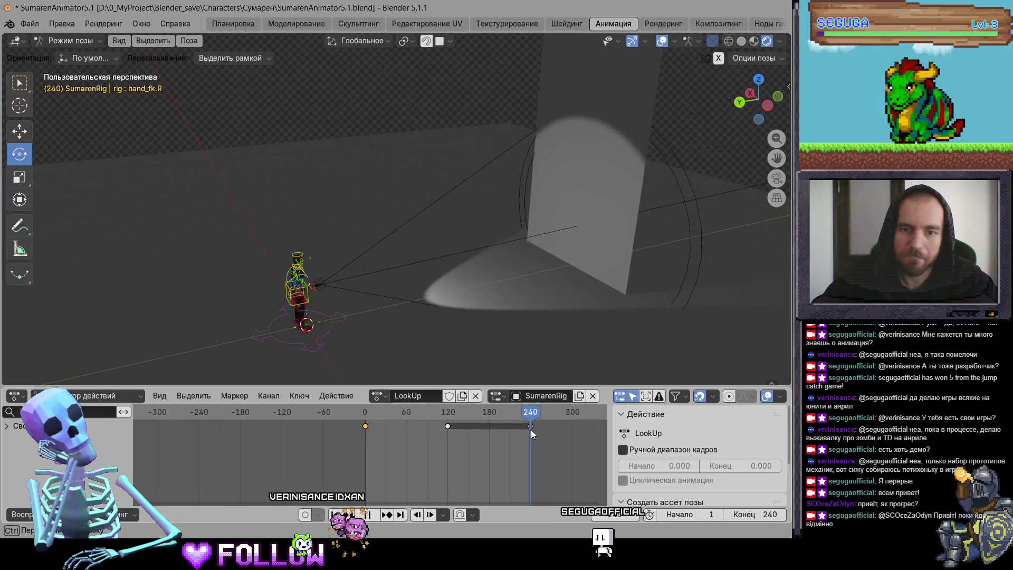
click(453, 431)
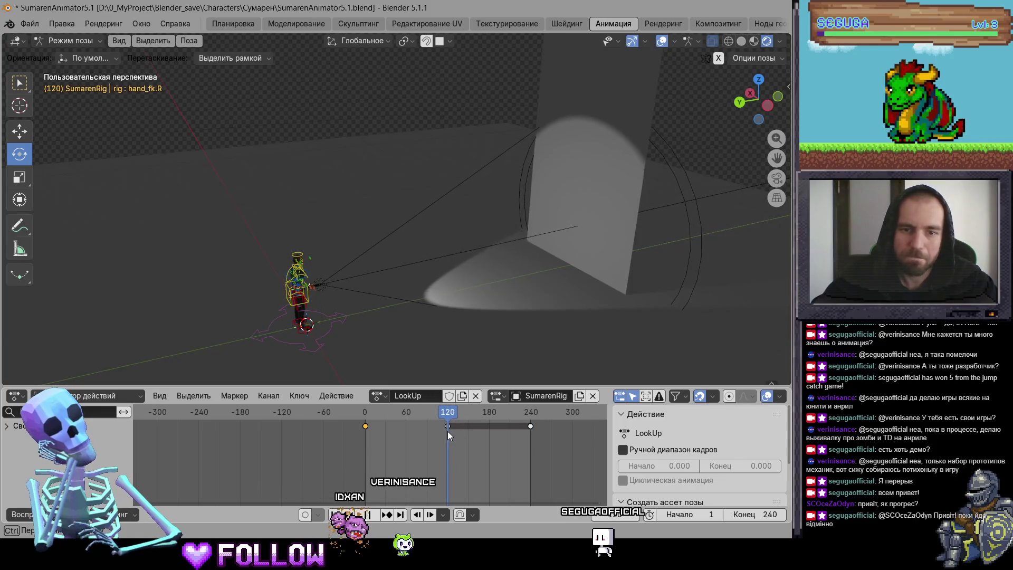
key(b)
drag(527, 432, 534, 422)
right_click(510, 449)
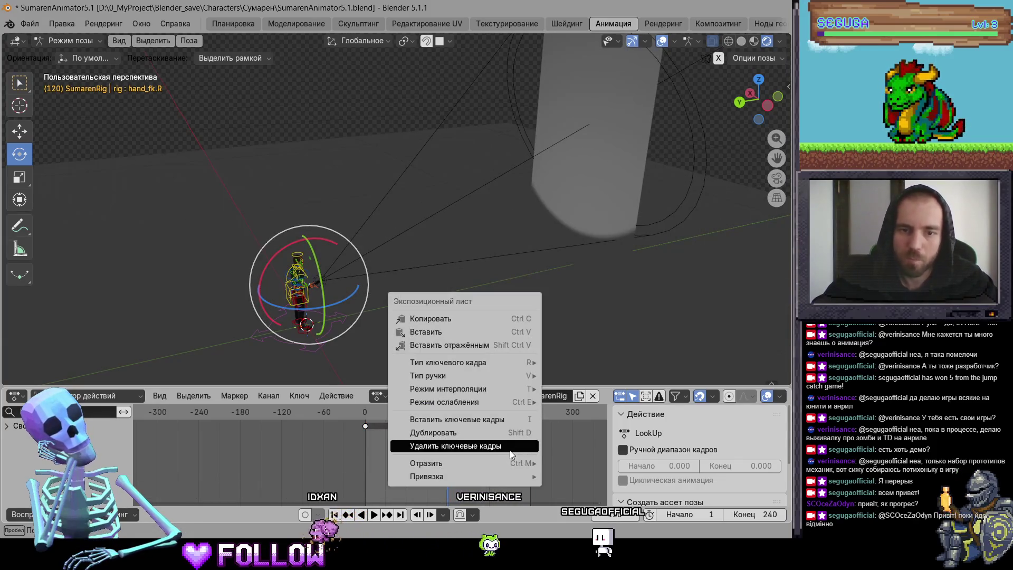
click(510, 450)
Set the scene end frame to 120 and preview the shortened animation.
click(734, 513)
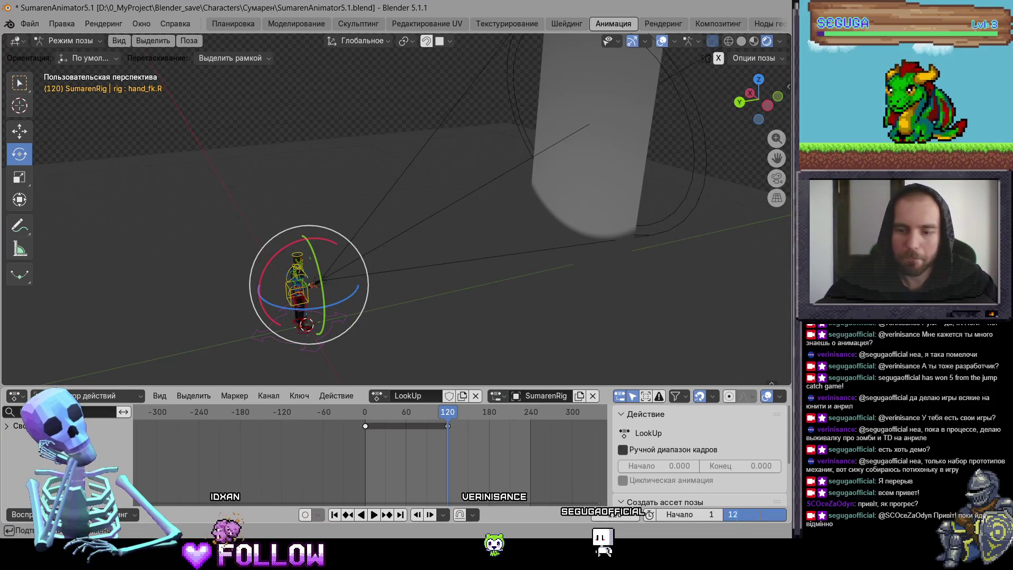
text(0)
key(Return)
key(space)
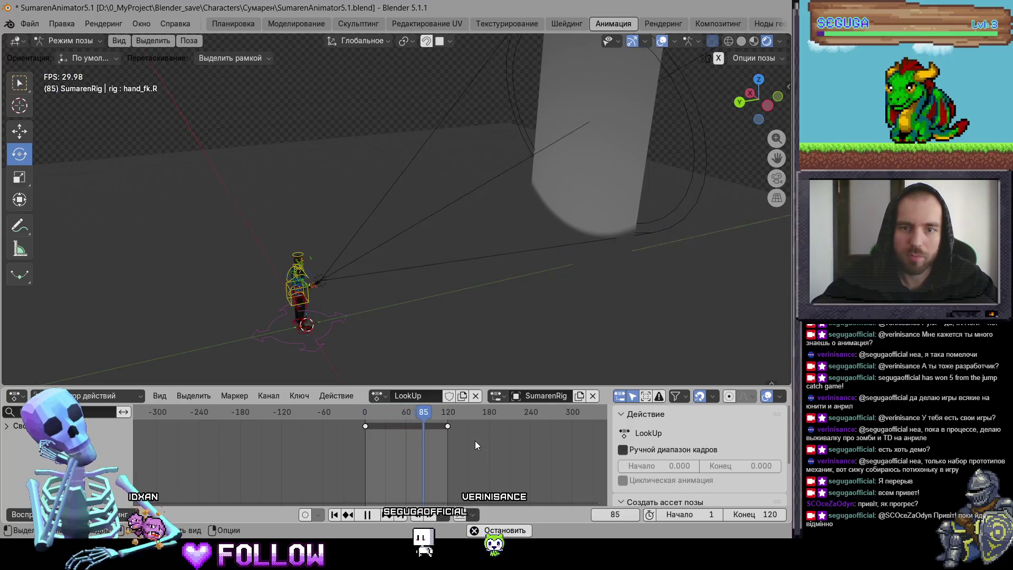
key(space)
Enable fake user on the LookUp action so it stays saved.
click(378, 395)
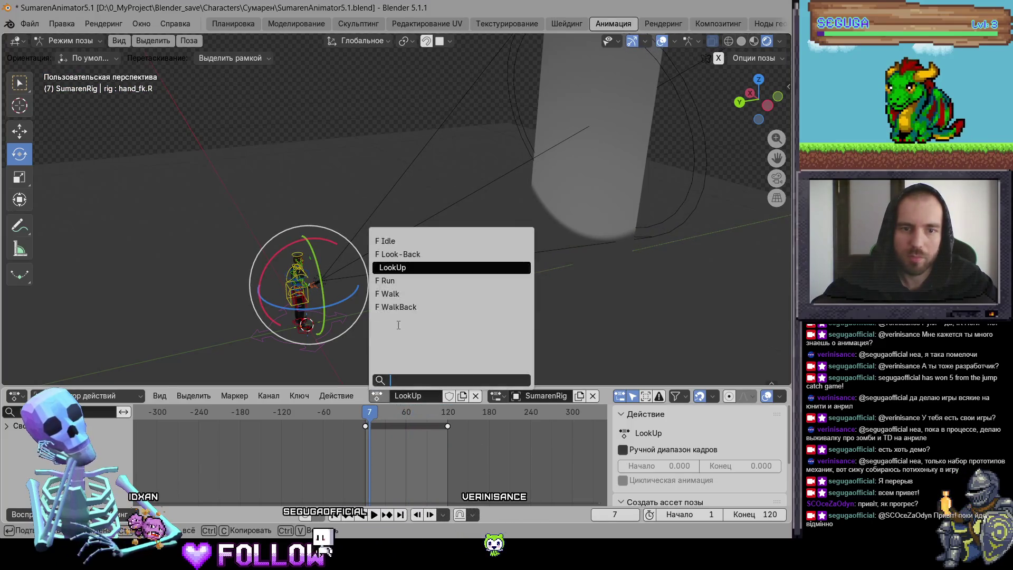
click(450, 396)
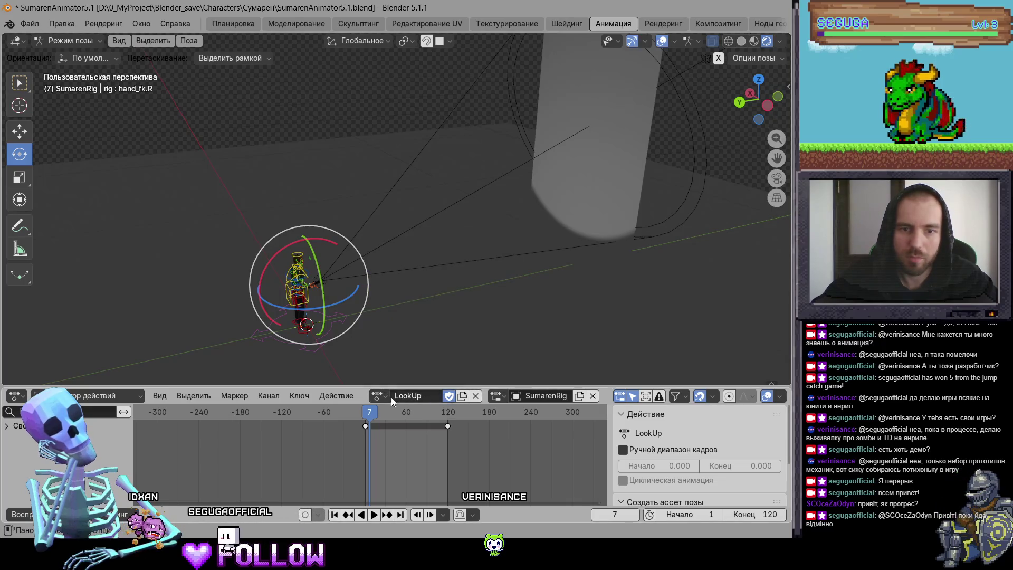
click(377, 396)
Delete every bone's keys past frame 120 and play the trimmed animation.
key(a)
drag(543, 453, 452, 422)
right_click(453, 443)
click(453, 443)
key(space)
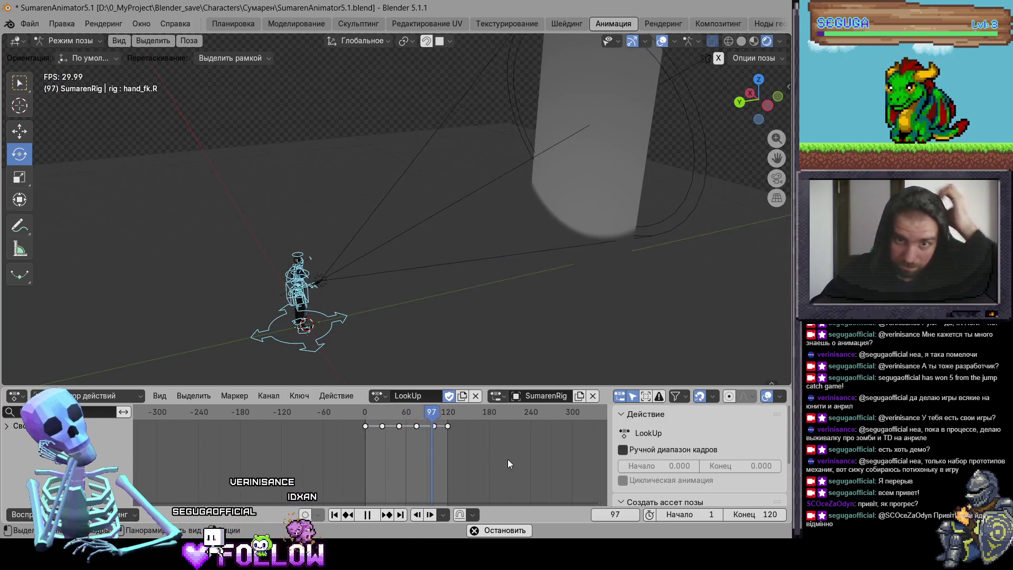
key(space)
Orbit around the character, check the action list, and switch to the Layout workspace.
mouse_move(505, 218)
mouse_down()
mouse_move(400, 199)
mouse_move(441, 328)
mouse_move(385, 395)
mouse_up()
click(377, 396)
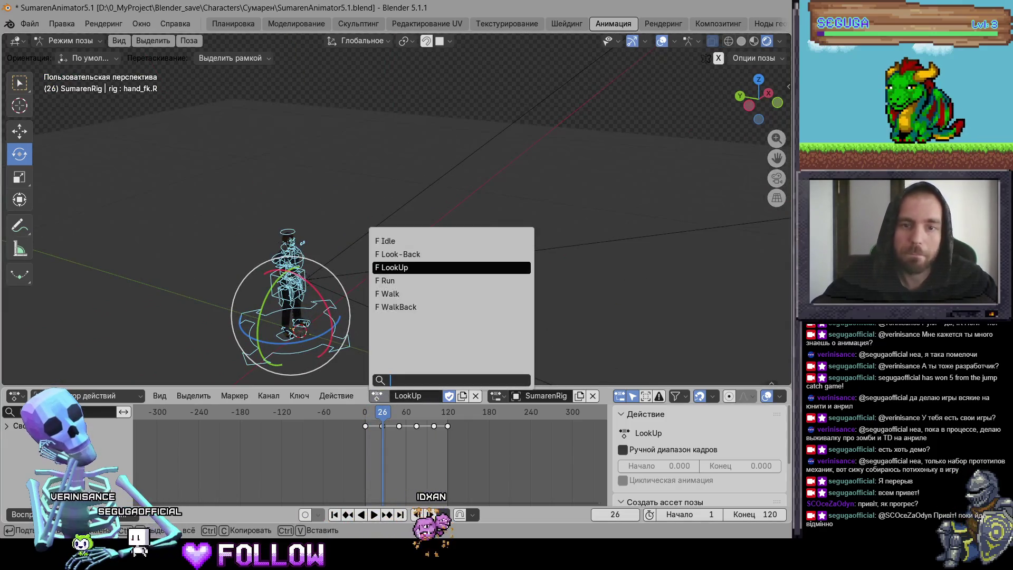
click(232, 23)
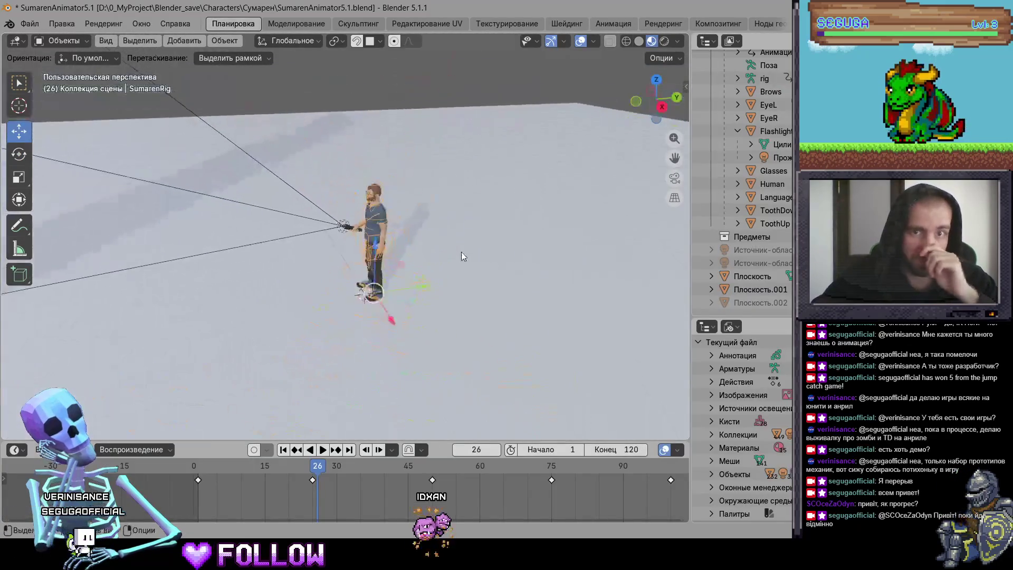
Hide the spotlight and wall plane, then select the rig and its child meshes.
click(190, 267)
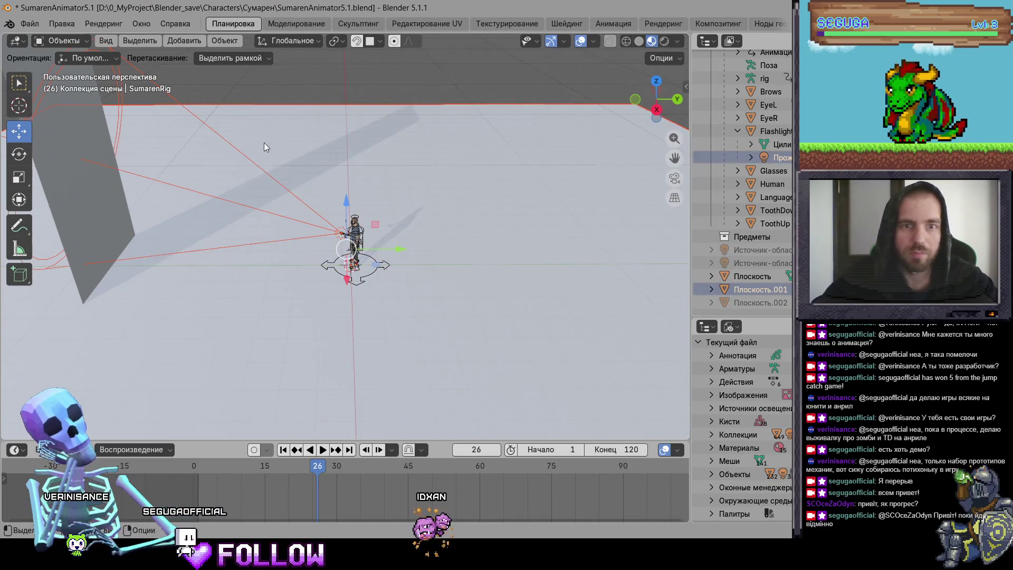
key(h)
click(100, 283)
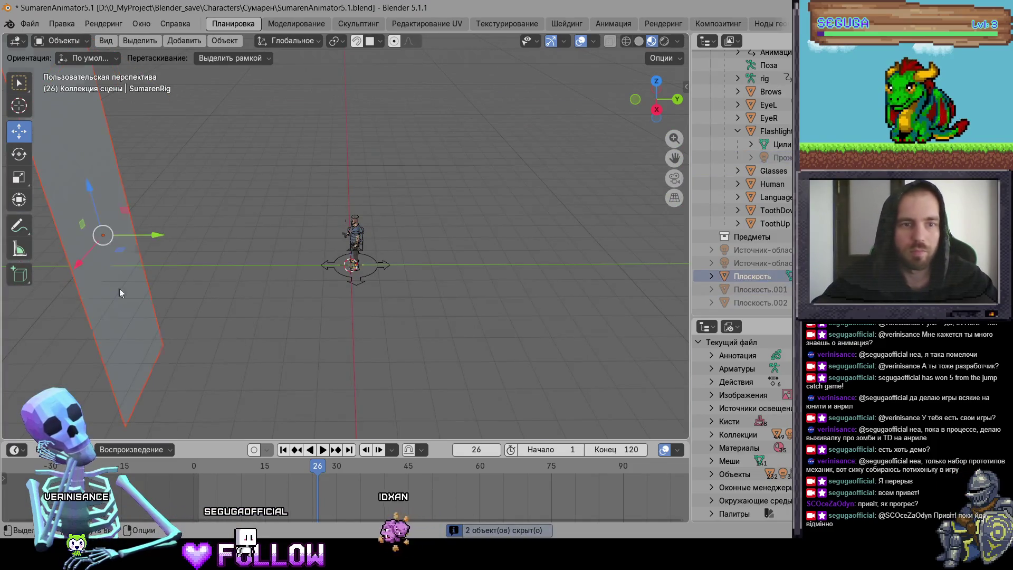
key(h)
scroll(398, 300, up, 2)
key(a)
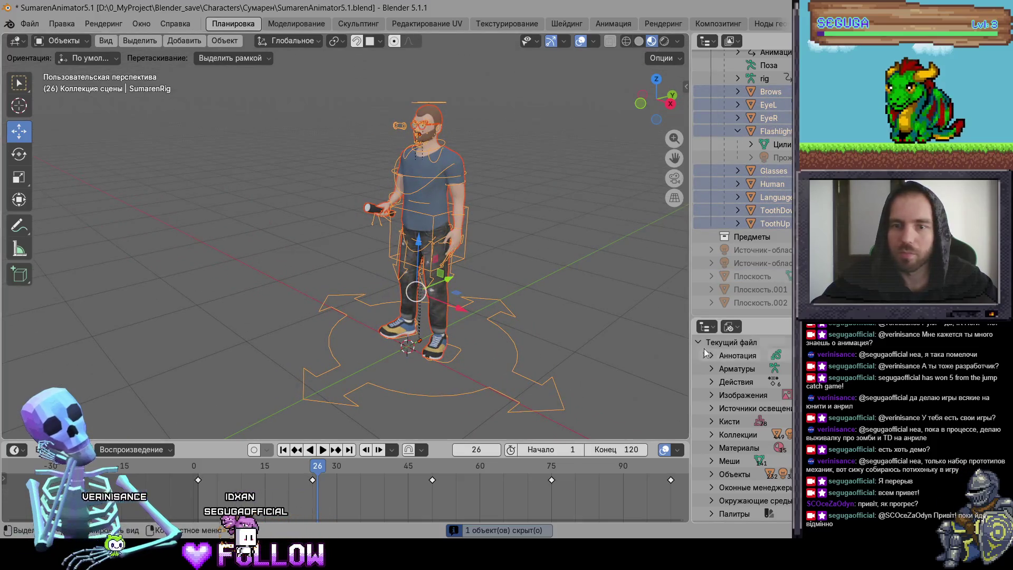
Start an FBX (.fbx) export of the character, then switch over to Unity.
click(711, 382)
scroll(782, 170, up, 2)
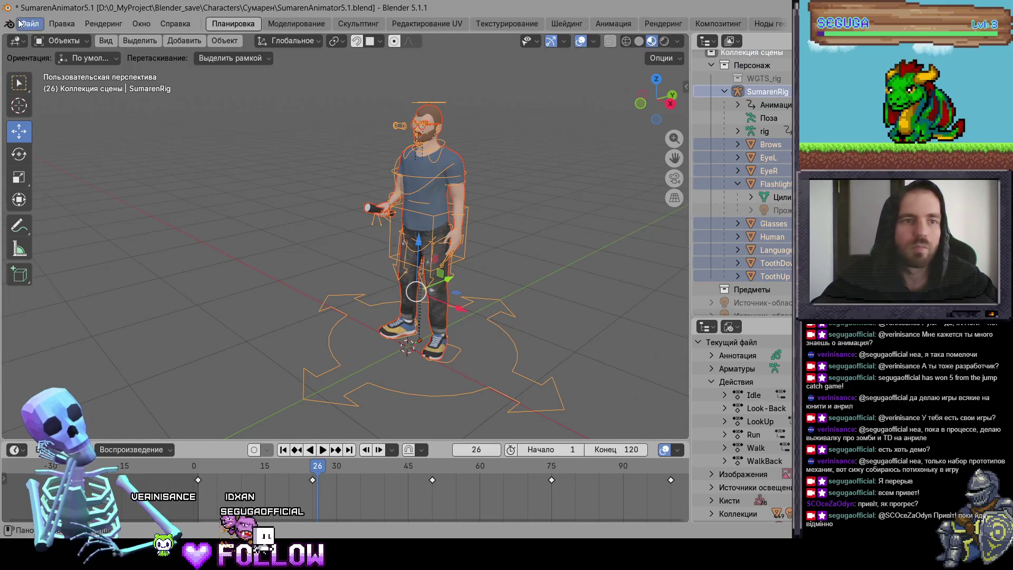
click(19, 23)
mouse_move(66, 223)
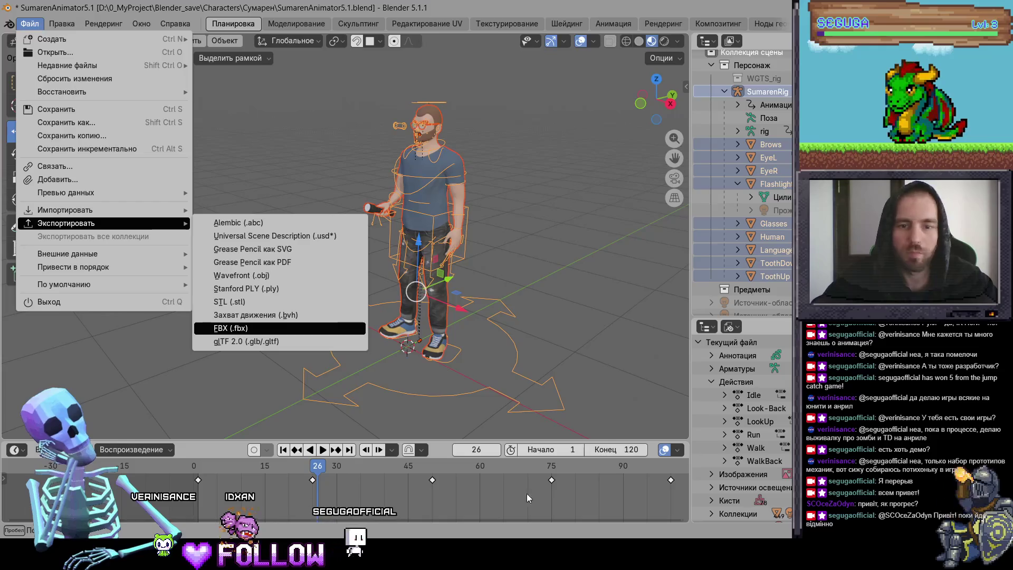
click(231, 327)
key(alt+Tab)
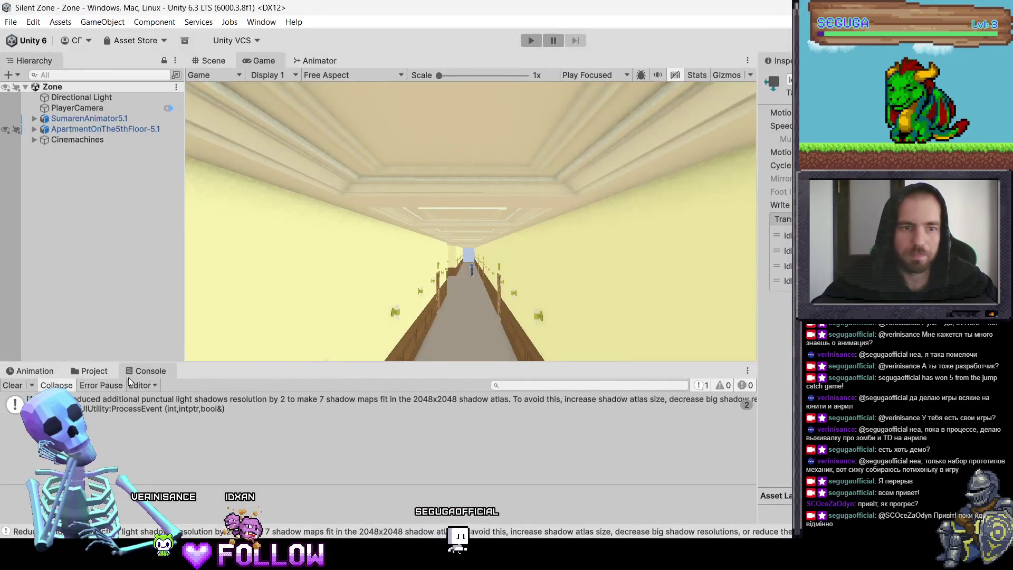
Locate the SumarenAnimator5.1 model asset in Assets/3D/Player, then return to Blender's export dialog.
click(101, 371)
scroll(174, 438, up, 5)
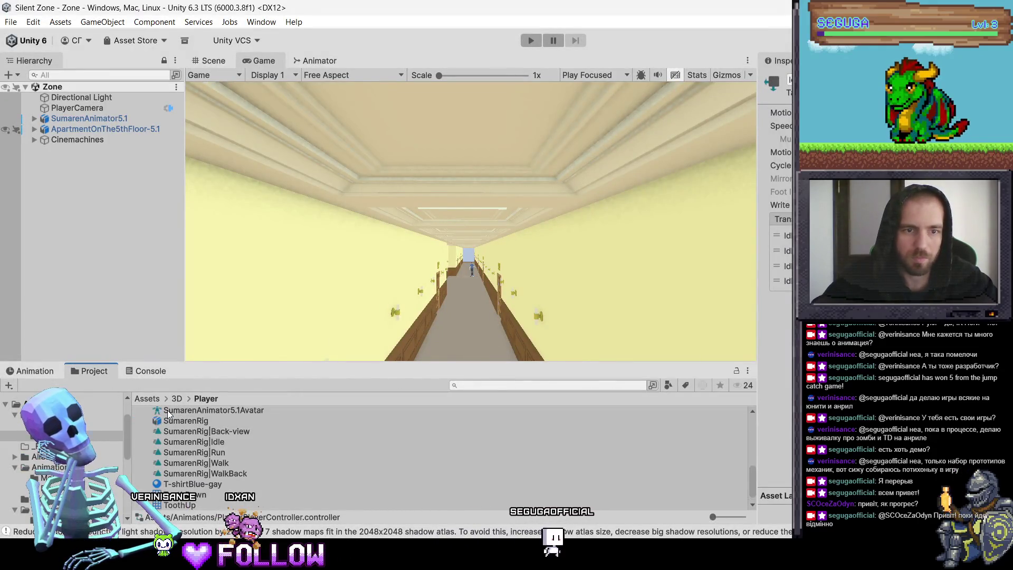
scroll(172, 414, up, 3)
click(174, 411)
right_click(174, 412)
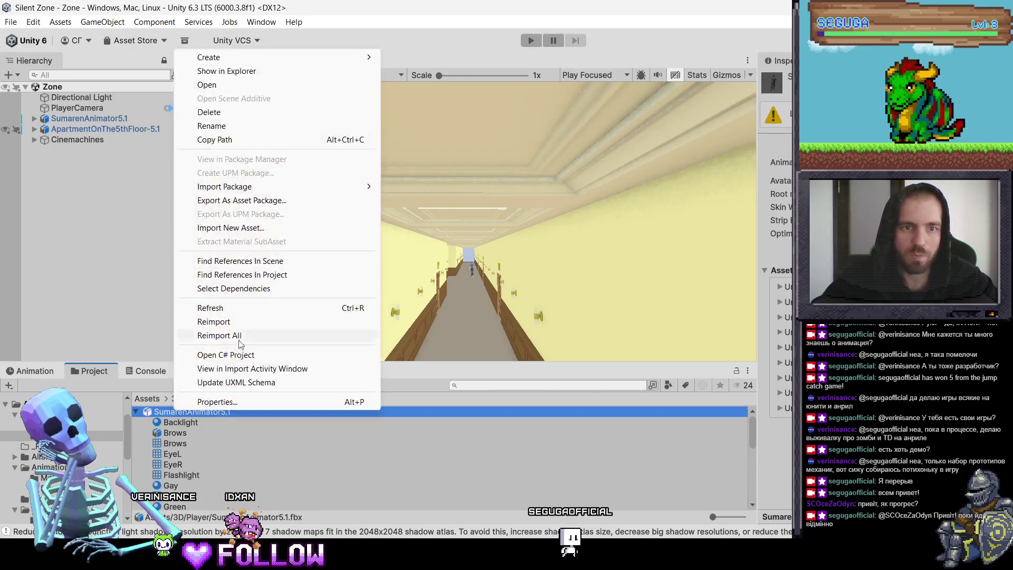
click(209, 112)
click(516, 298)
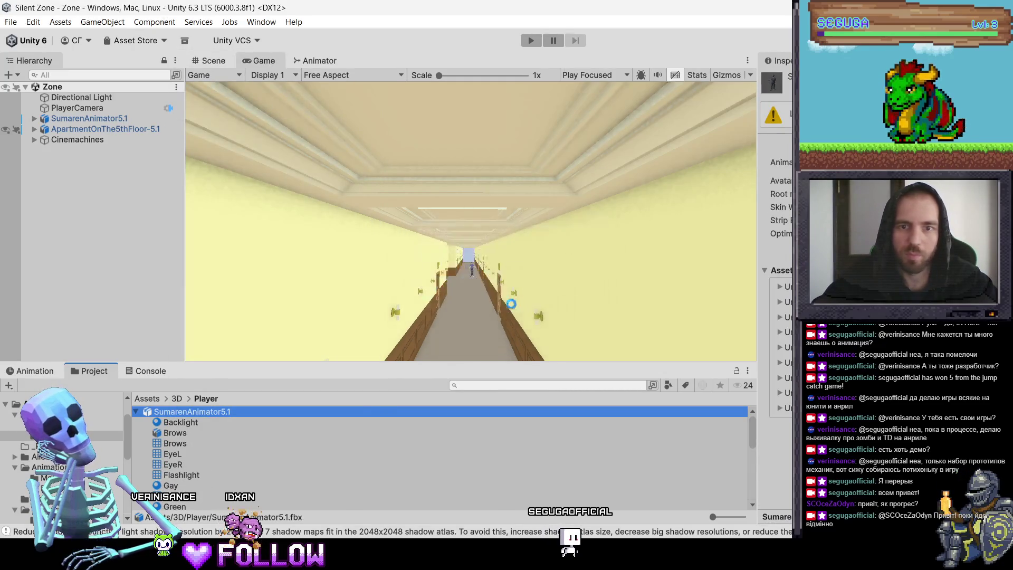
key(alt+Tab)
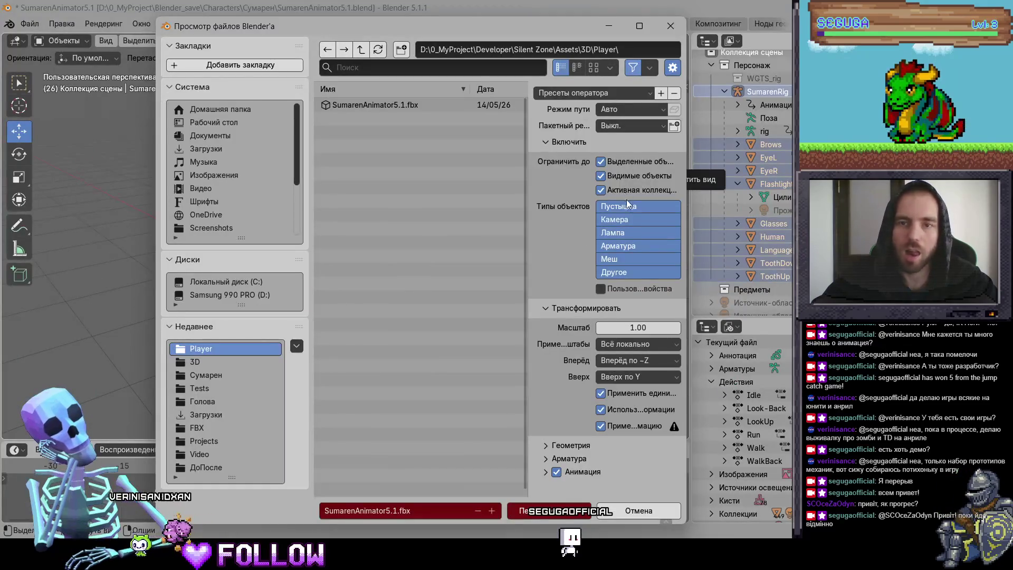
Refresh the Player folder listing and export the rig, overwriting SumarenAnimator5.1.fbx.
click(552, 93)
click(454, 124)
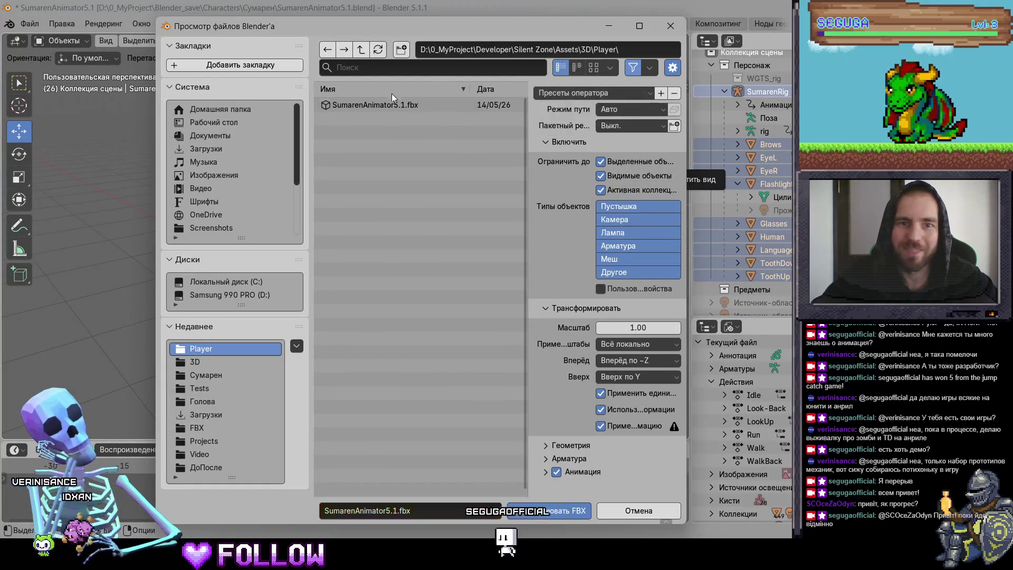
click(375, 51)
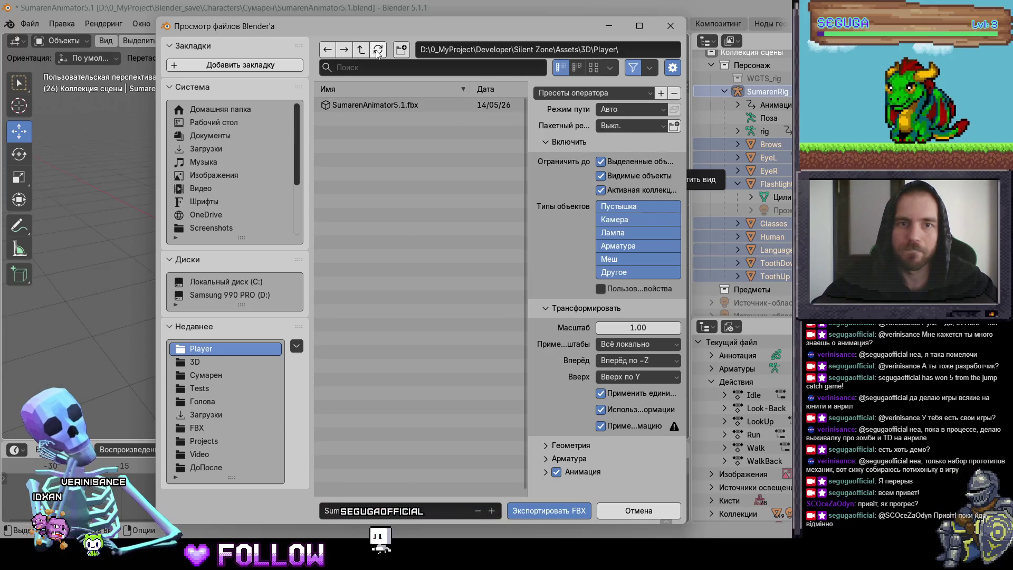
click(560, 508)
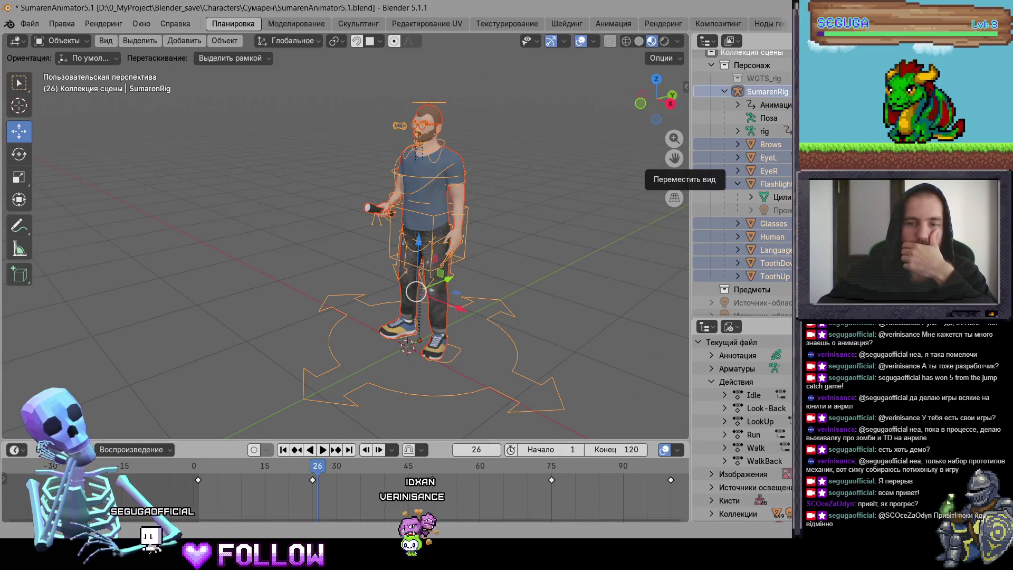
key(alt+Tab)
Insert a 'Переменные' comment line above the _isLookingBack field in PlayerMovement.cs.
scroll(392, 261, up, 15)
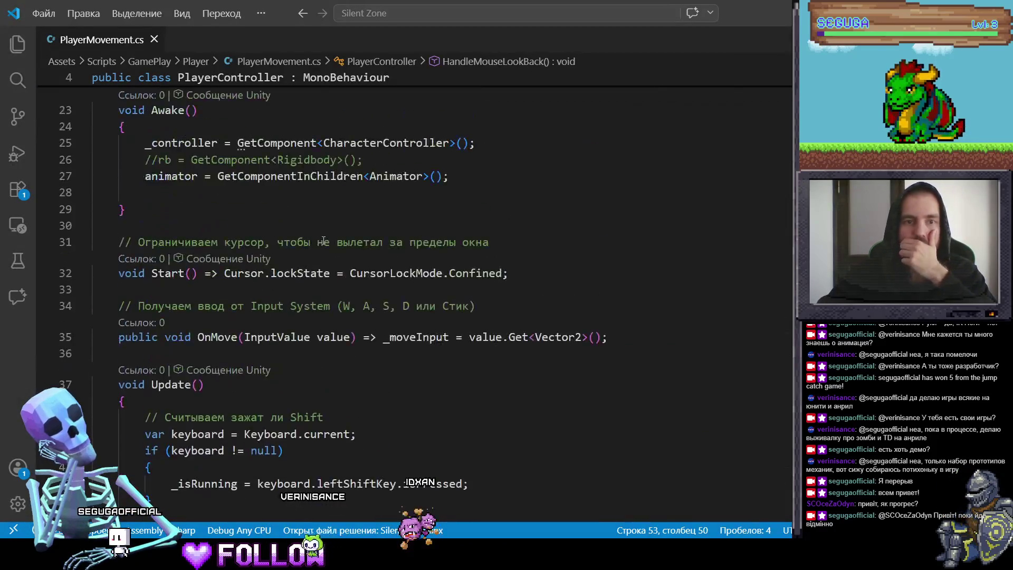
scroll(306, 353, down, 3)
scroll(305, 353, down, 3)
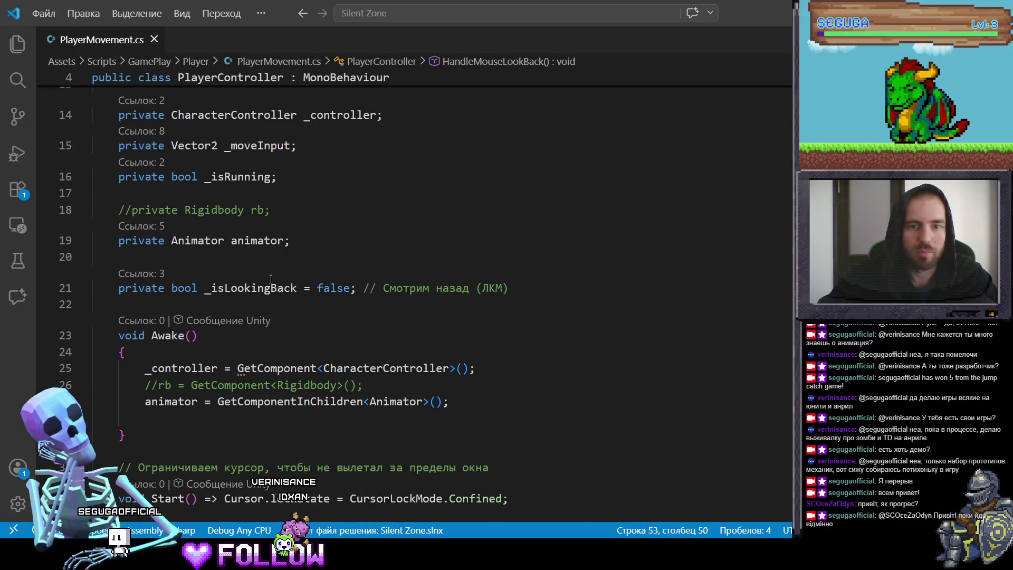
click(180, 257)
key(Return)
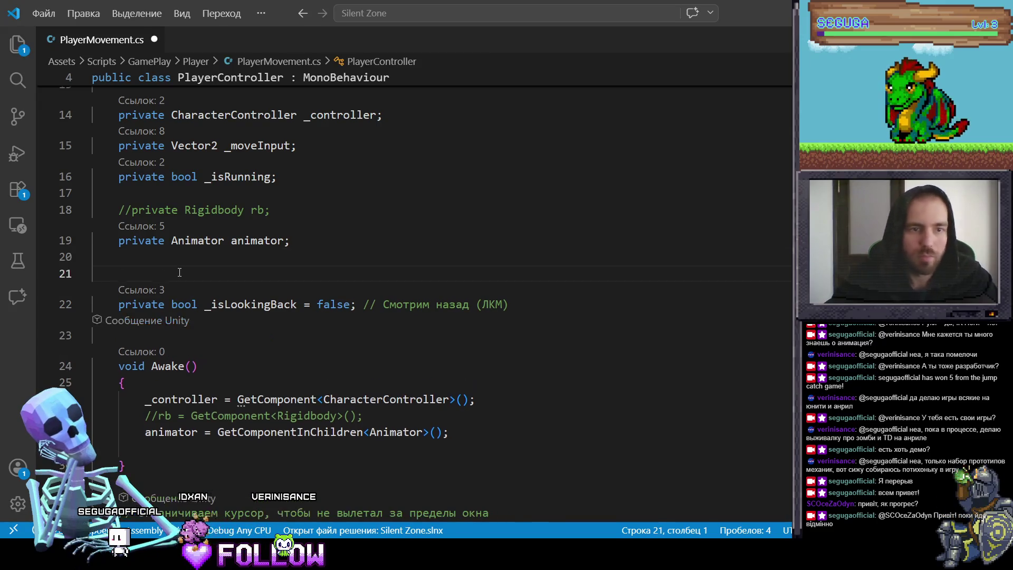
click(180, 272)
text(//)
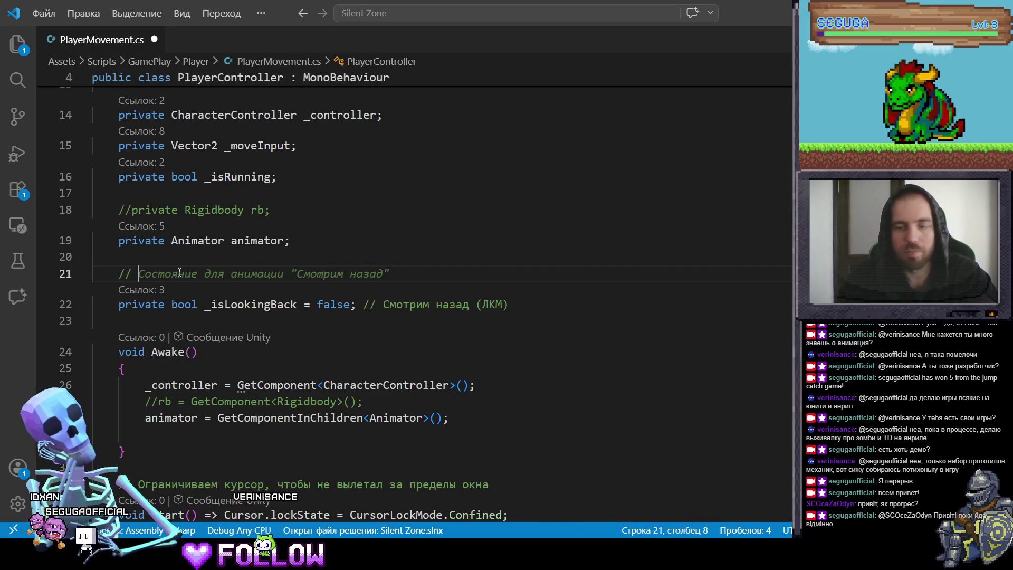
text(G)
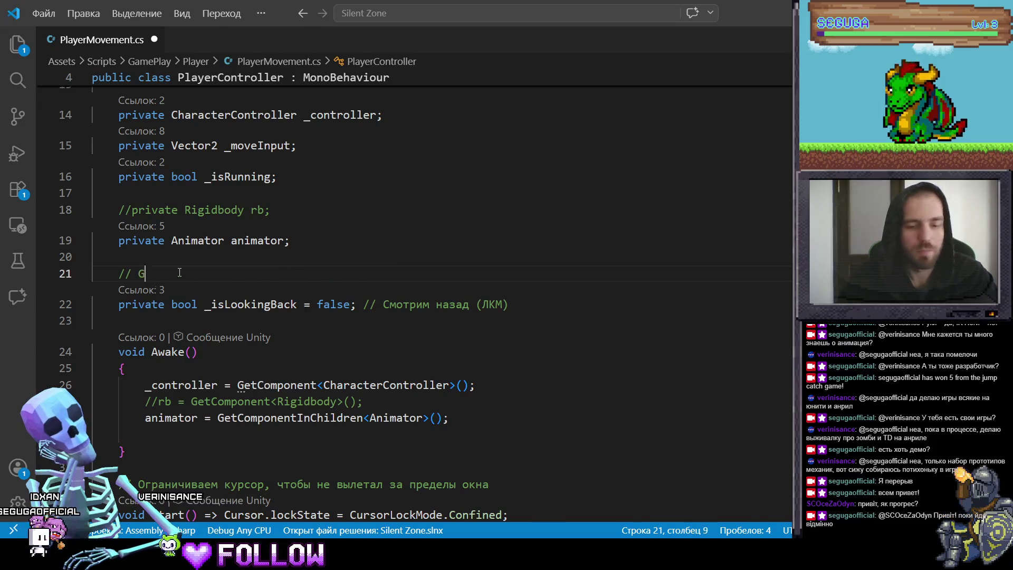
key(BackSpace)
key(BackSpace)
key(BackSpace)
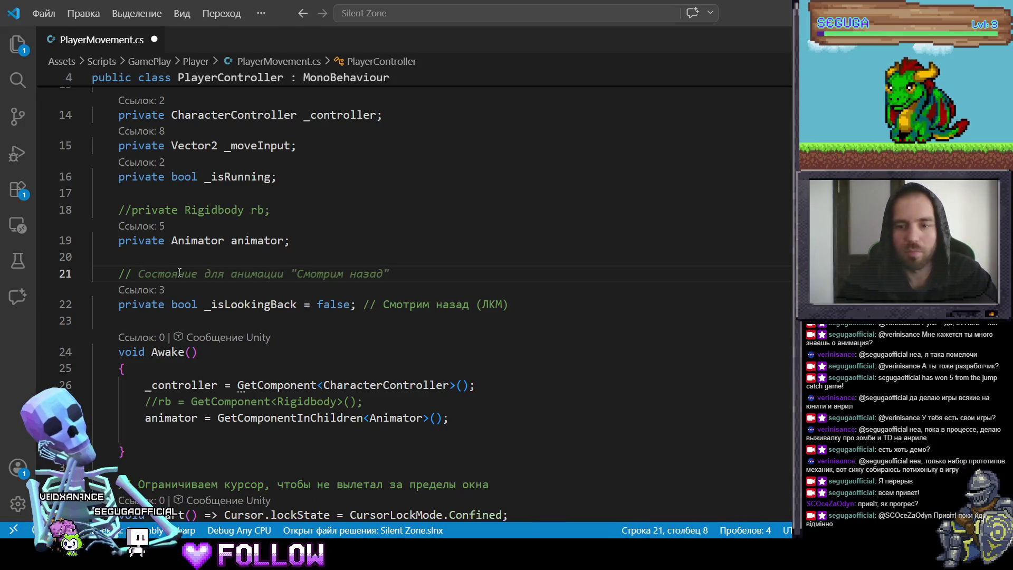
text(Пере)
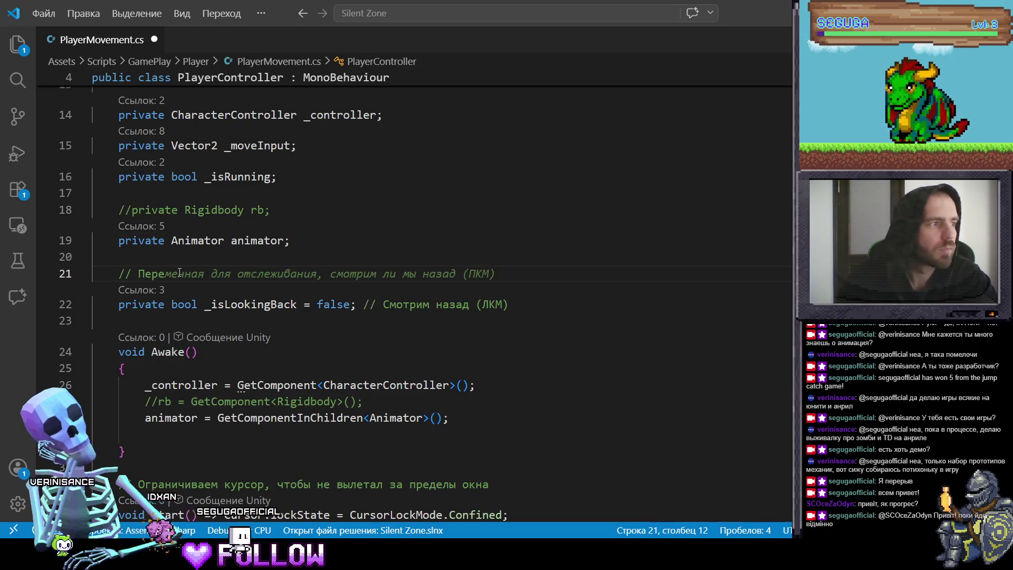
text(менные для оглядывания)
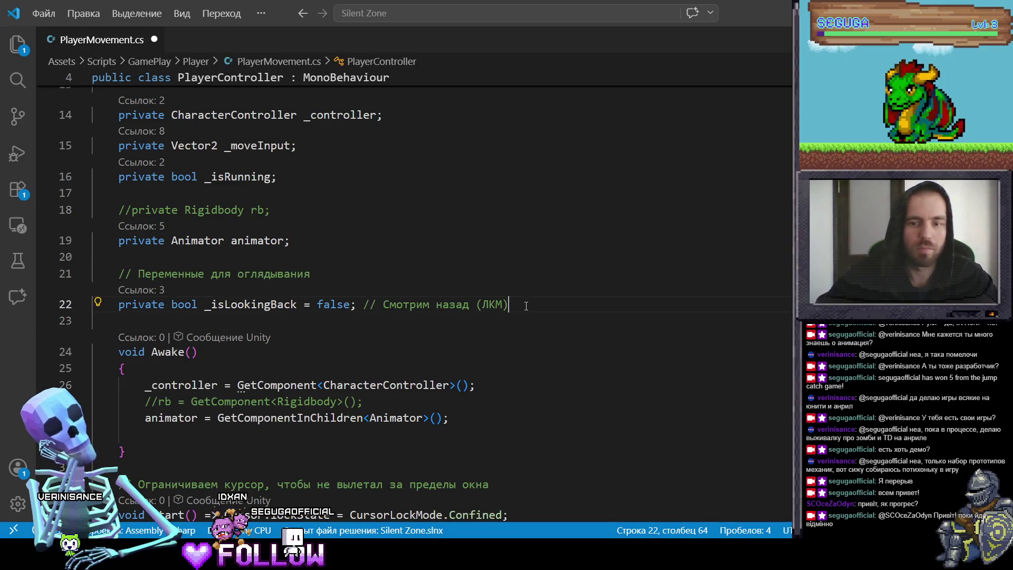
Change the look-back comment to ПКМ and declare private bool _isLookUp = false; // Смотрим вверх (E).
key(Return)
click(489, 306)
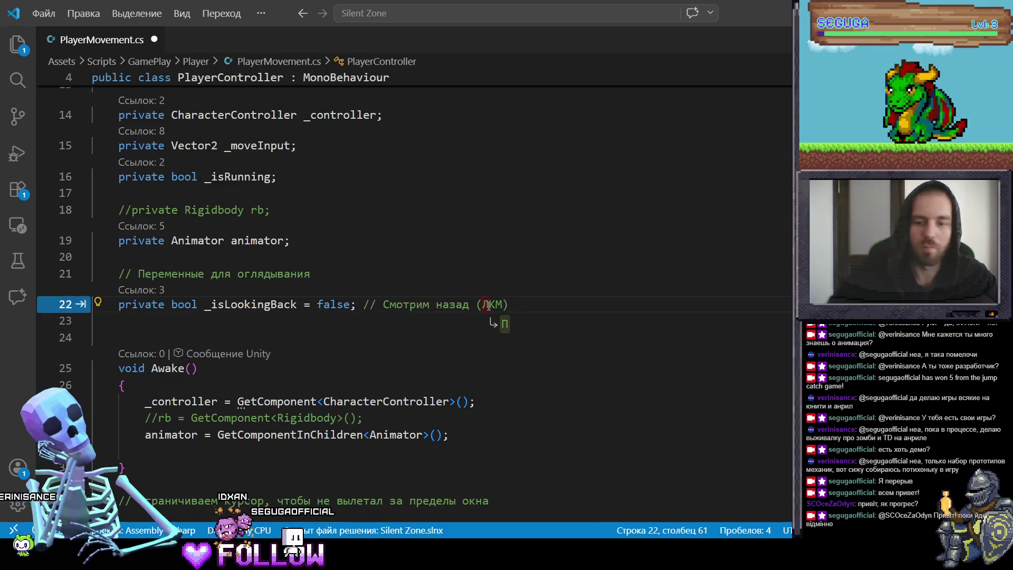
key(BackSpace)
text(П)
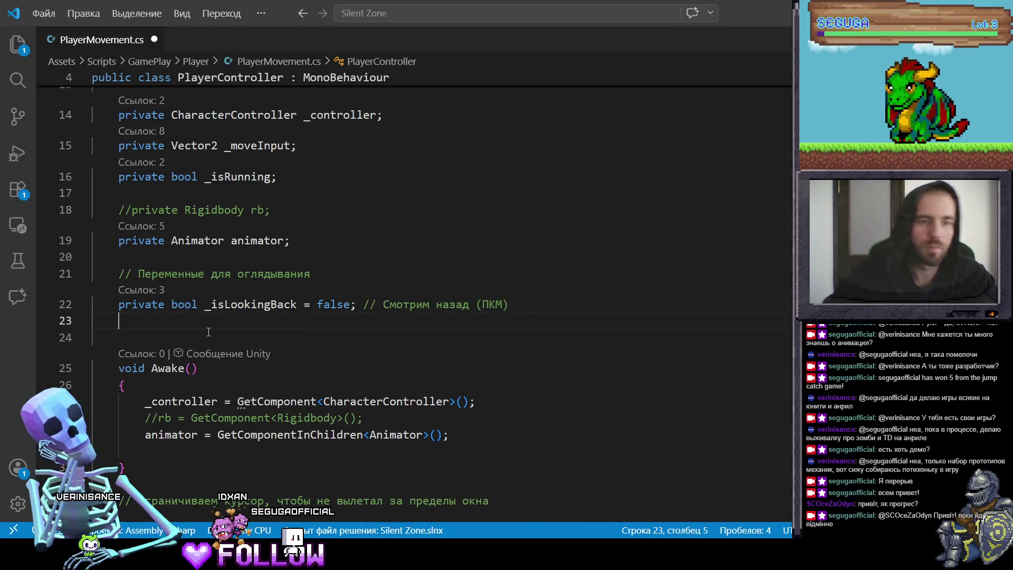
text(vate bool)
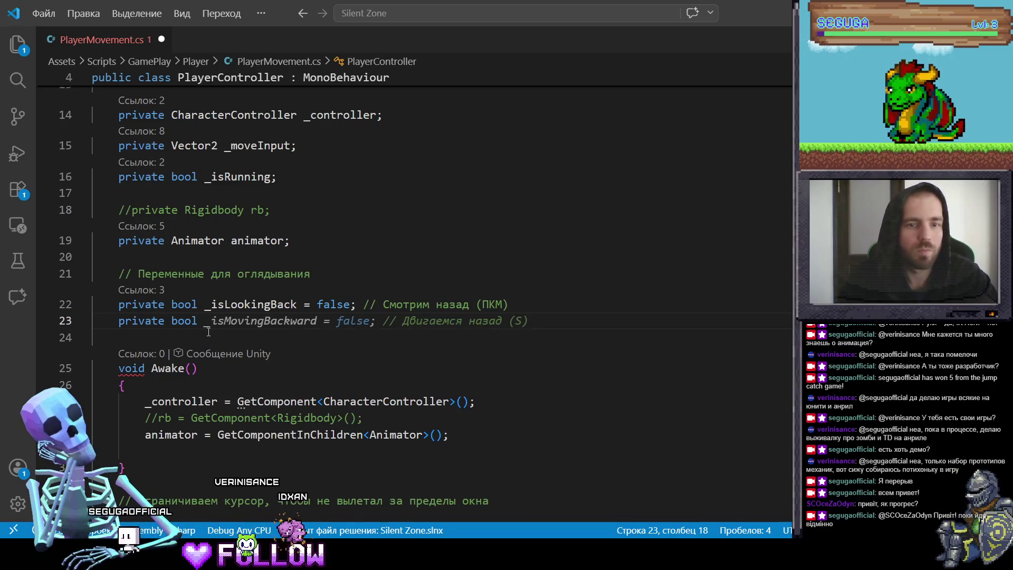
text(_isLookUp = f)
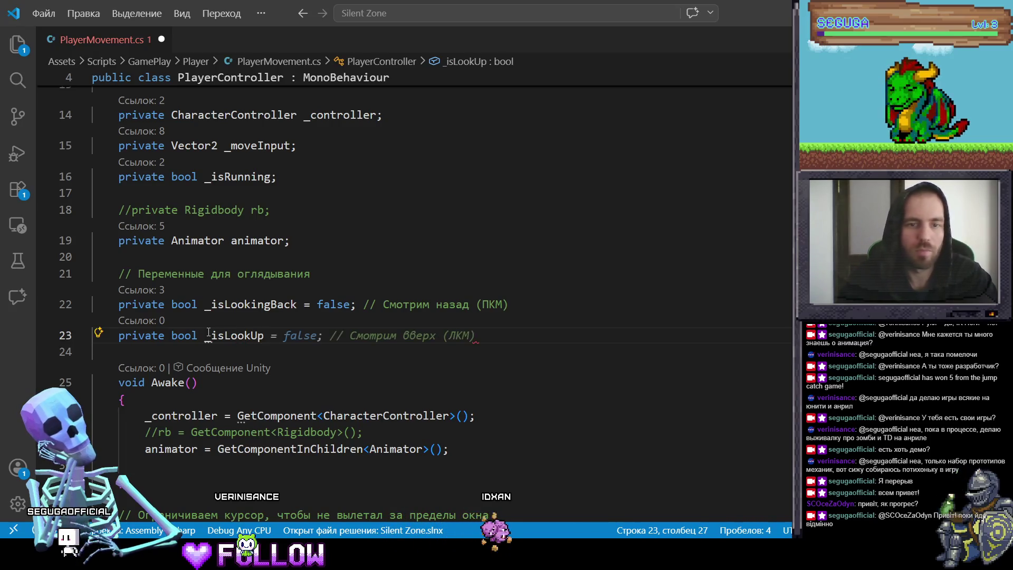
text(alsd)
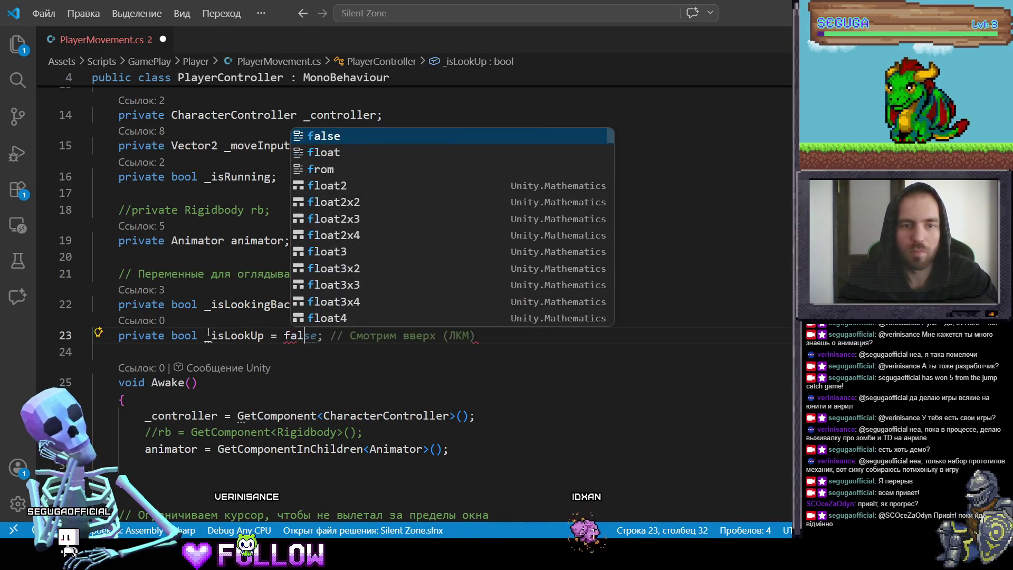
key(BackSpace)
text(e; )
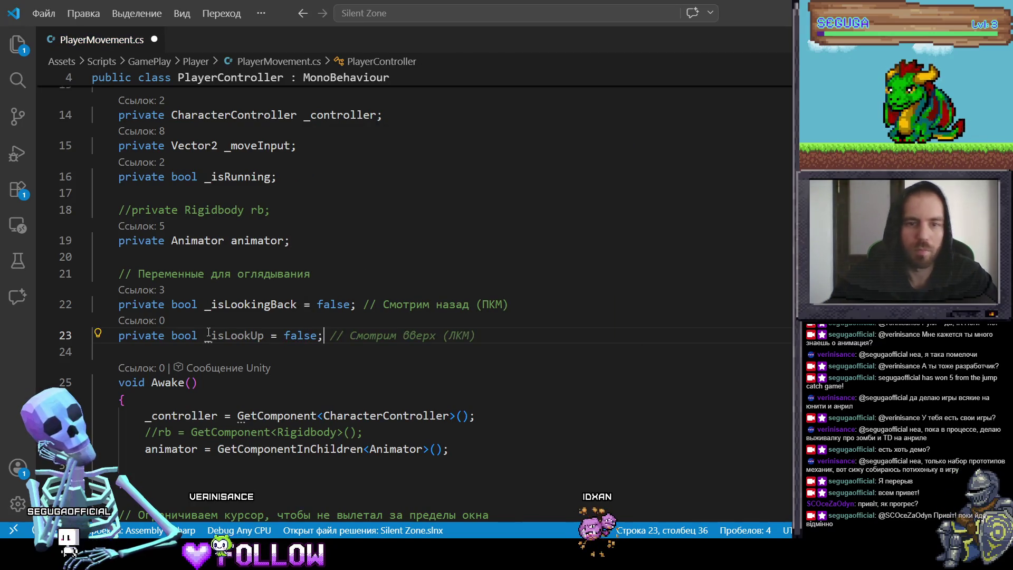
text(//)
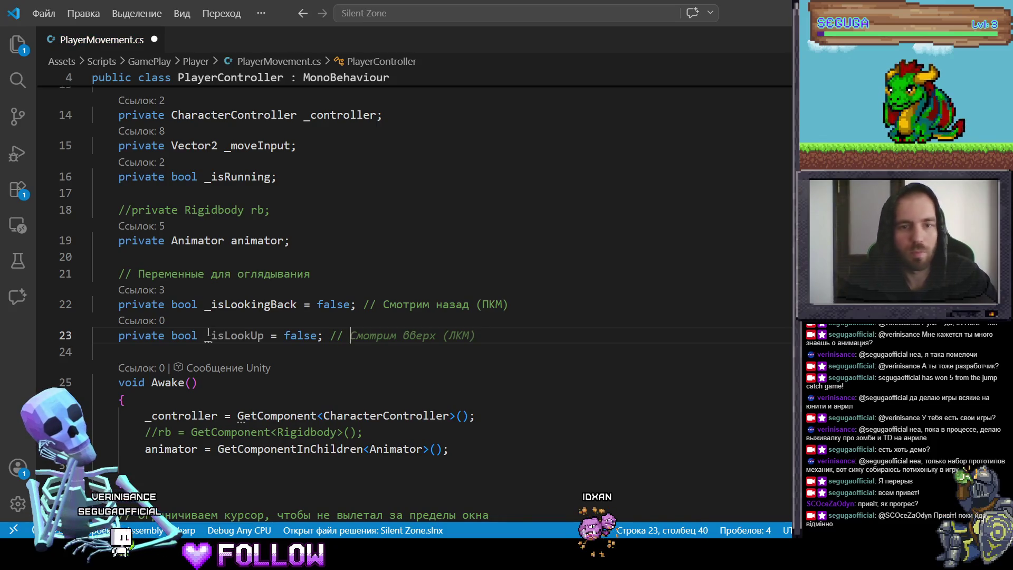
key(Tab)
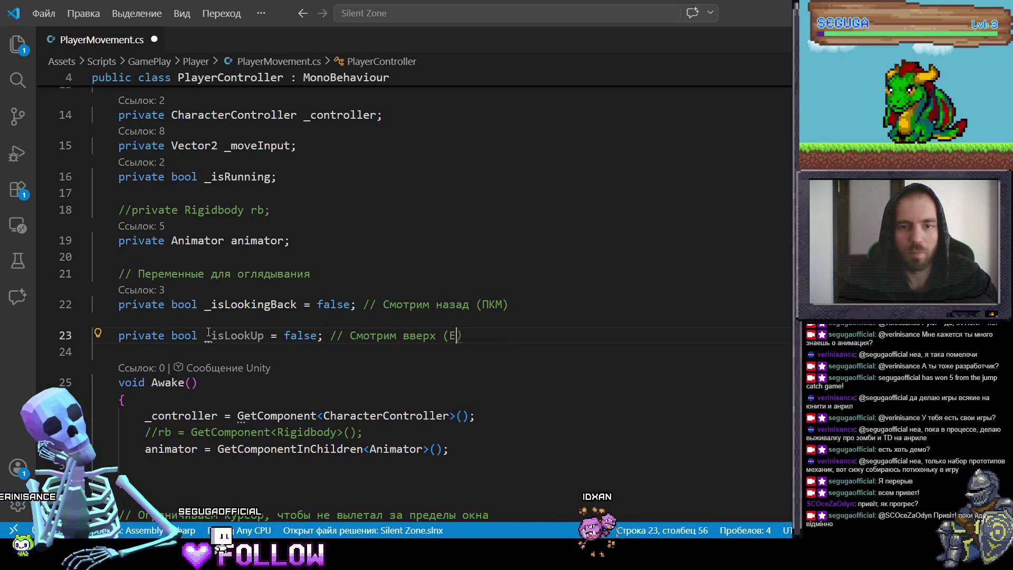
text())
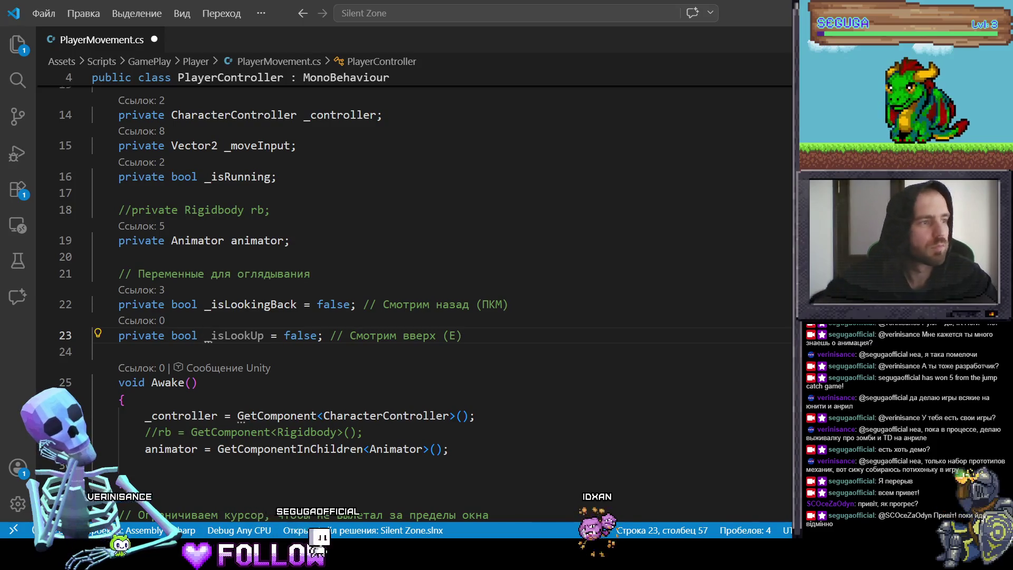
scroll(496, 311, down, 5)
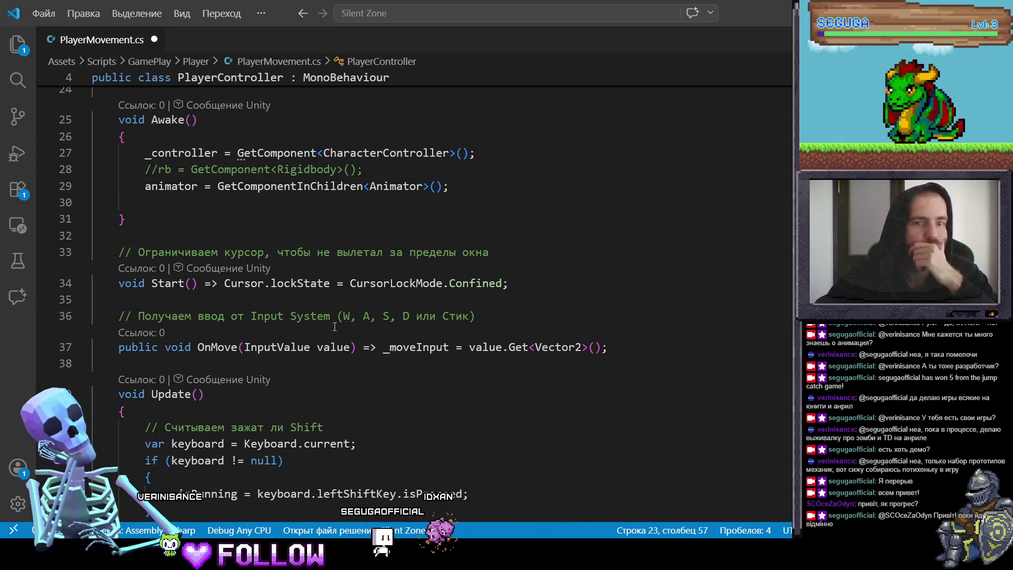
Rename the HandleMouseLookBack call to HandleLooking.
scroll(335, 327, down, 4)
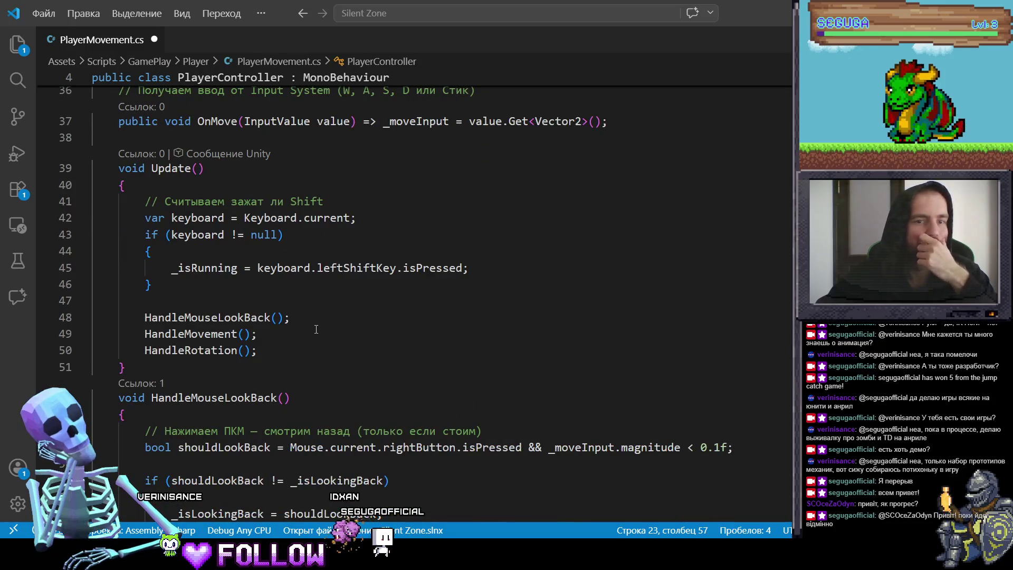
scroll(316, 329, down, 3)
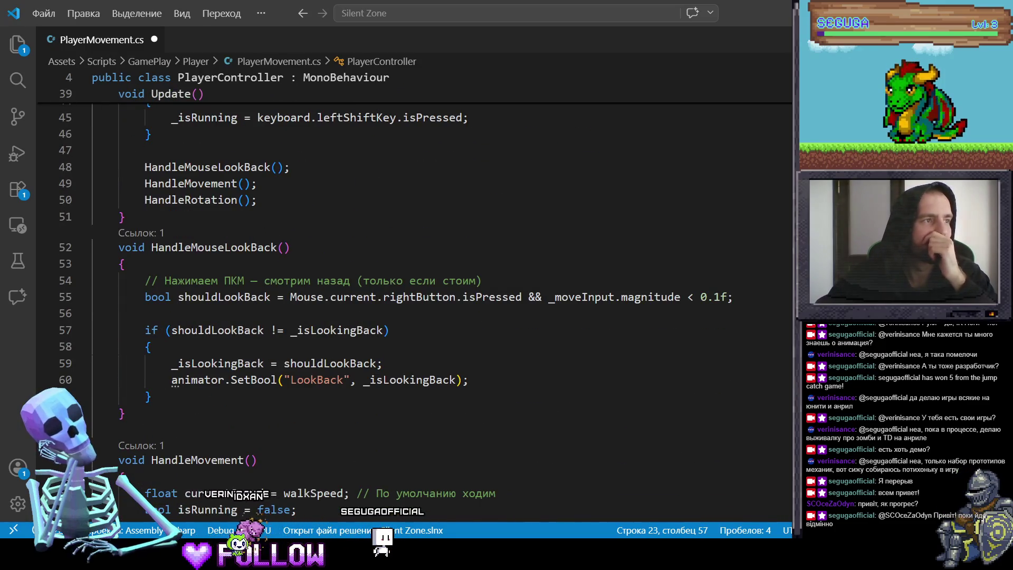
drag(191, 247, 277, 256)
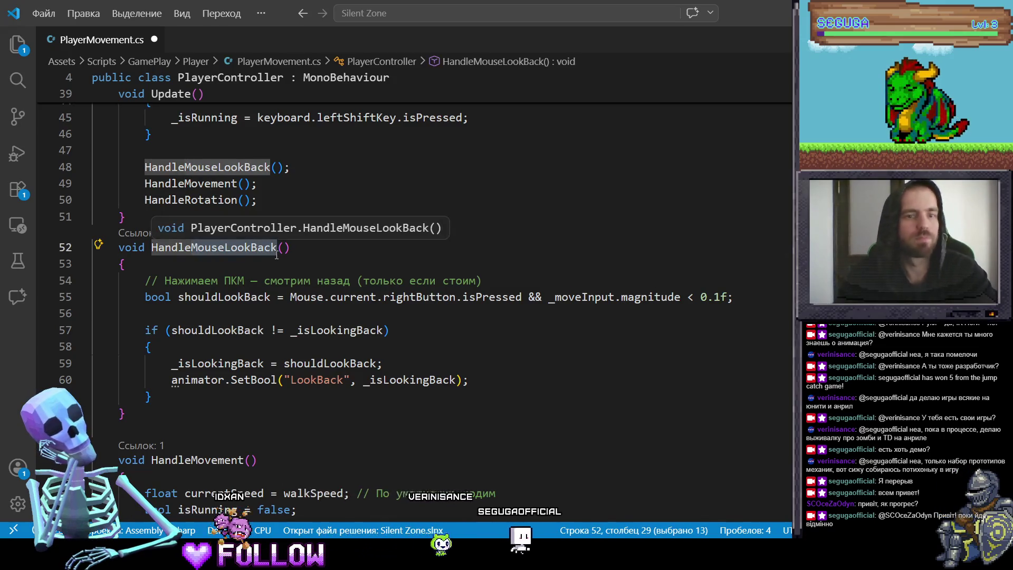
text(Look)
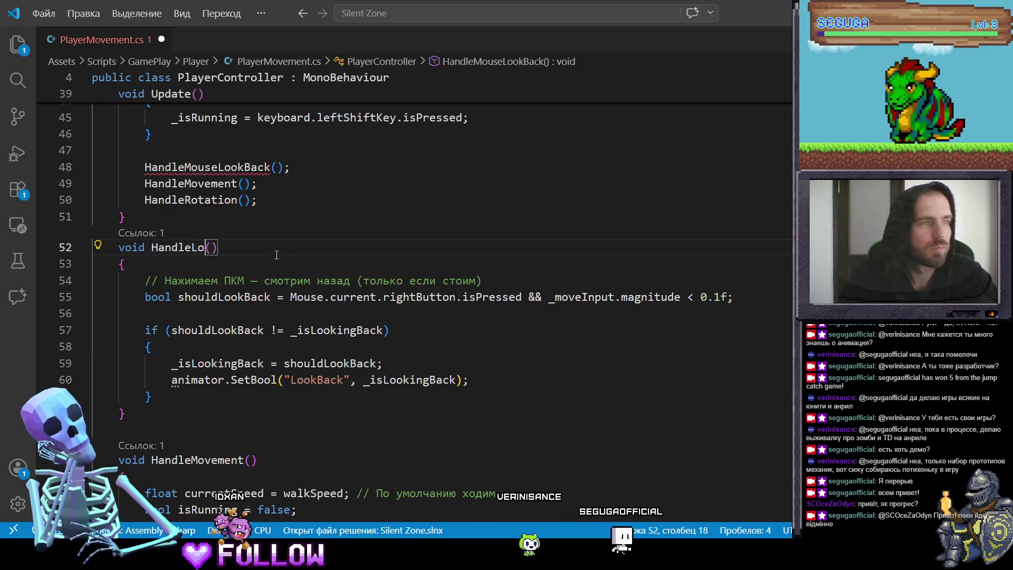
text(ing)
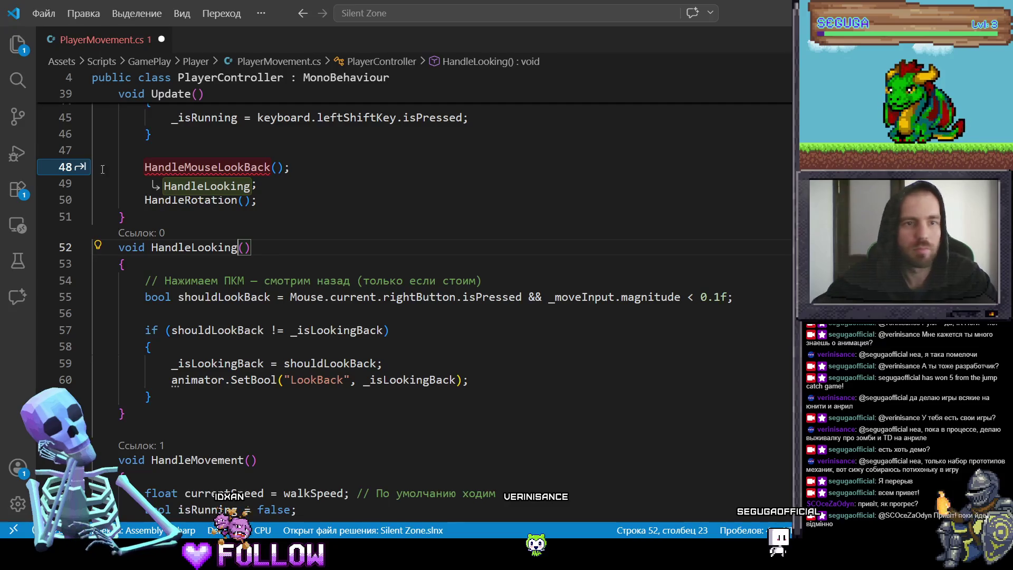
key(Tab)
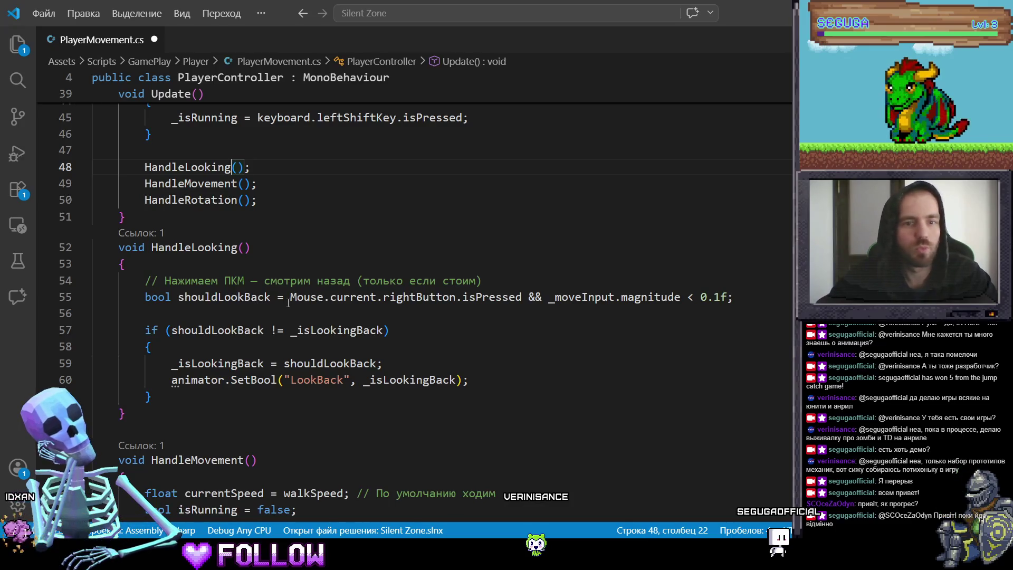
Add a look-up block that passes shouldLookUp into the LookUp animator bool.
click(731, 300)
text(;)
key(Return)
key(Return)
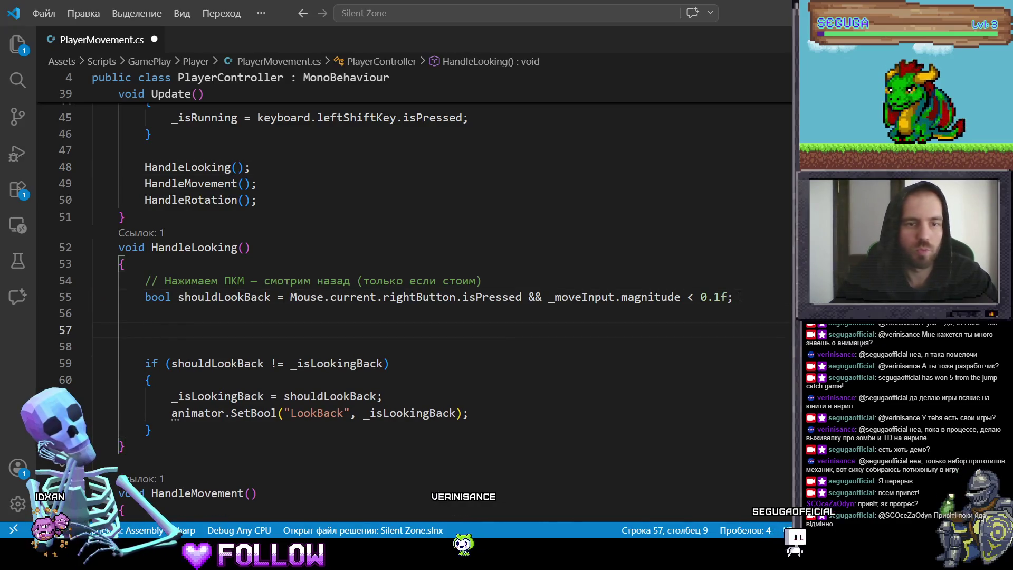
key(Up)
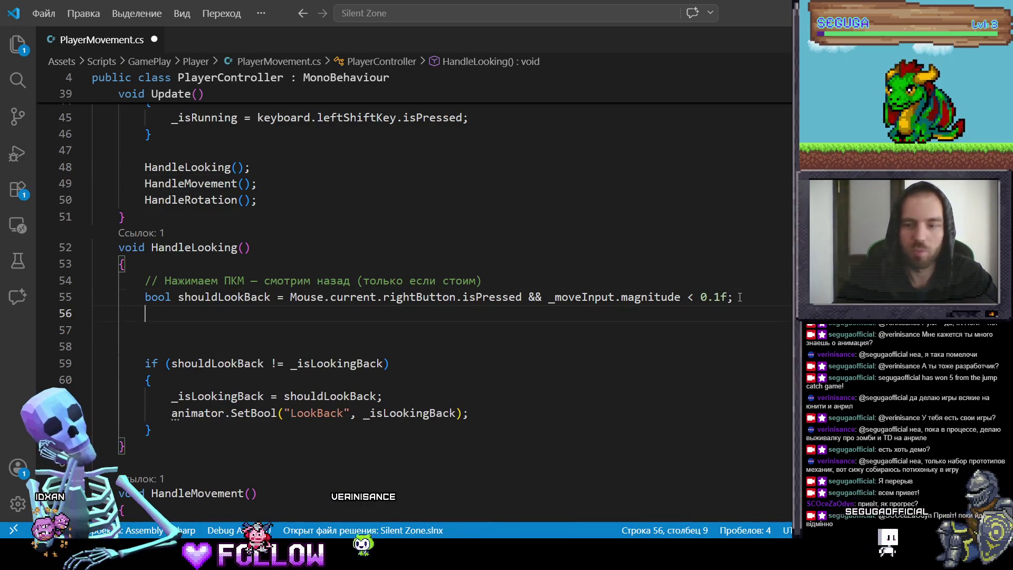
text(//)
key(Tab)
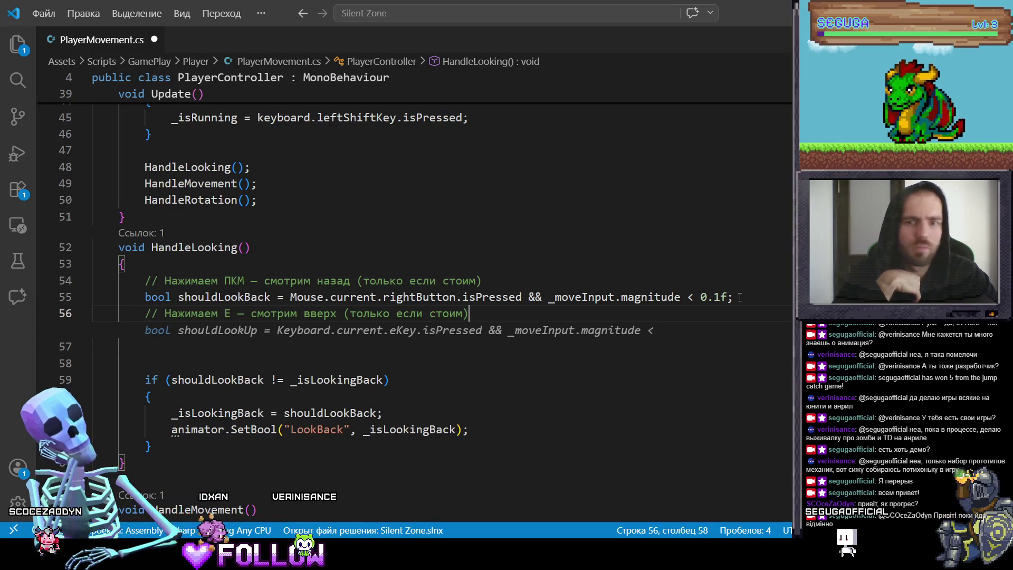
key(Tab)
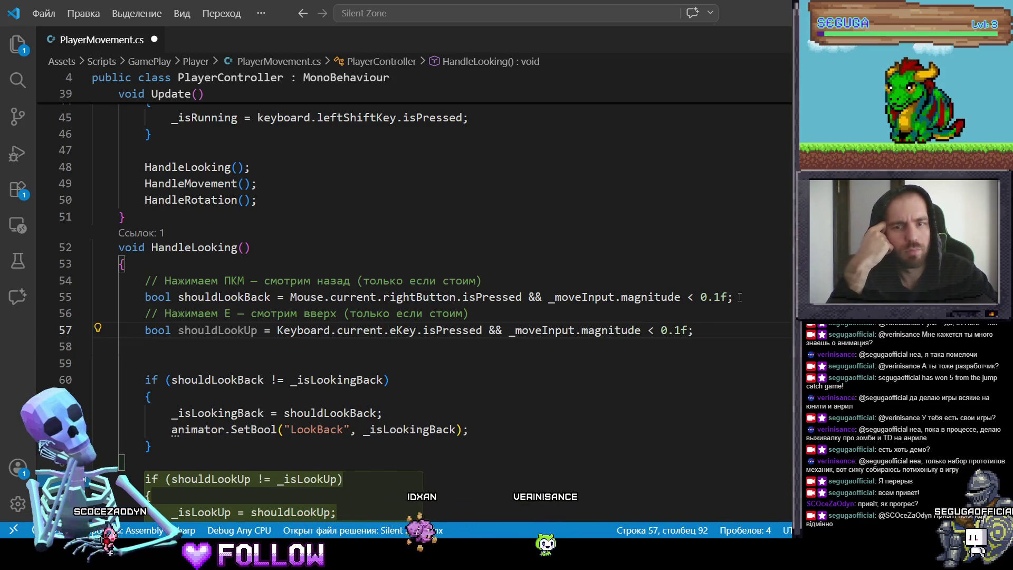
scroll(740, 297, down, 3)
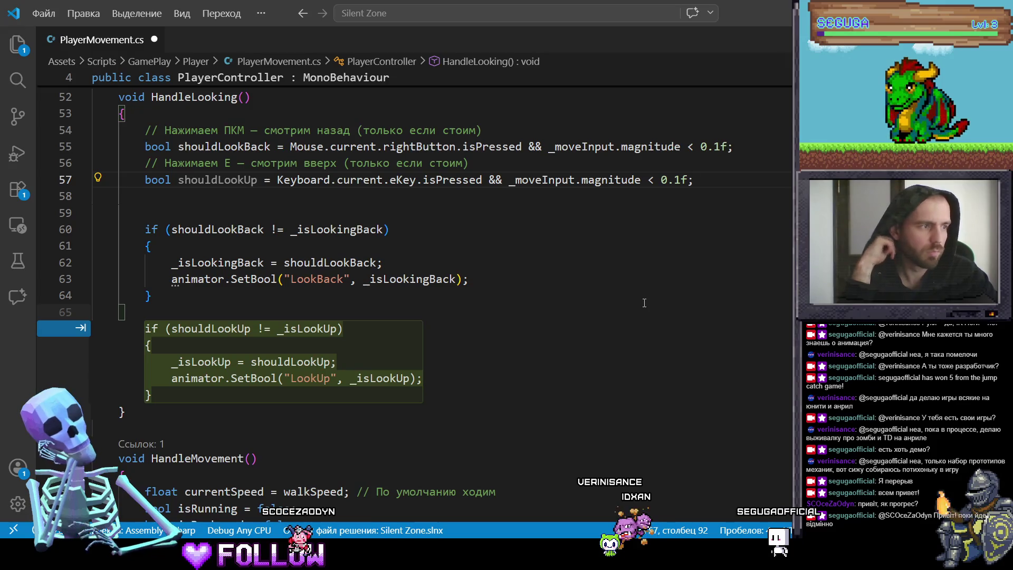
key(Tab)
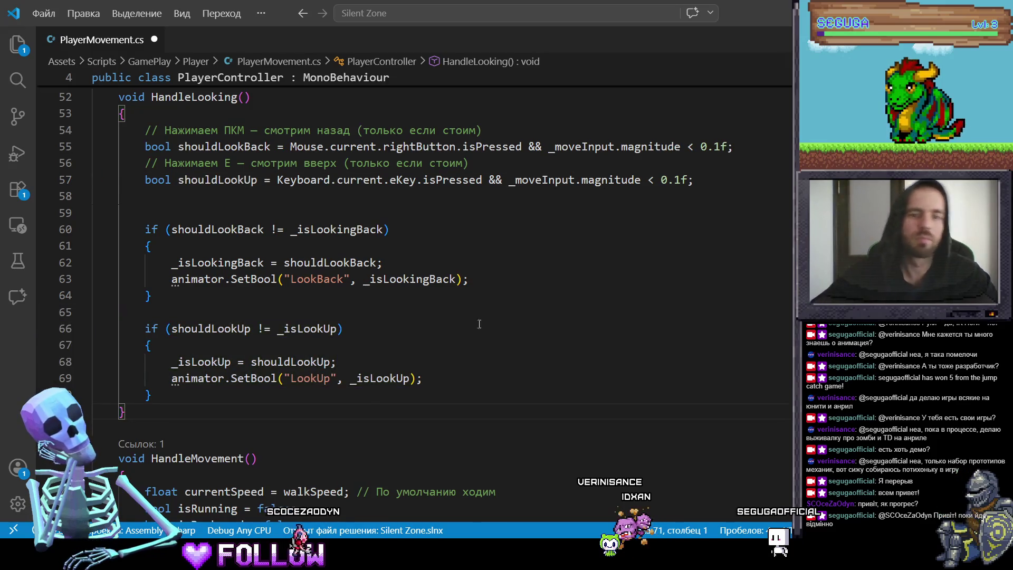
Save PlayerMovement.cs and return to Blender.
click(497, 328)
key(ctrl+s)
scroll(528, 333, down, 2)
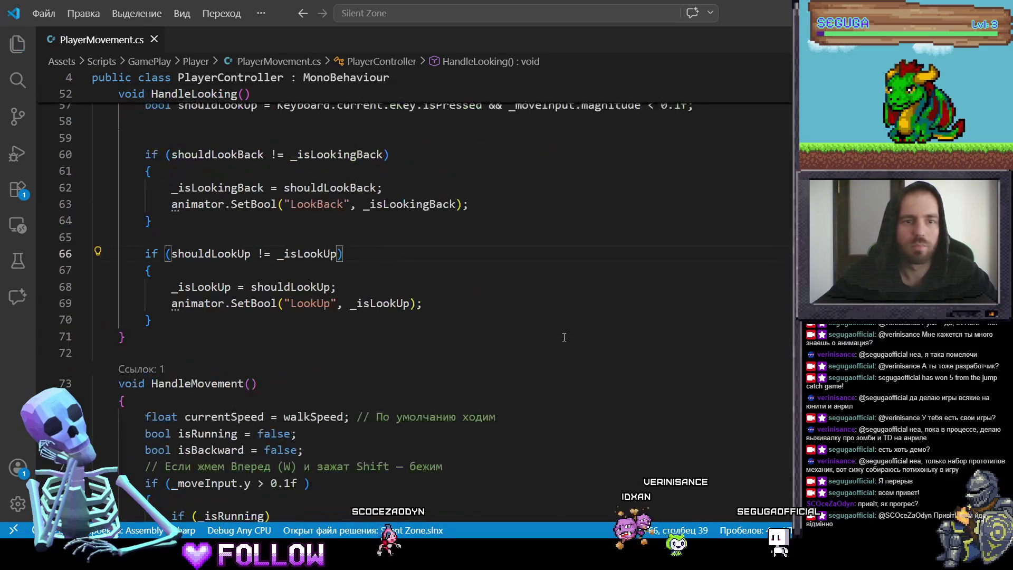
key(alt+Tab)
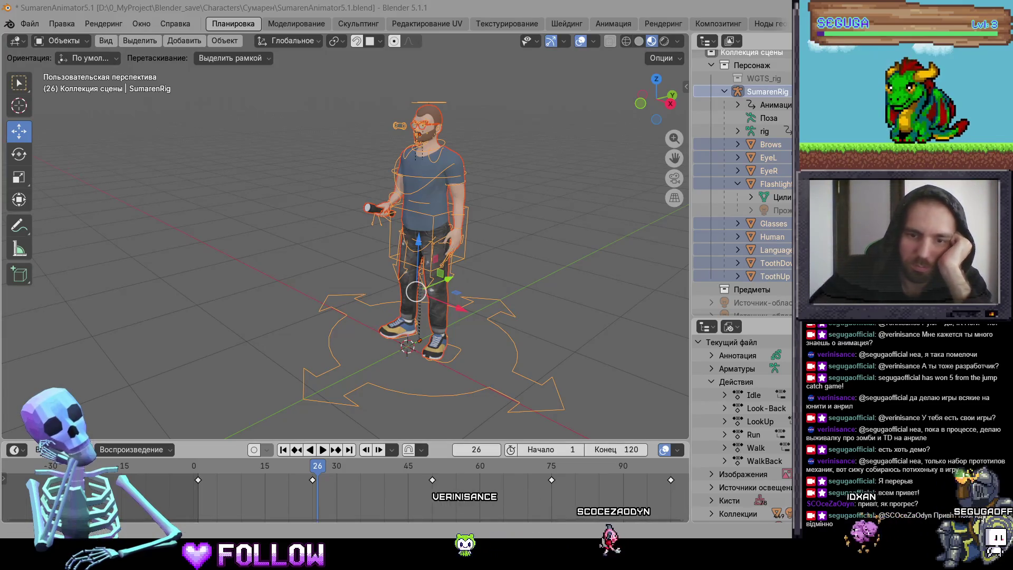
Recheck the script, then deselect the character rig in Blender with Alt+A and return to Unity.
key(alt+Tab)
scroll(460, 338, up, 5)
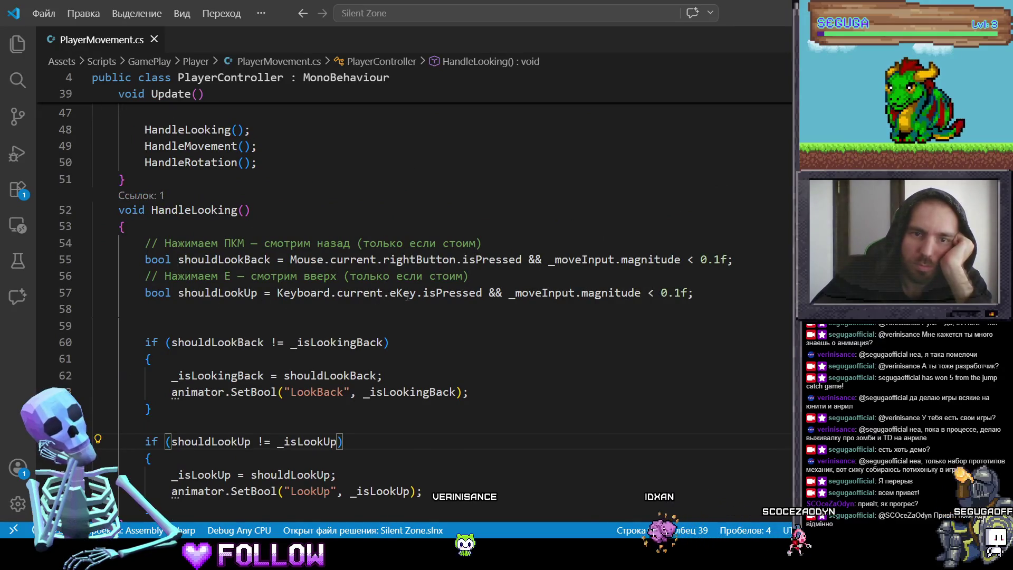
mouse_move(411, 294)
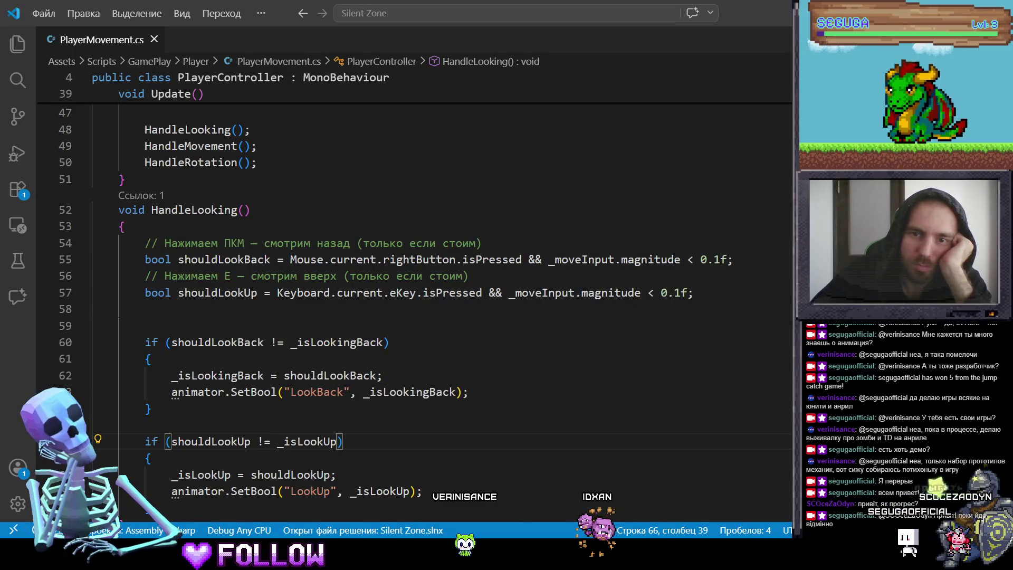
key(alt+Tab)
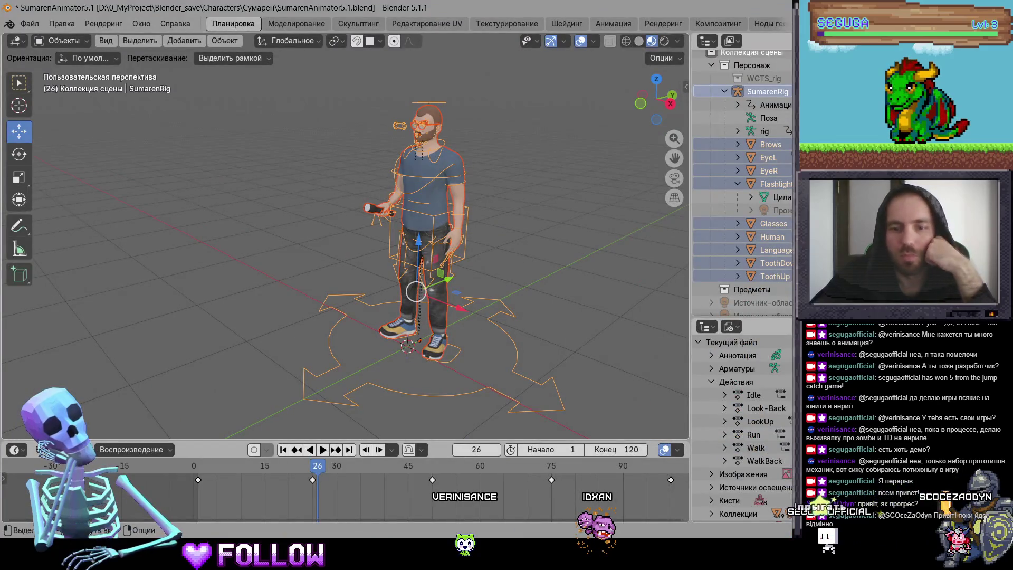
key(alt+a)
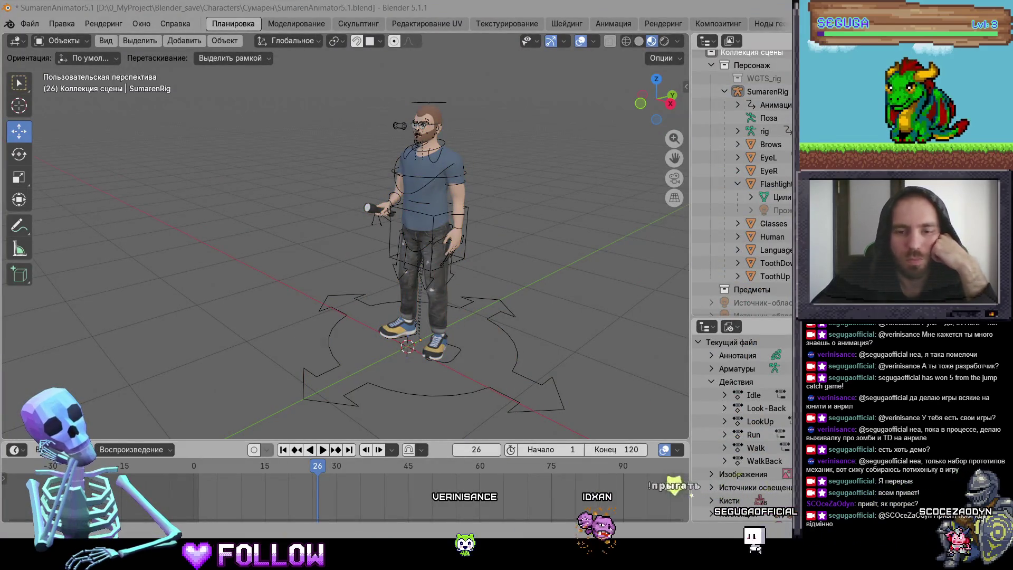
mouse_move(639, 546)
click(603, 505)
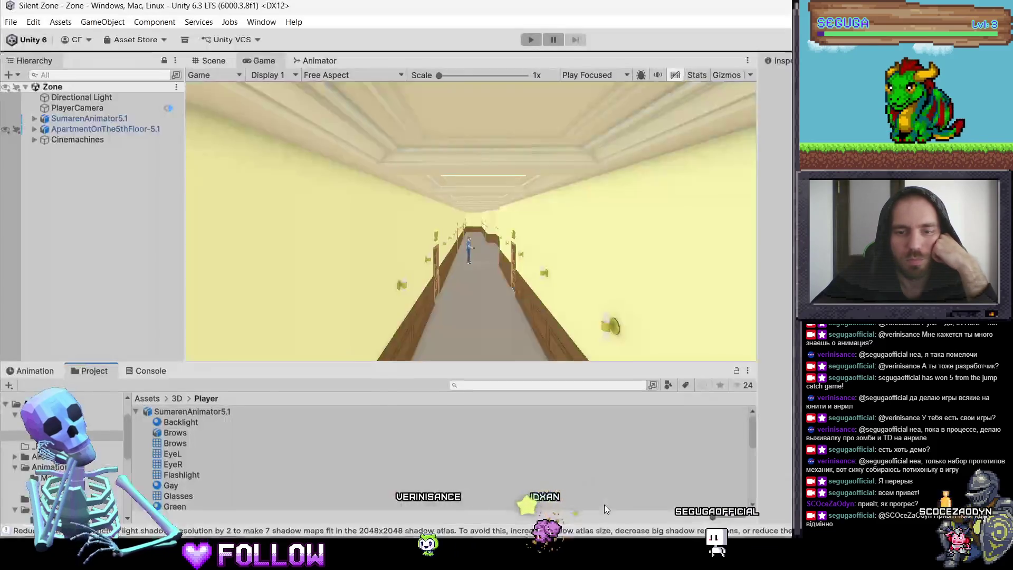
Add a Bool parameter named LookUp in the Animator and move Any State left of Idle.
click(316, 69)
click(278, 94)
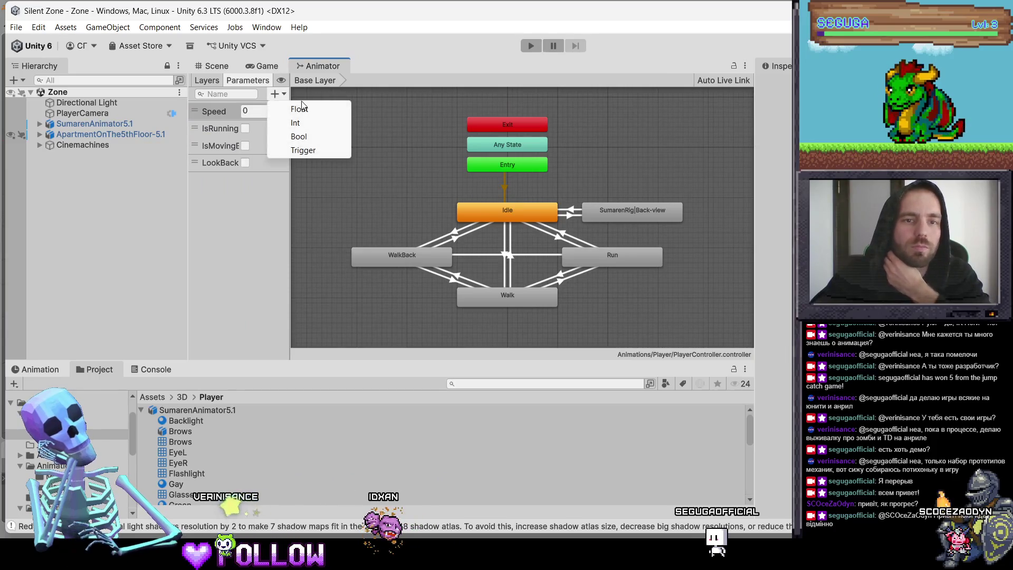
click(310, 137)
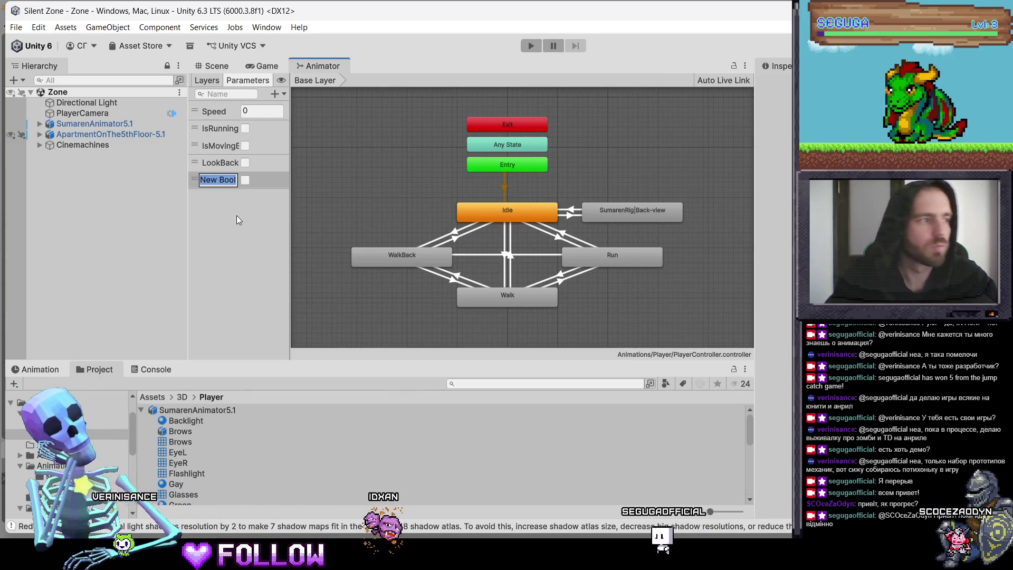
text(LookUp)
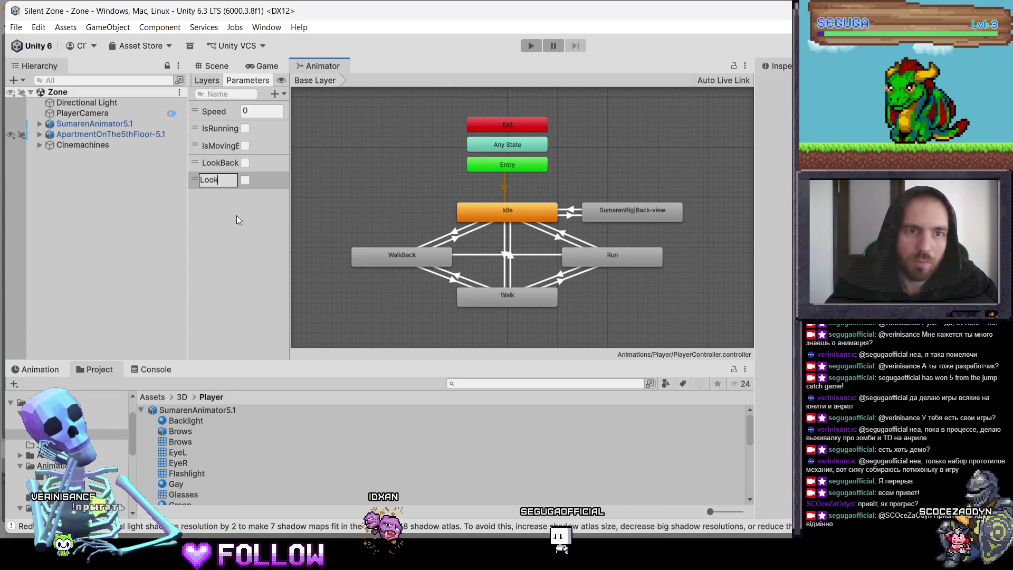
key(Return)
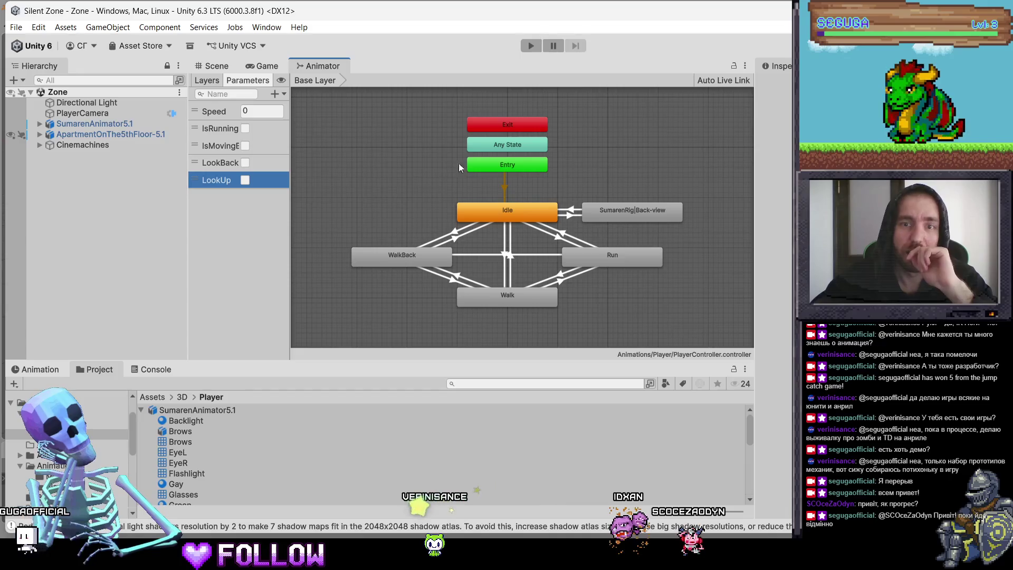
drag(494, 146, 378, 186)
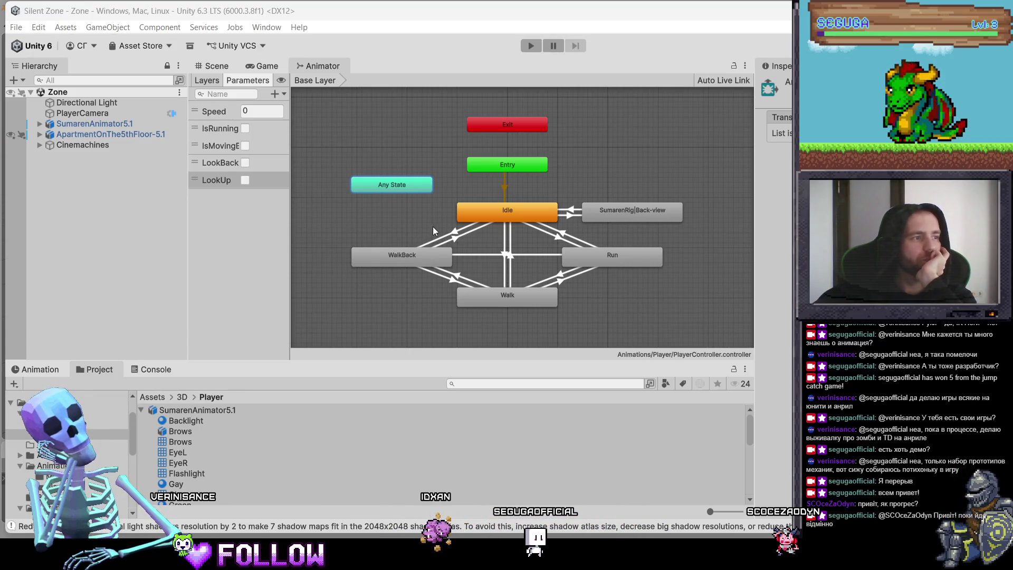
Make a transition from Any State to SumarenRig|Back-view, placing Any State above it.
right_click(405, 195)
right_click(391, 184)
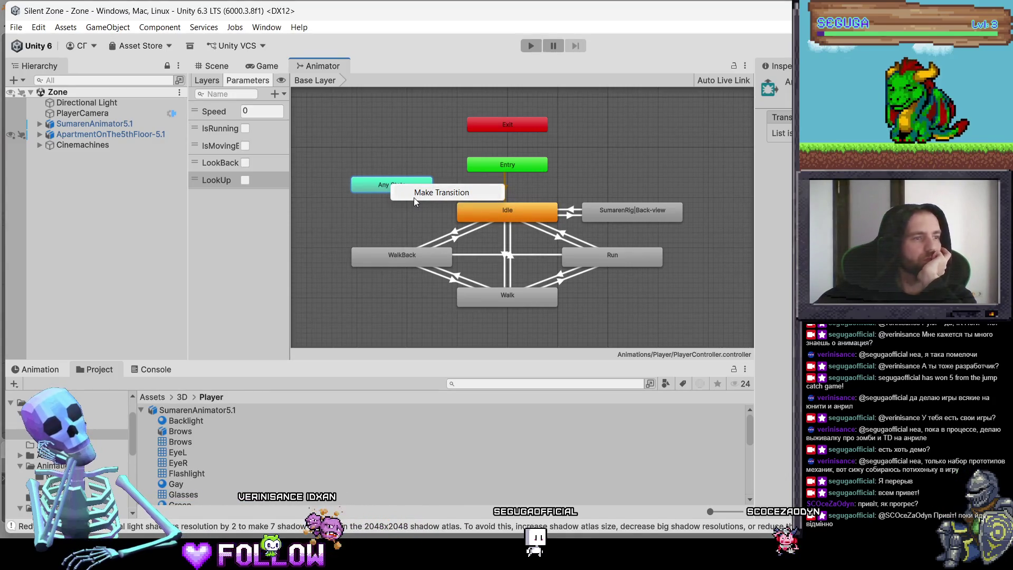
click(413, 193)
click(606, 209)
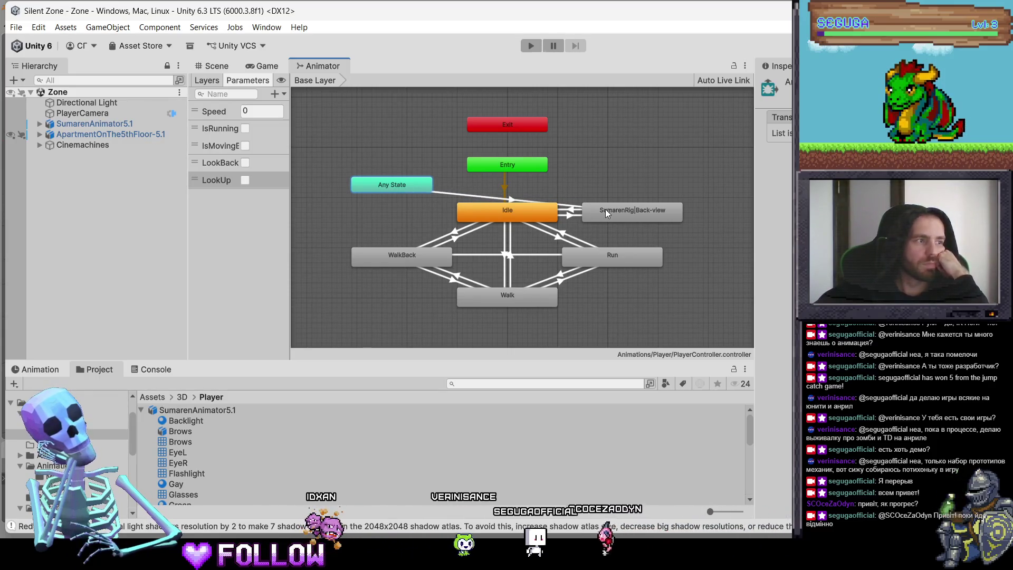
mouse_move(415, 186)
mouse_down()
mouse_move(683, 163)
mouse_move(653, 167)
mouse_up()
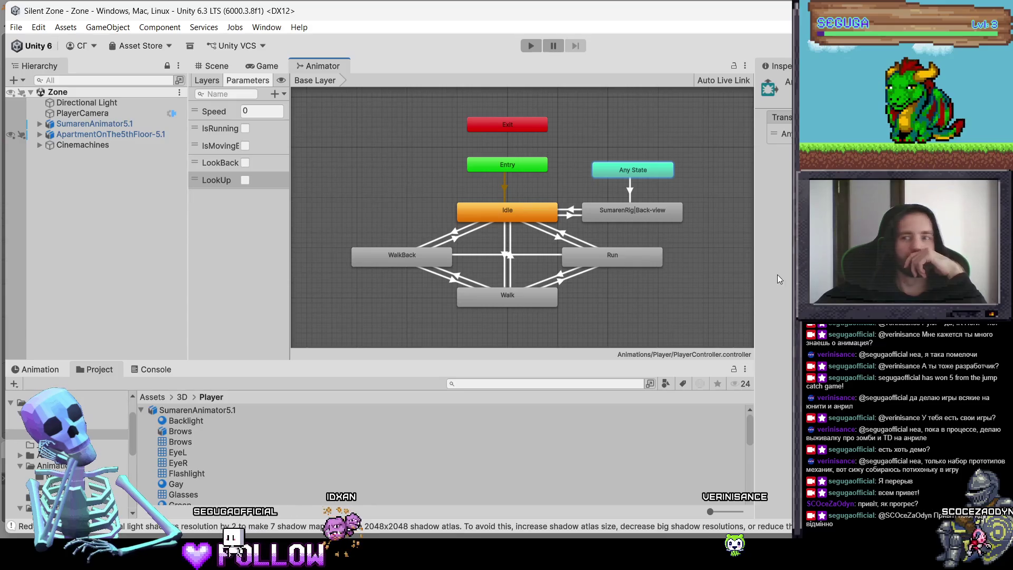
click(780, 133)
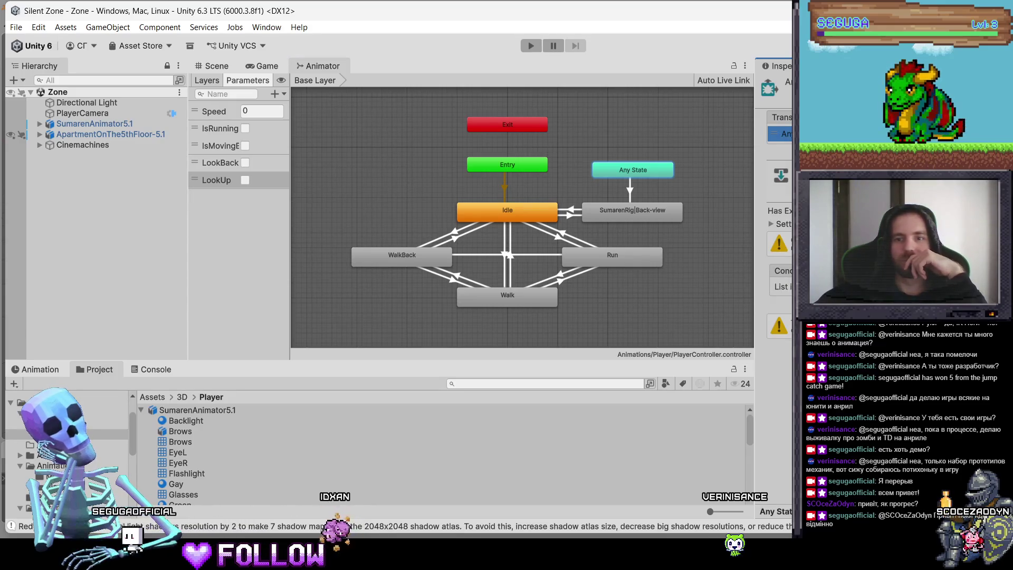
scroll(220, 454, down, 15)
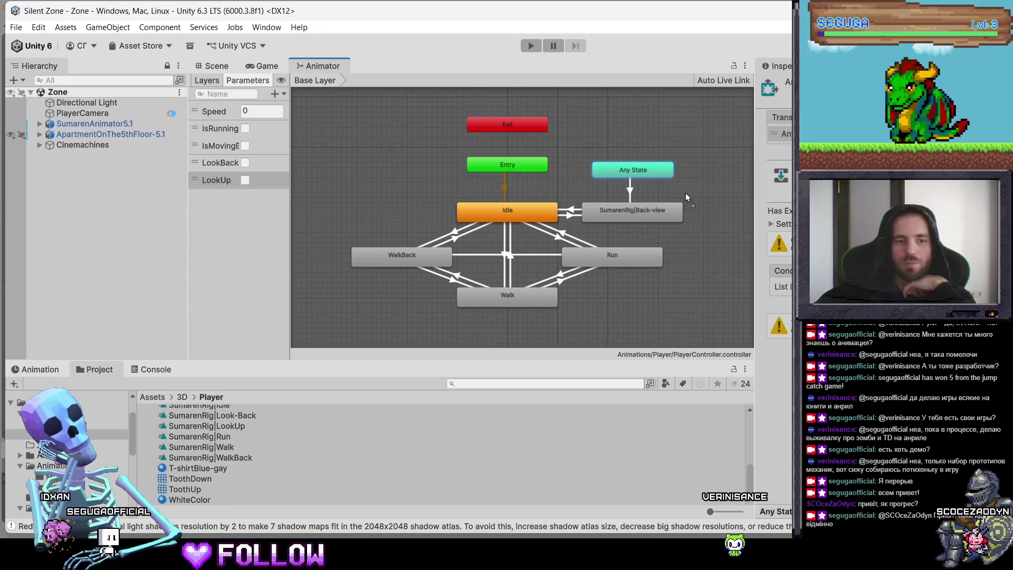
Add a SumarenRig|LookUp state from the LookUp clip and arrange it beside Any State.
drag(699, 180, 698, 181)
scroll(591, 222, up, 5)
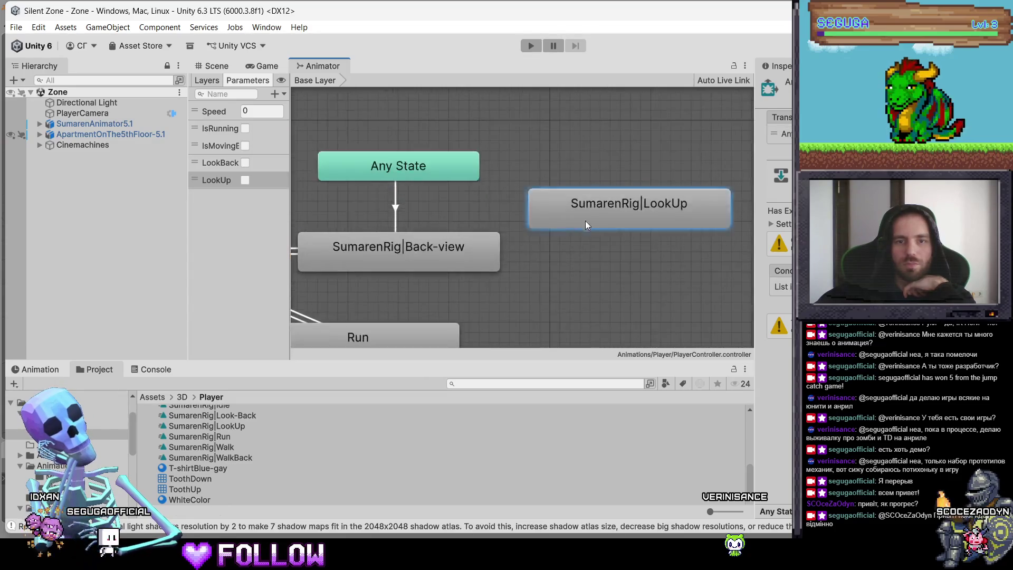
drag(555, 217, 572, 261)
scroll(572, 260, down, 3)
mouse_move(448, 203)
mouse_down()
mouse_move(527, 191)
mouse_move(518, 184)
mouse_up()
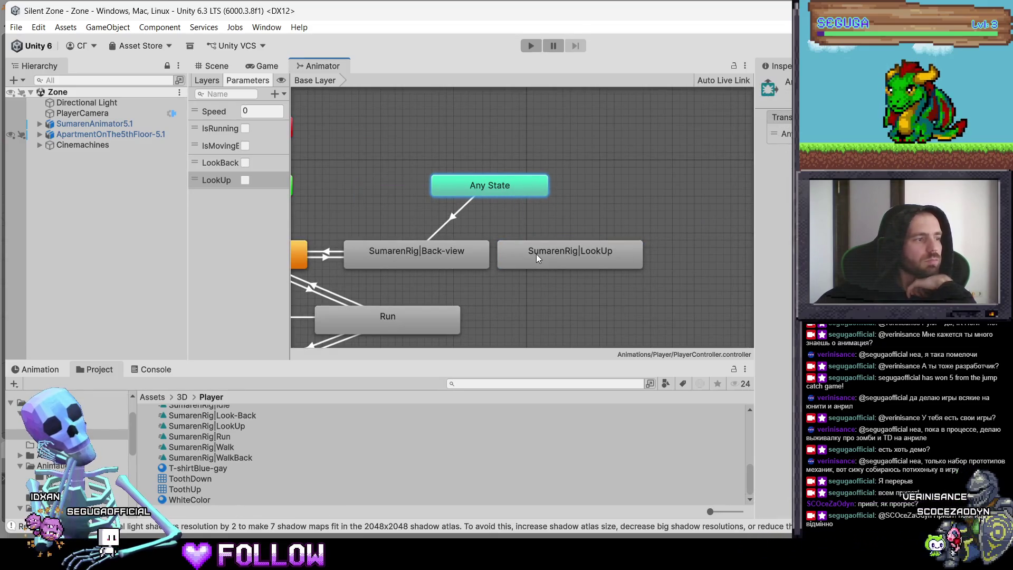
Create an Any State to LookUp transition conditioned on the LookUp parameter.
right_click(499, 182)
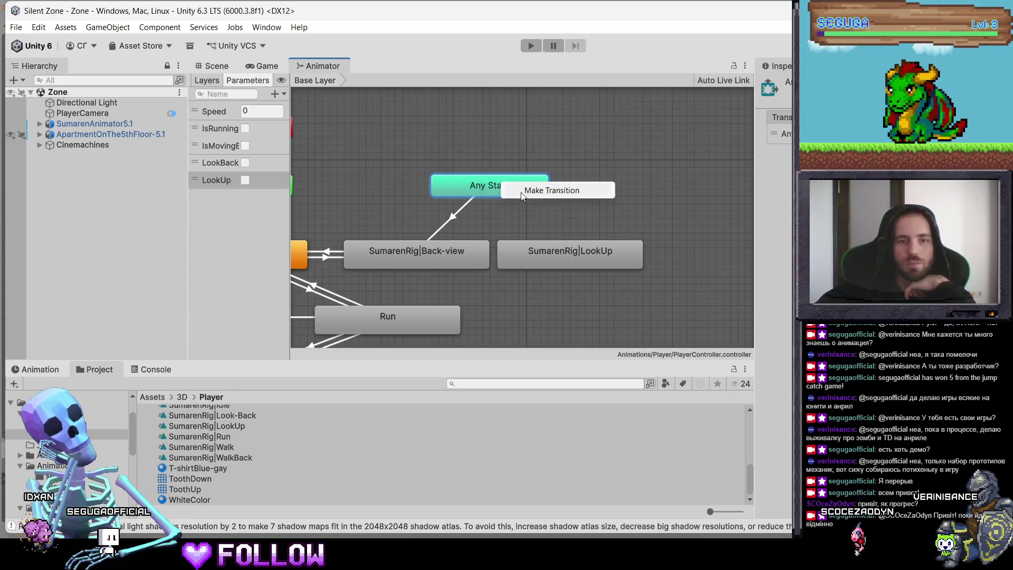
click(518, 192)
click(546, 255)
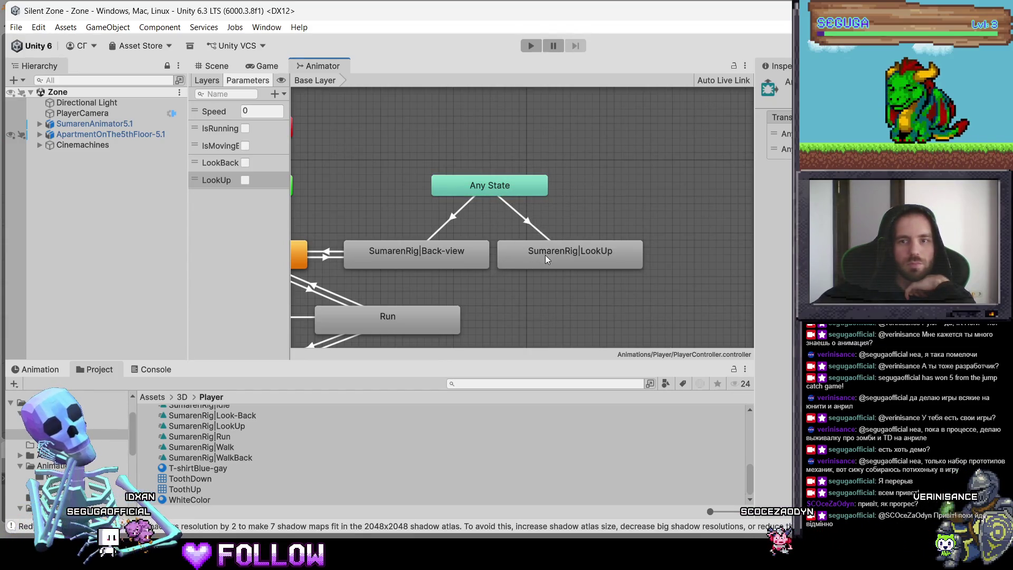
click(499, 178)
click(781, 134)
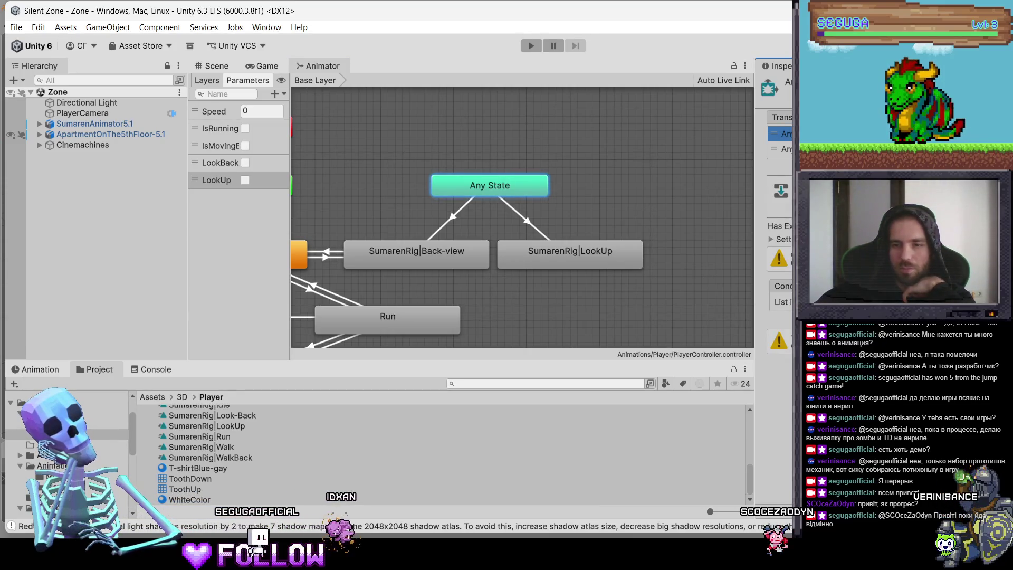
click(787, 316)
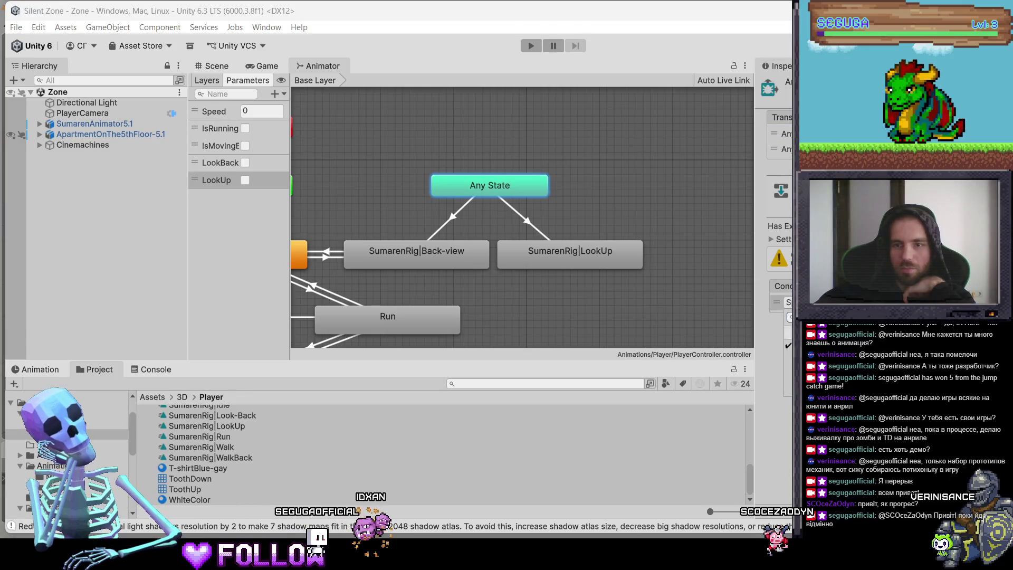
click(788, 389)
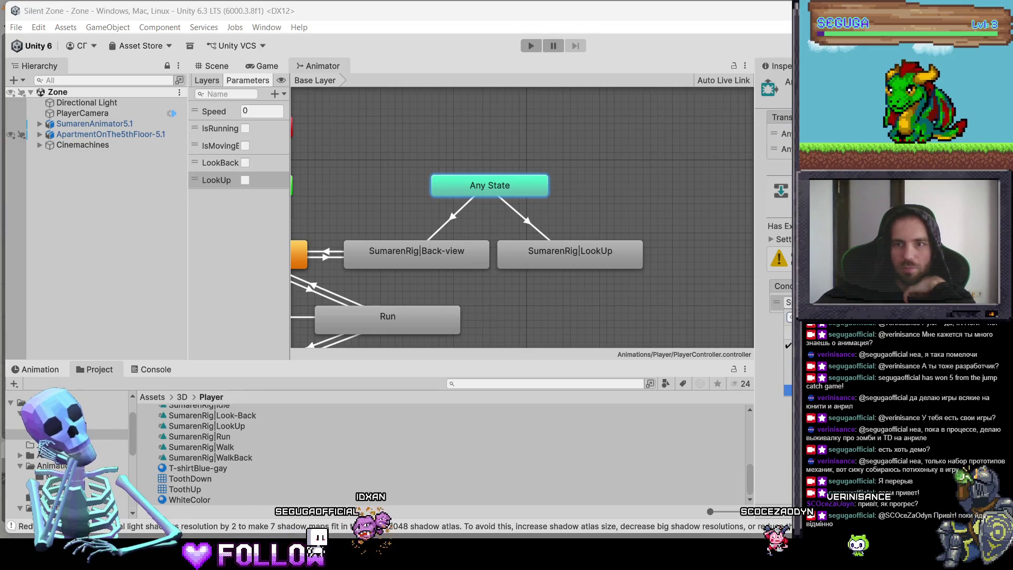
click(787, 389)
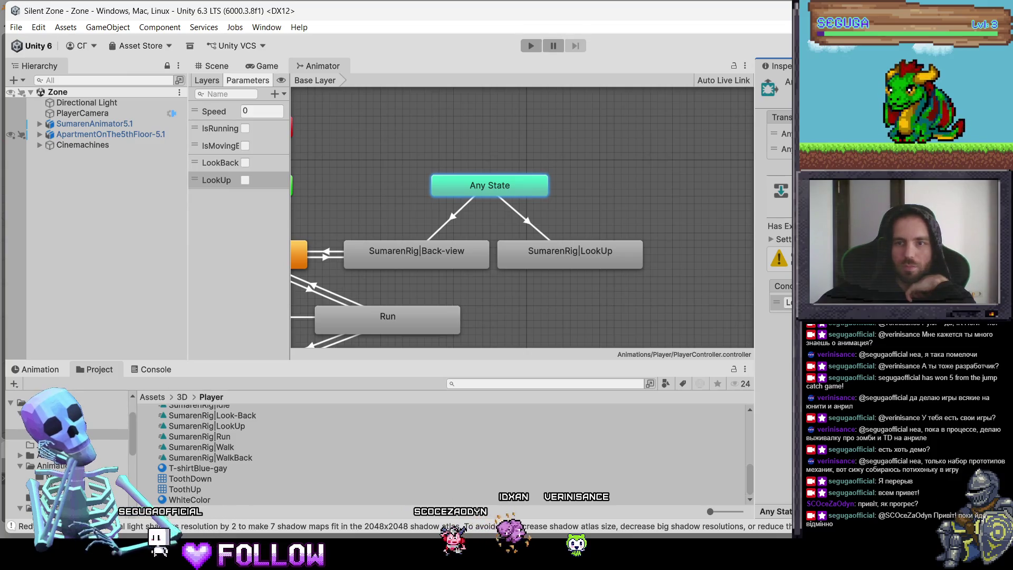
click(781, 148)
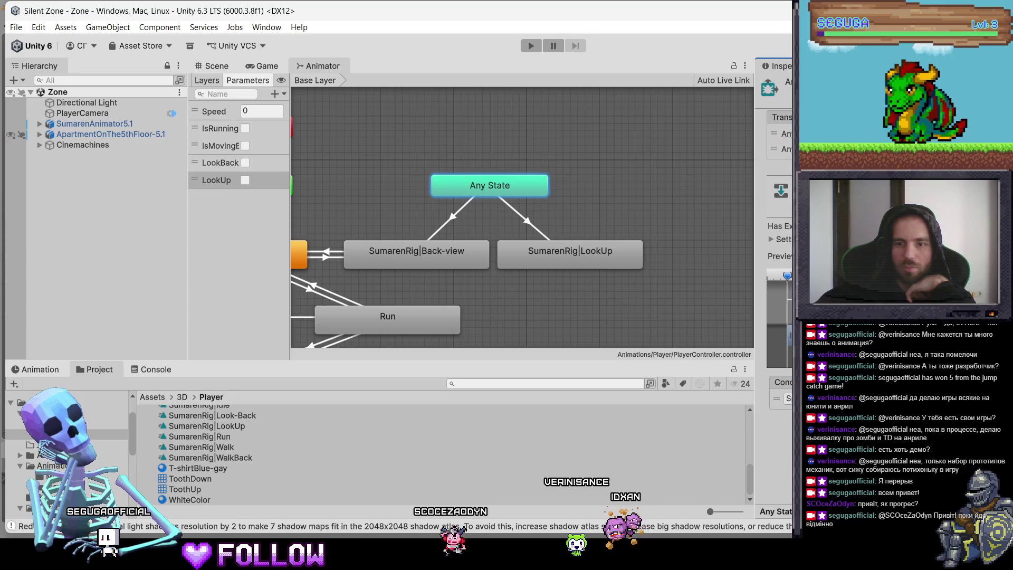
click(789, 398)
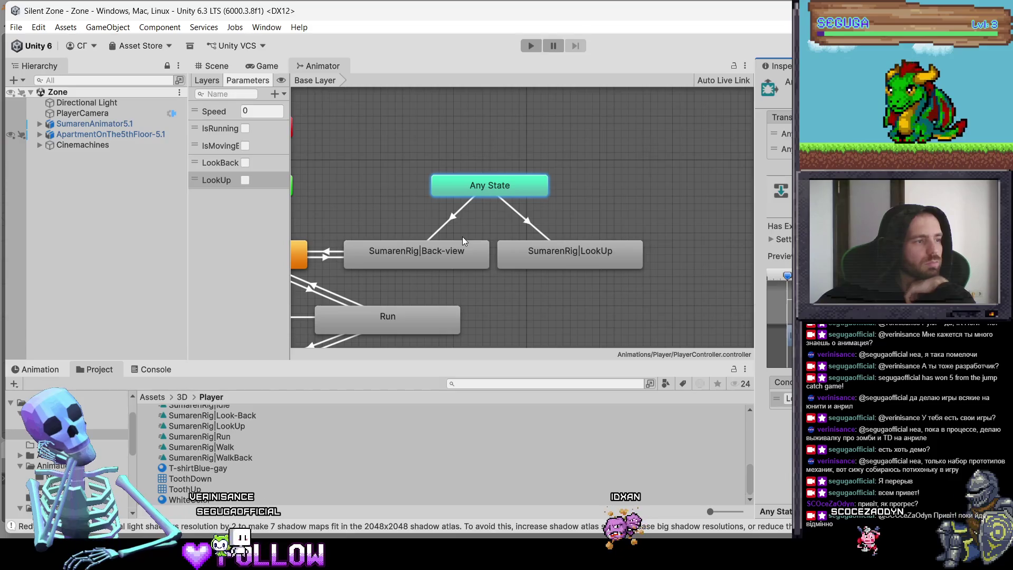
right_click(463, 248)
click(491, 256)
click(517, 257)
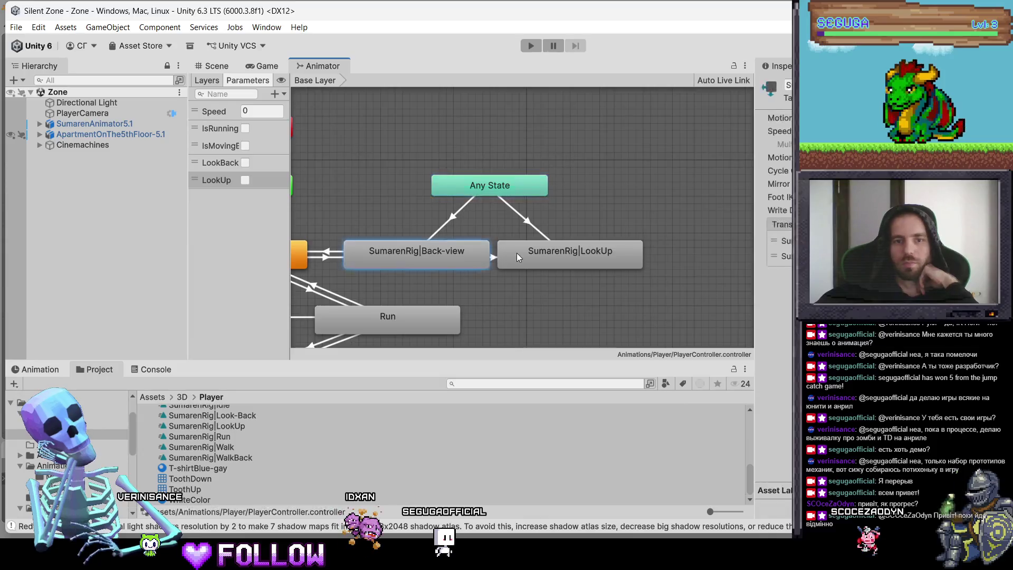
drag(514, 254, 543, 254)
click(513, 257)
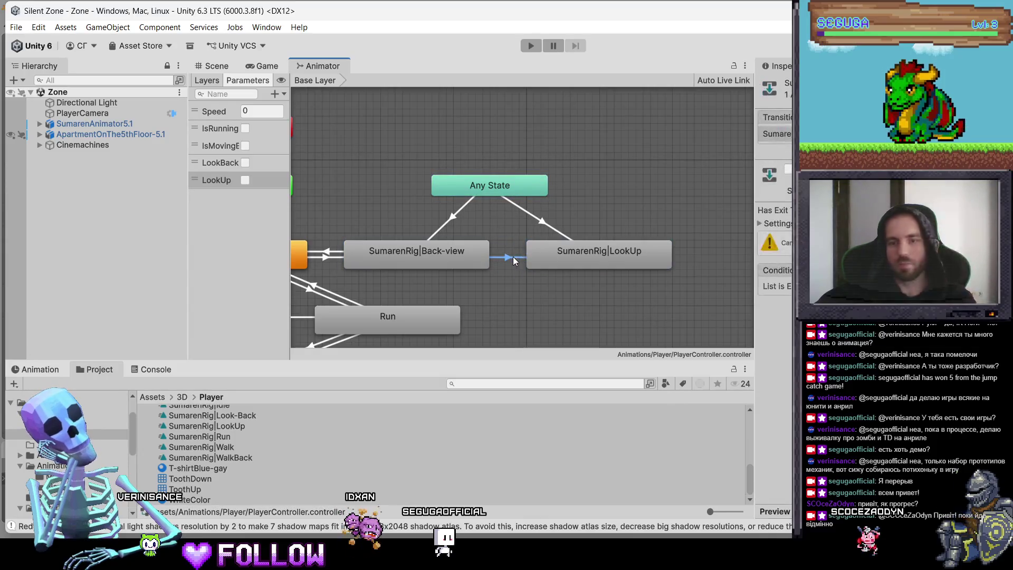
click(467, 258)
right_click(463, 258)
click(490, 265)
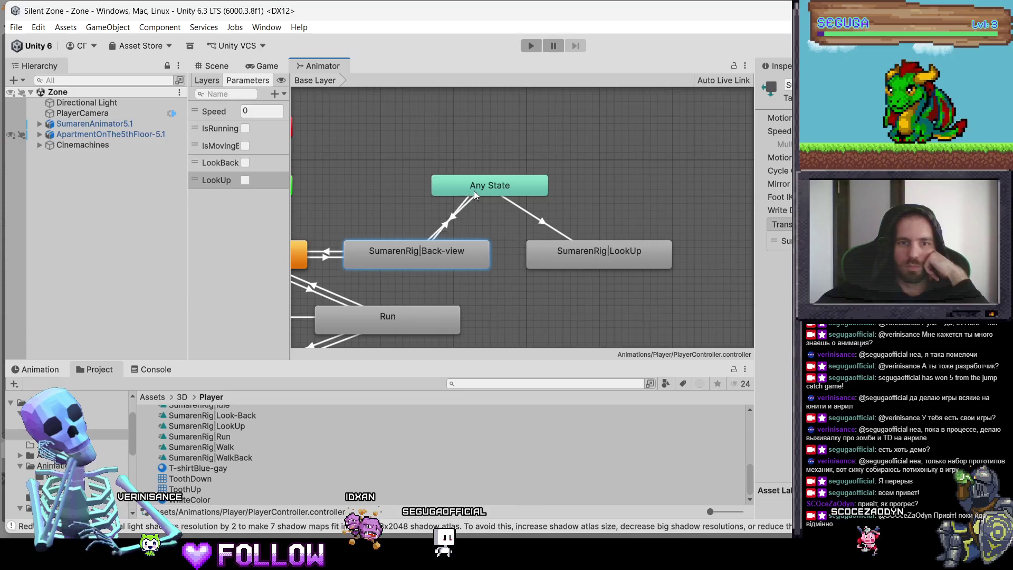
click(496, 189)
mouse_move(457, 186)
mouse_down()
mouse_move(442, 185)
mouse_move(478, 192)
mouse_up()
click(515, 204)
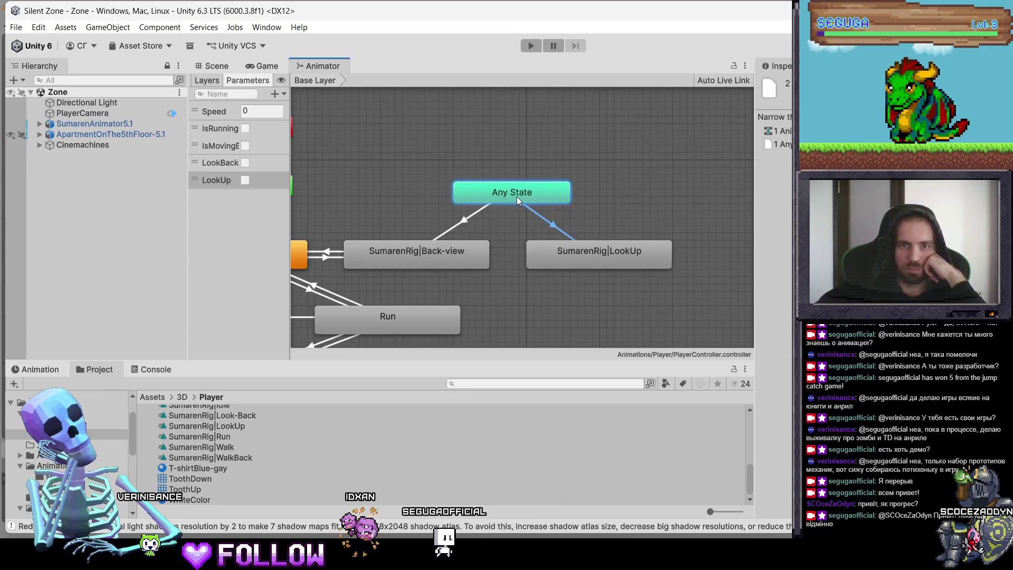
mouse_move(536, 248)
mouse_down()
mouse_move(514, 246)
mouse_move(524, 246)
mouse_up()
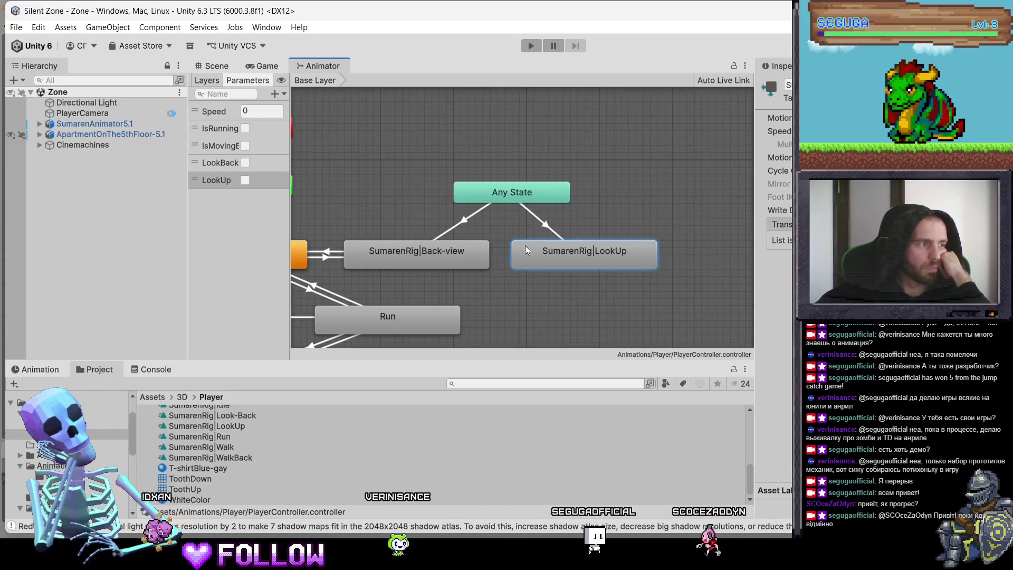
drag(524, 245, 535, 246)
right_click(535, 246)
click(562, 255)
click(514, 195)
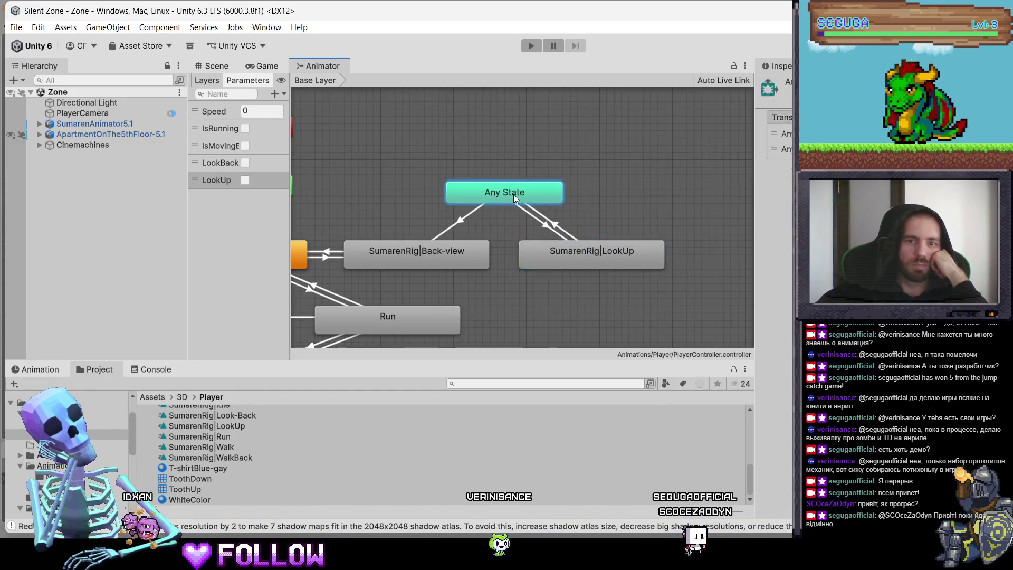
drag(503, 191, 511, 191)
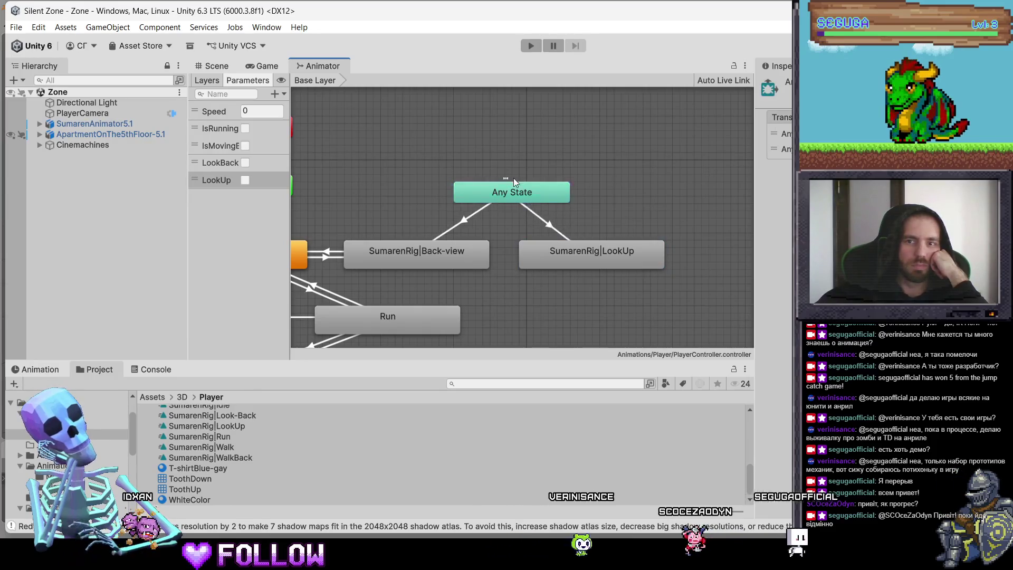
click(535, 197)
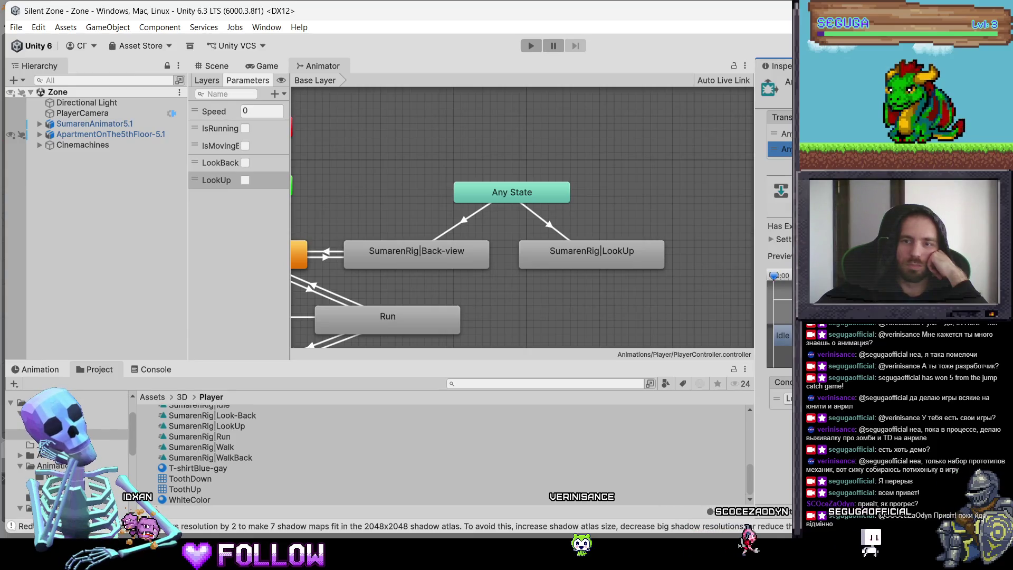
click(780, 133)
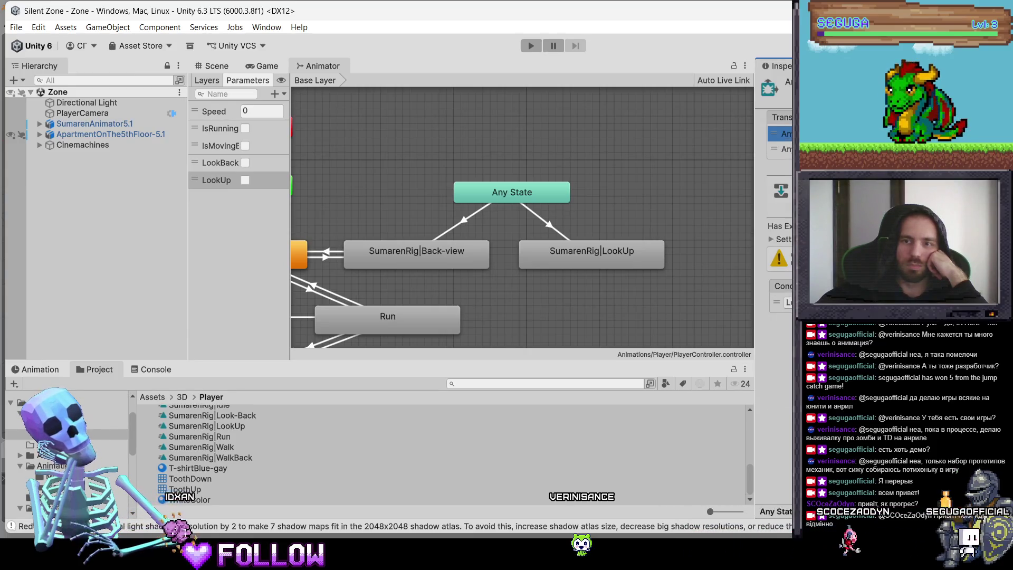
click(779, 147)
click(781, 133)
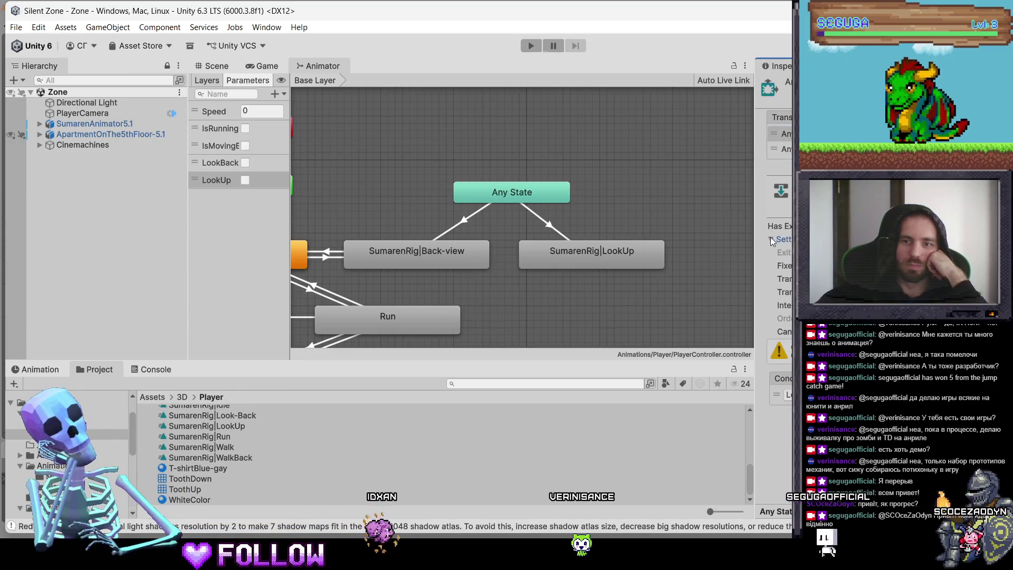
click(771, 239)
click(772, 239)
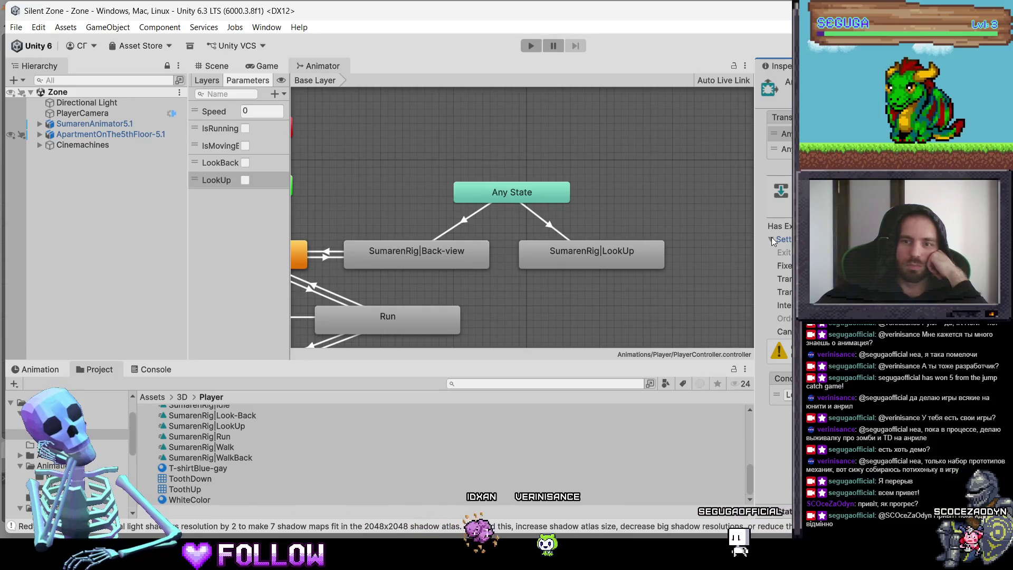
mouse_move(471, 244)
mouse_down()
mouse_move(527, 210)
mouse_move(510, 219)
mouse_up()
click(784, 240)
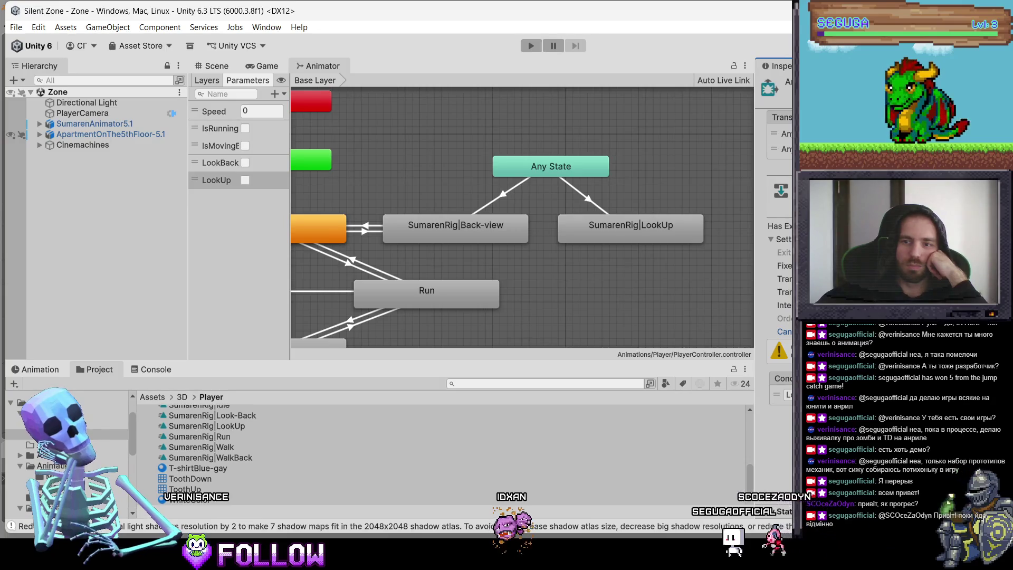
click(602, 249)
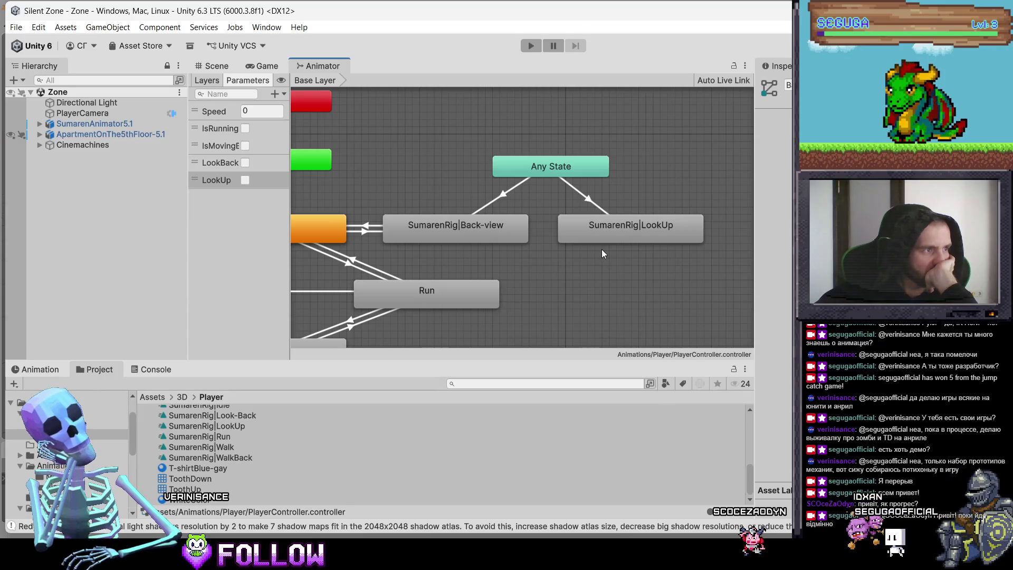
click(625, 219)
right_click(632, 224)
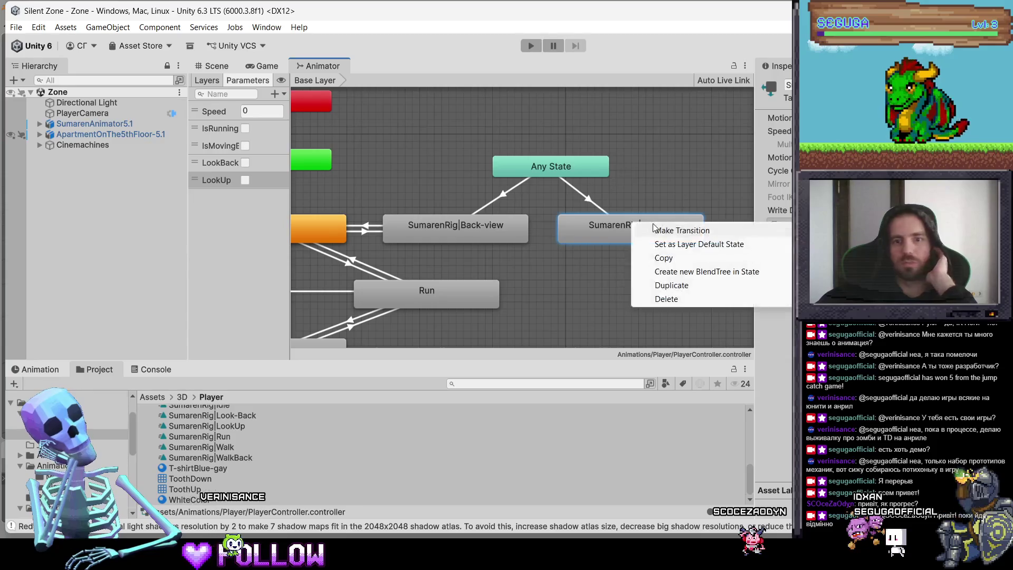
click(681, 230)
click(551, 166)
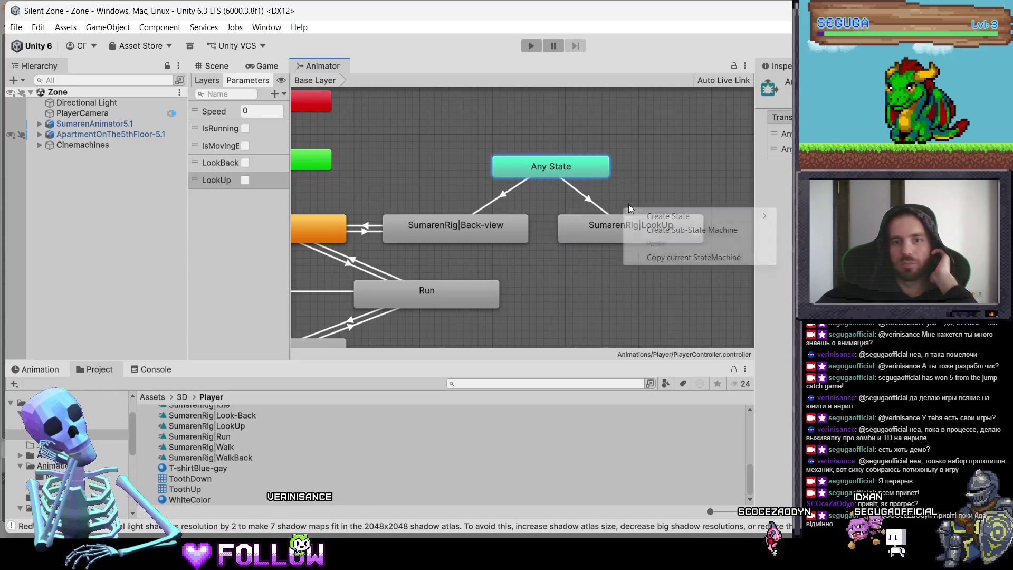
right_click(605, 227)
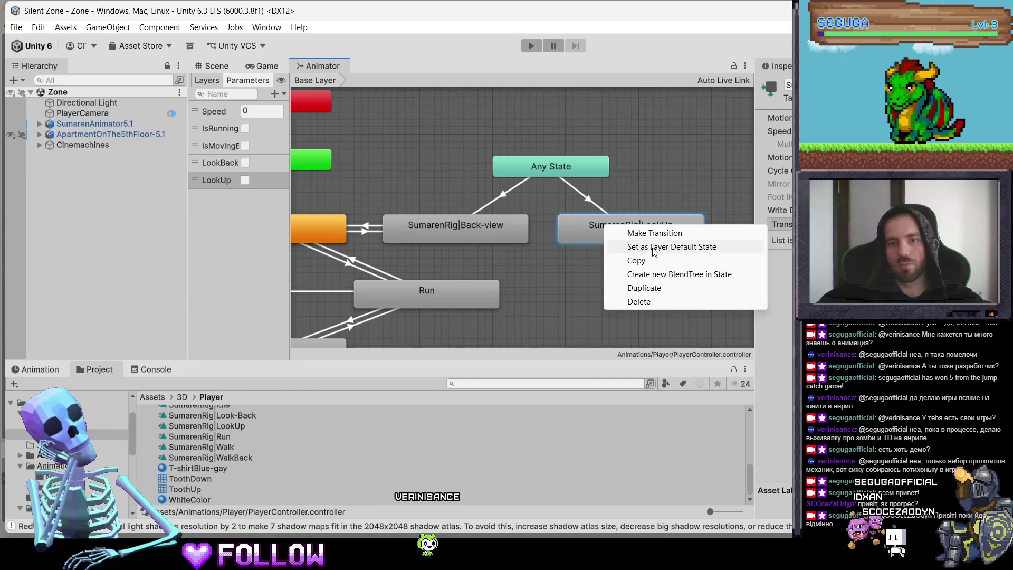
click(655, 247)
scroll(562, 214, down, 5)
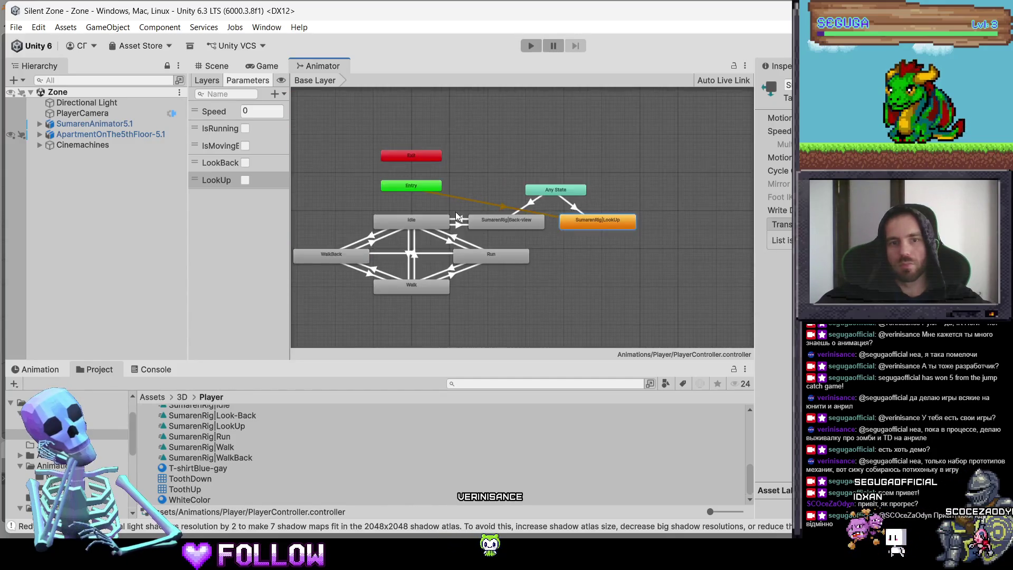
right_click(413, 220)
click(474, 238)
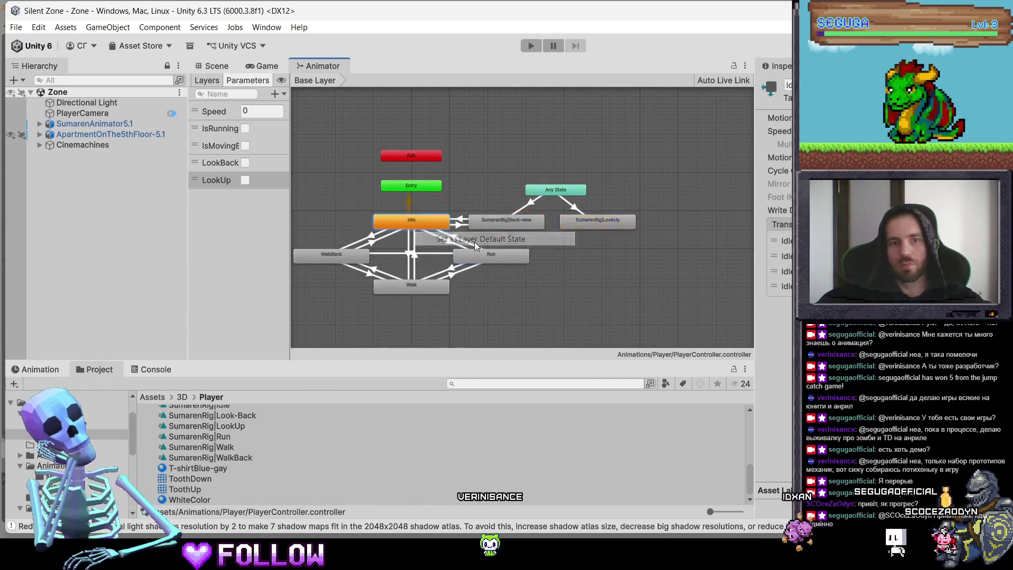
scroll(616, 213, up, 2)
click(616, 212)
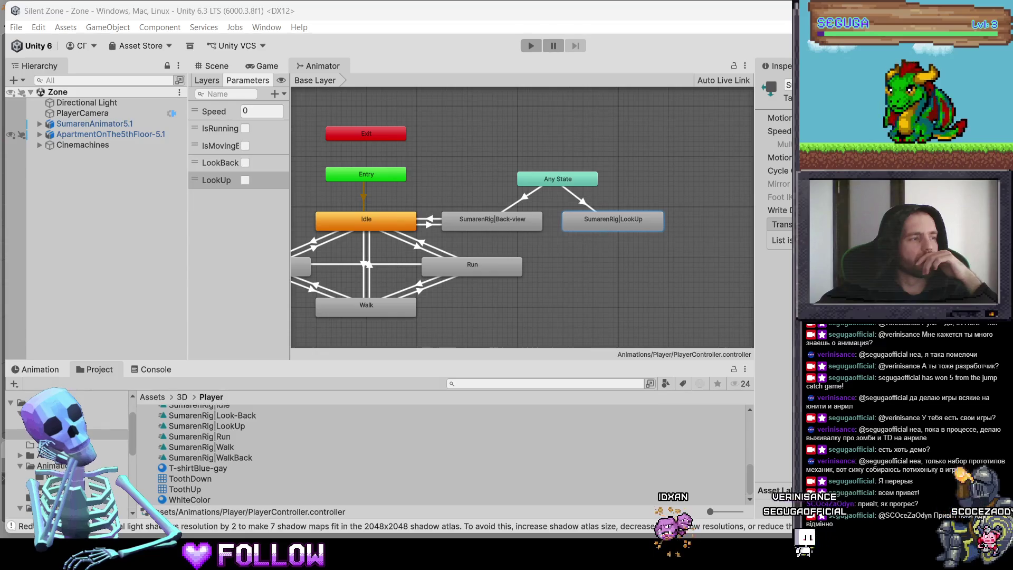
click(526, 182)
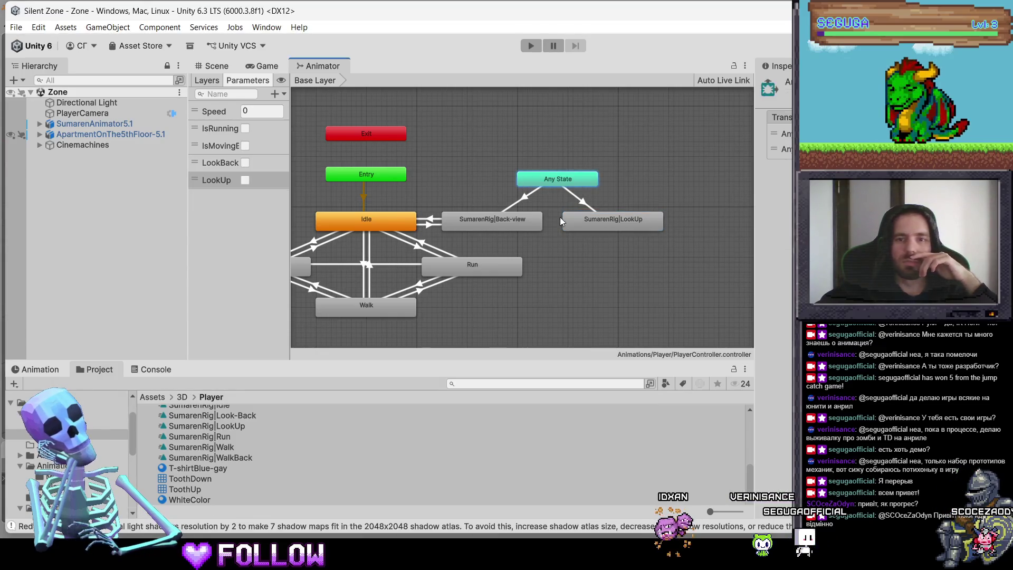
Delete Any State's transitions into Back-view and LookUp.
click(514, 227)
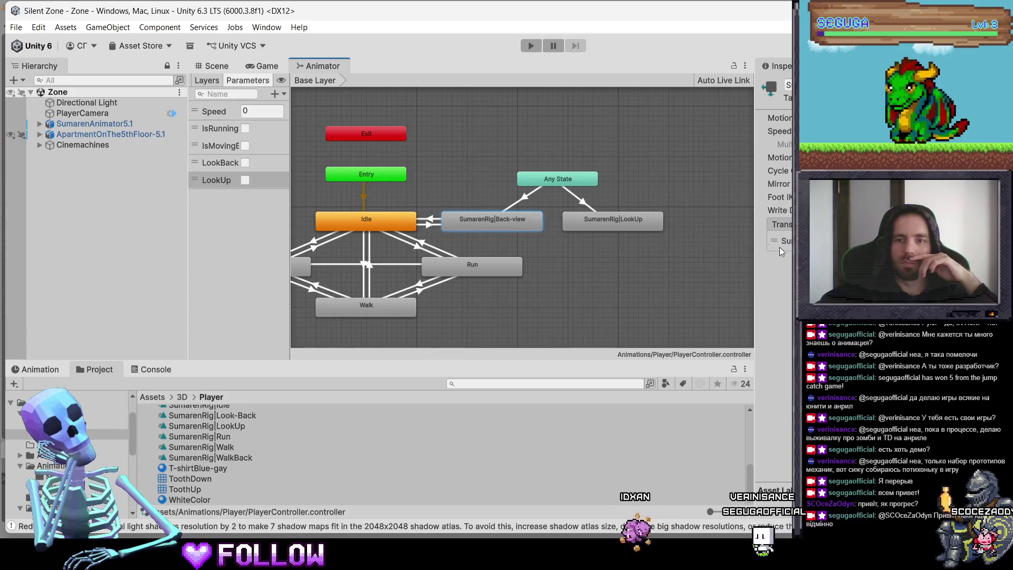
click(564, 178)
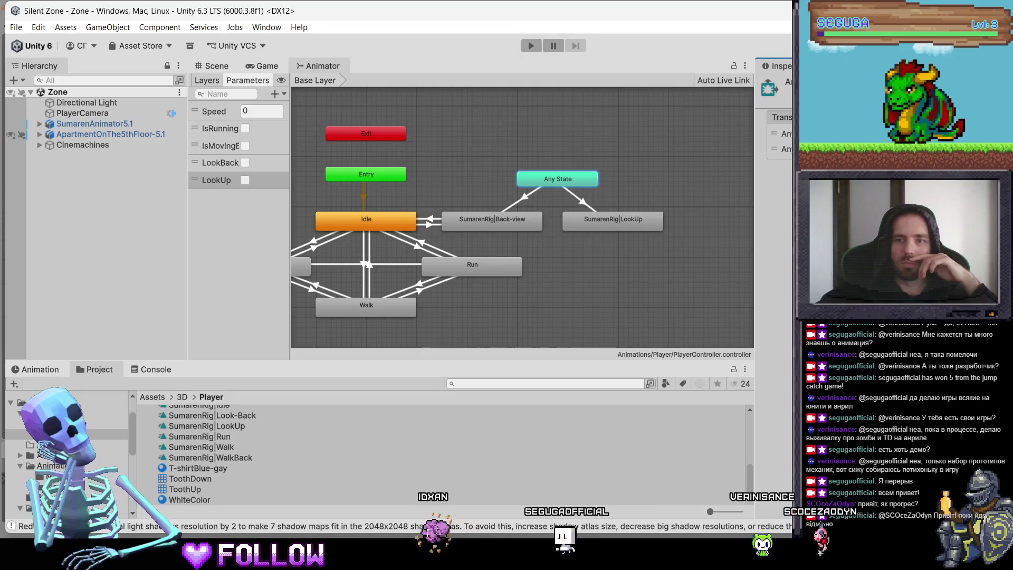
click(781, 134)
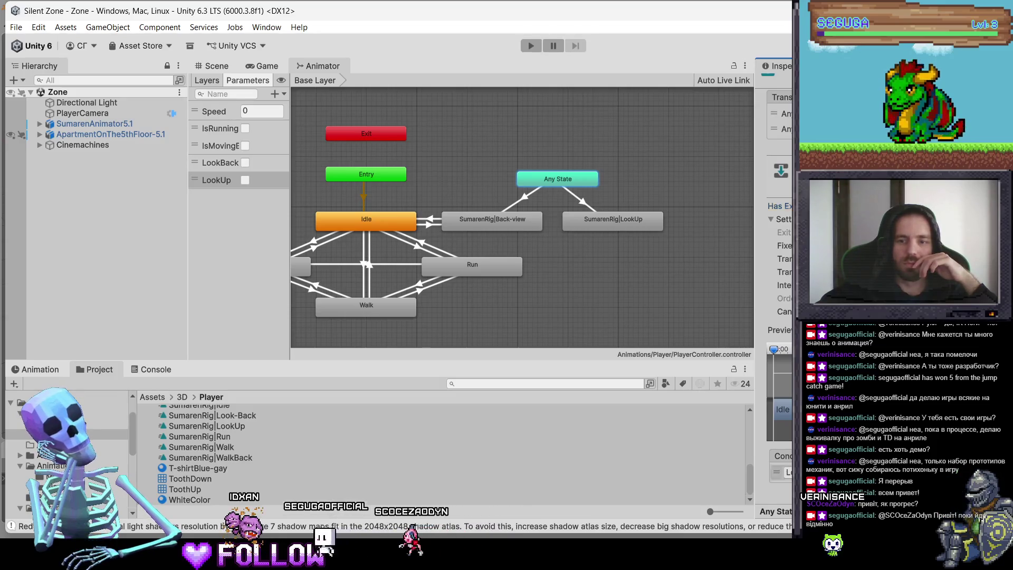
right_click(606, 226)
click(558, 165)
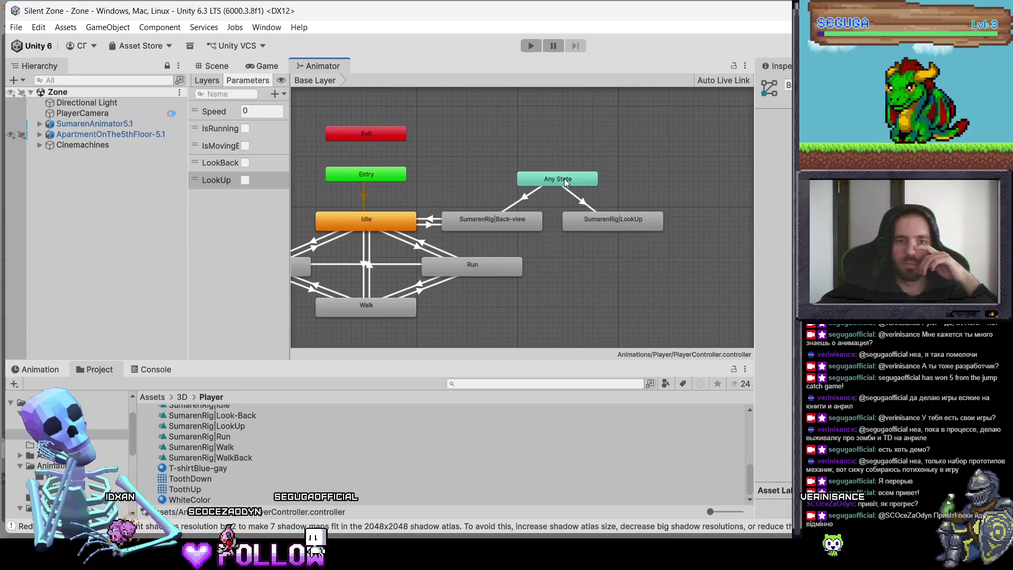
right_click(578, 217)
click(597, 227)
click(557, 179)
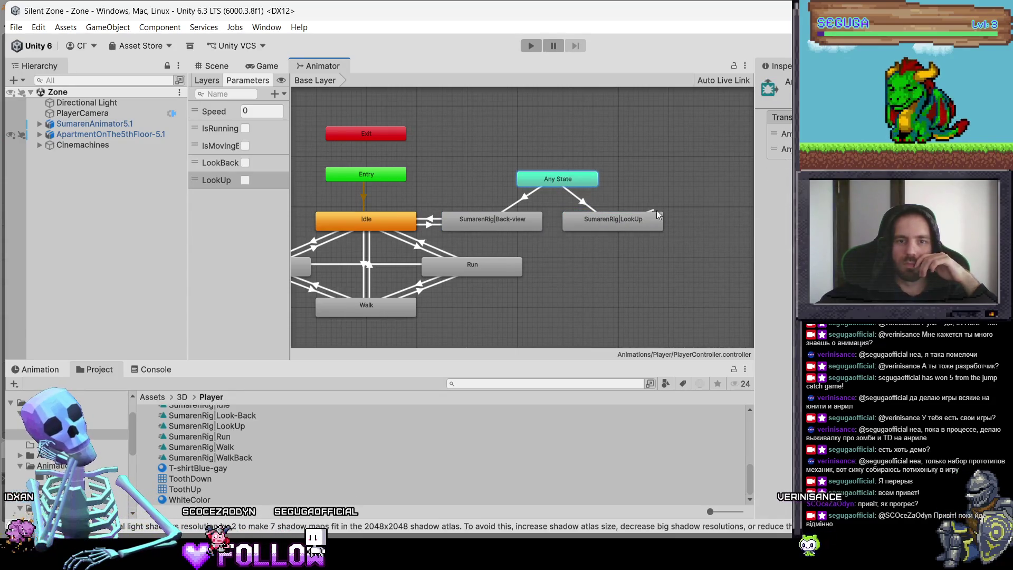
drag(562, 180, 541, 176)
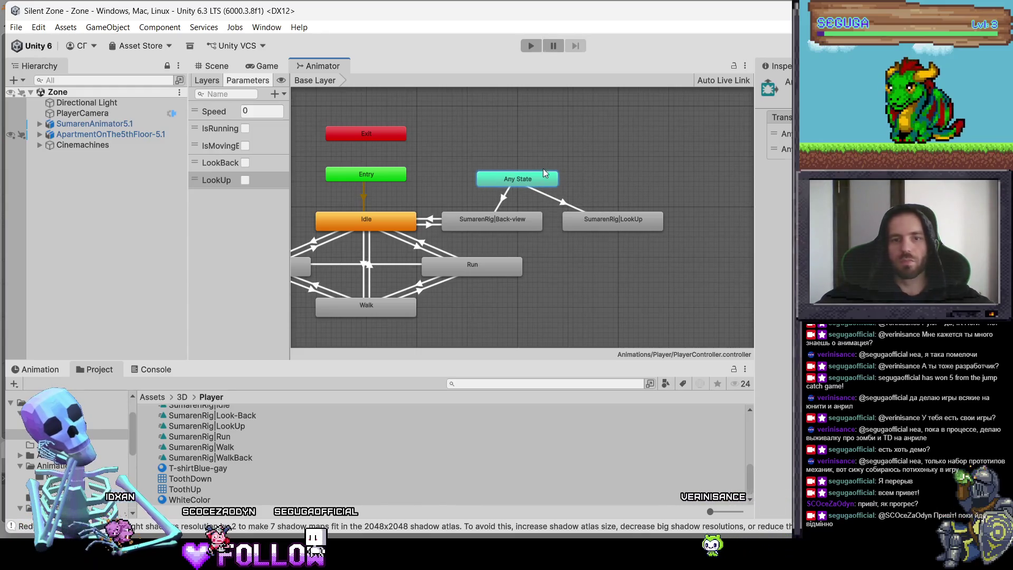
right_click(538, 180)
click(479, 200)
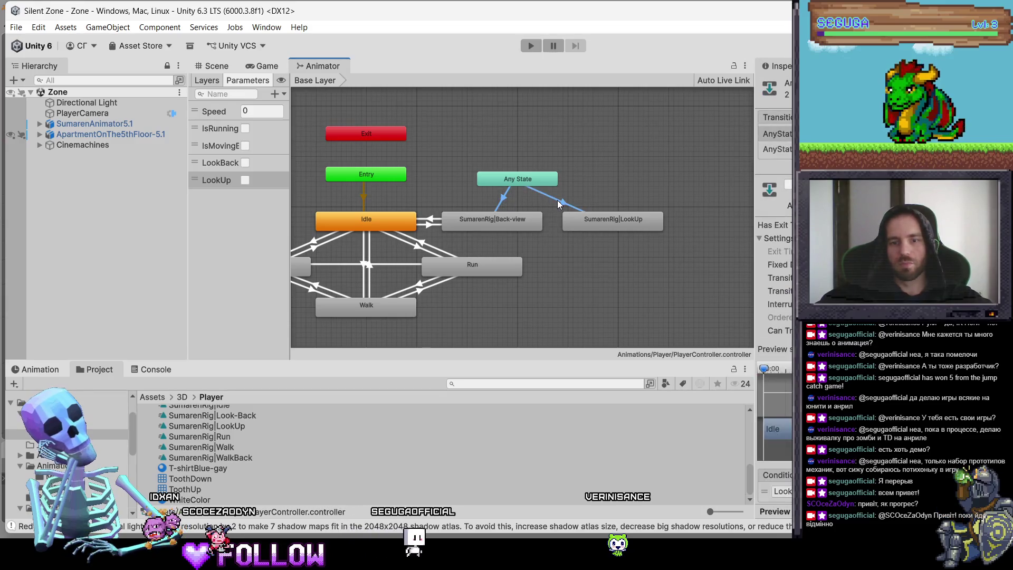
click(557, 200)
Move the LookUp state left of Idle and add a transition from Idle to LookUp.
mouse_move(612, 220)
mouse_down()
mouse_move(415, 193)
mouse_move(347, 215)
mouse_move(382, 224)
mouse_up()
right_click(435, 226)
click(448, 230)
click(387, 230)
right_click(399, 224)
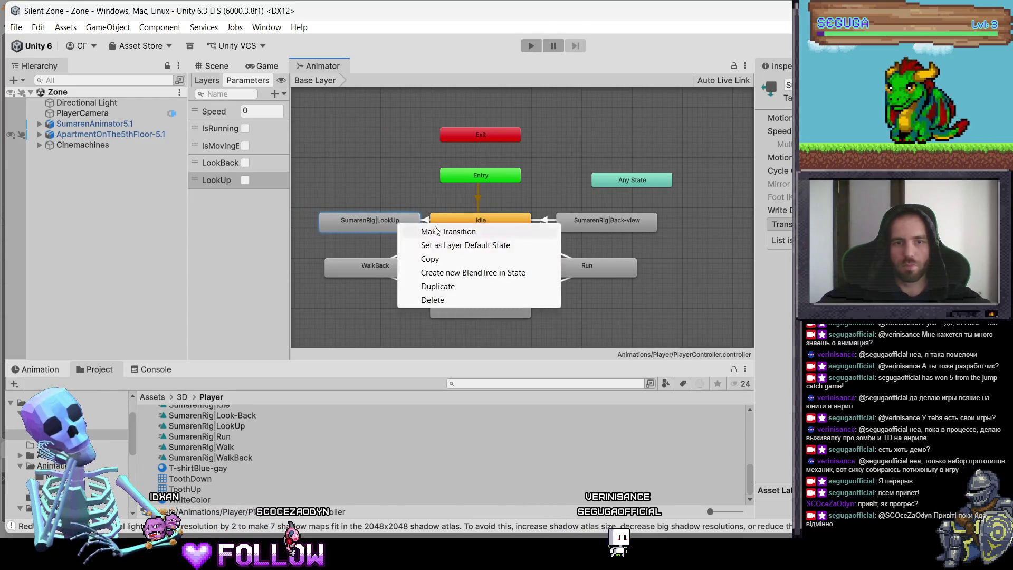
Add a transition from LookUp back to Idle and review Idle's transitions.
click(422, 230)
click(447, 226)
mouse_move(373, 221)
mouse_down()
mouse_move(352, 219)
mouse_move(372, 218)
mouse_up()
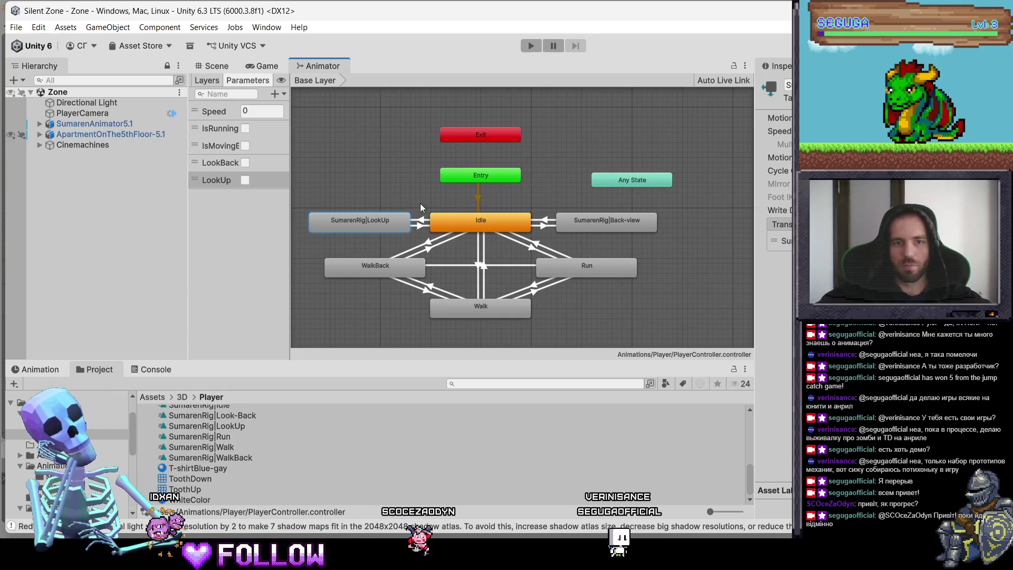
click(486, 230)
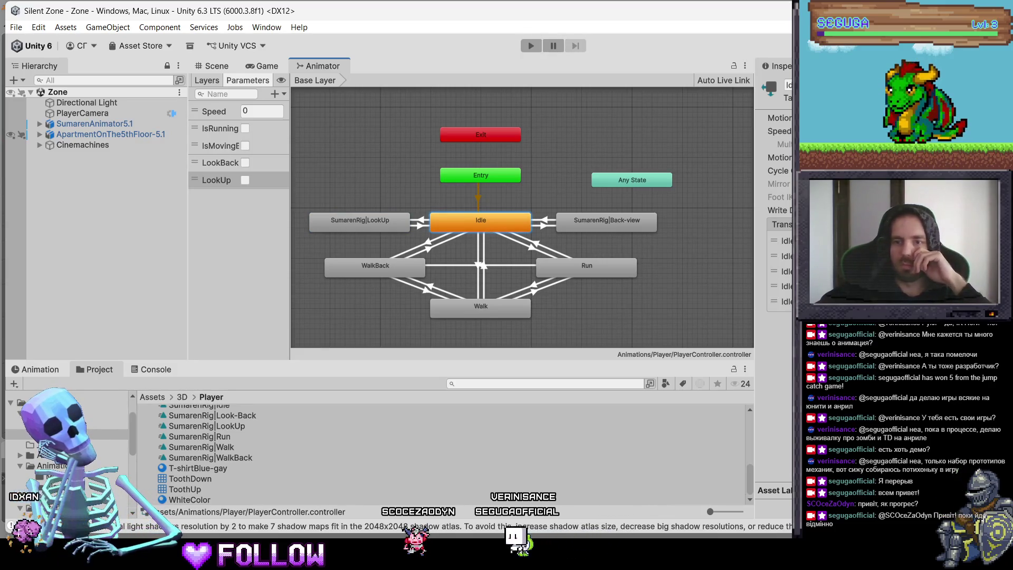
click(781, 302)
click(781, 286)
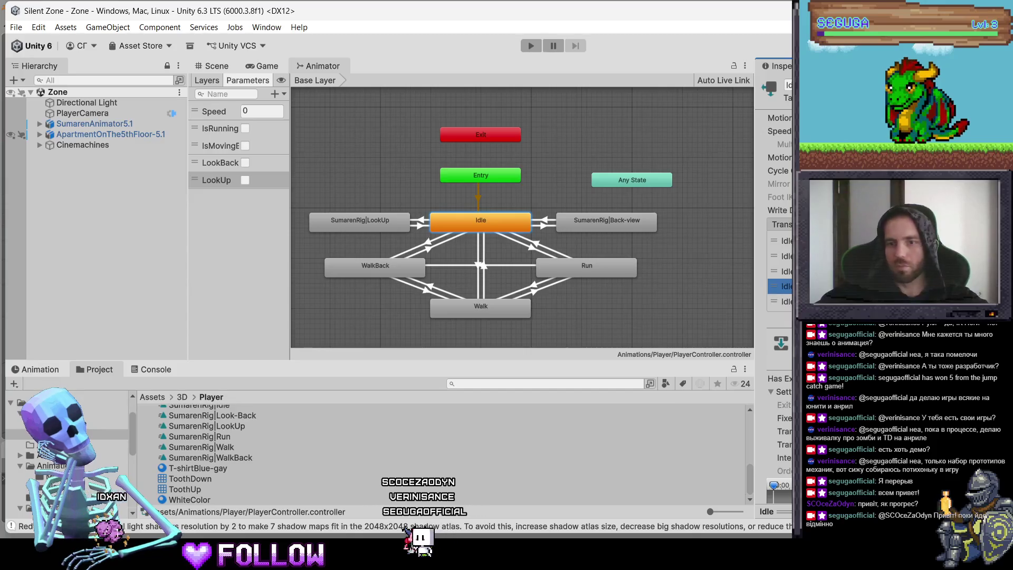
click(625, 221)
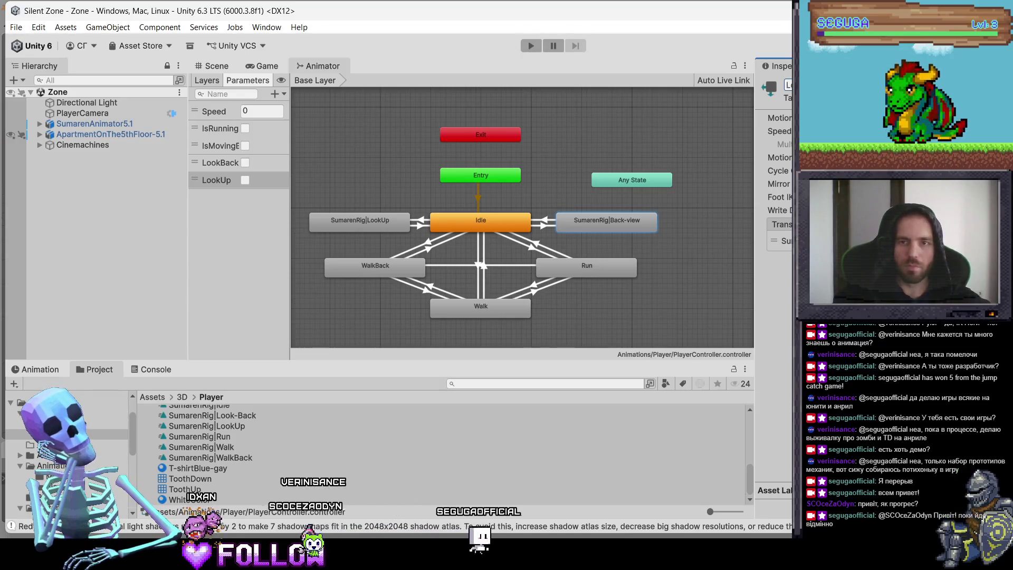
Rename the states to Look-Back and LookUp.
text(Look-Bak)
key(Return)
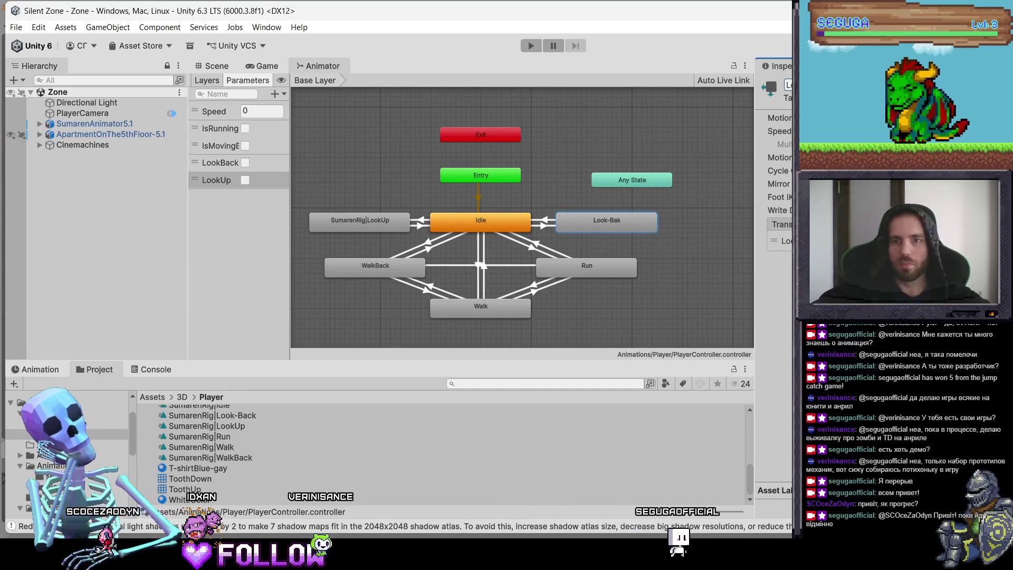
click(498, 217)
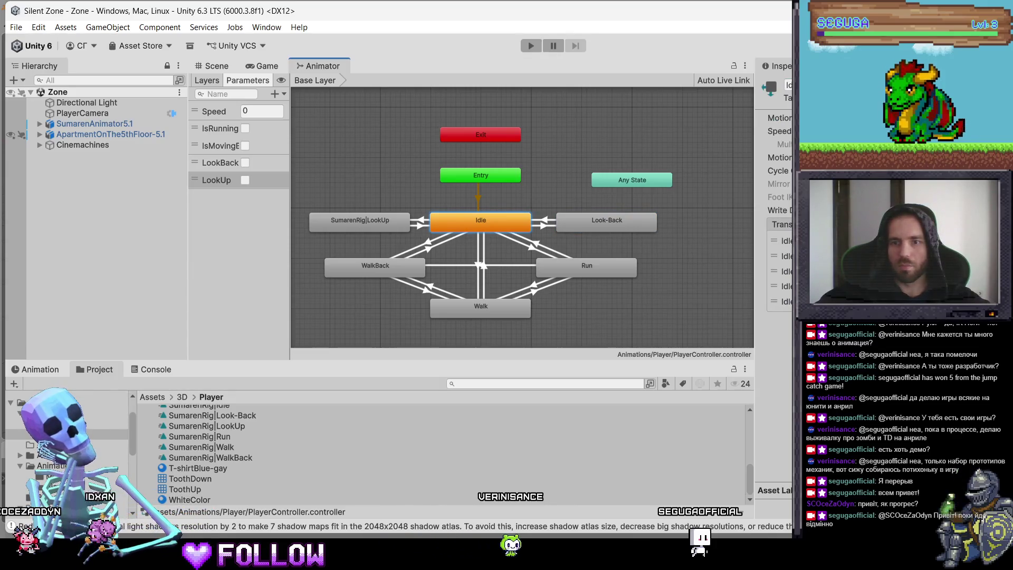
click(359, 222)
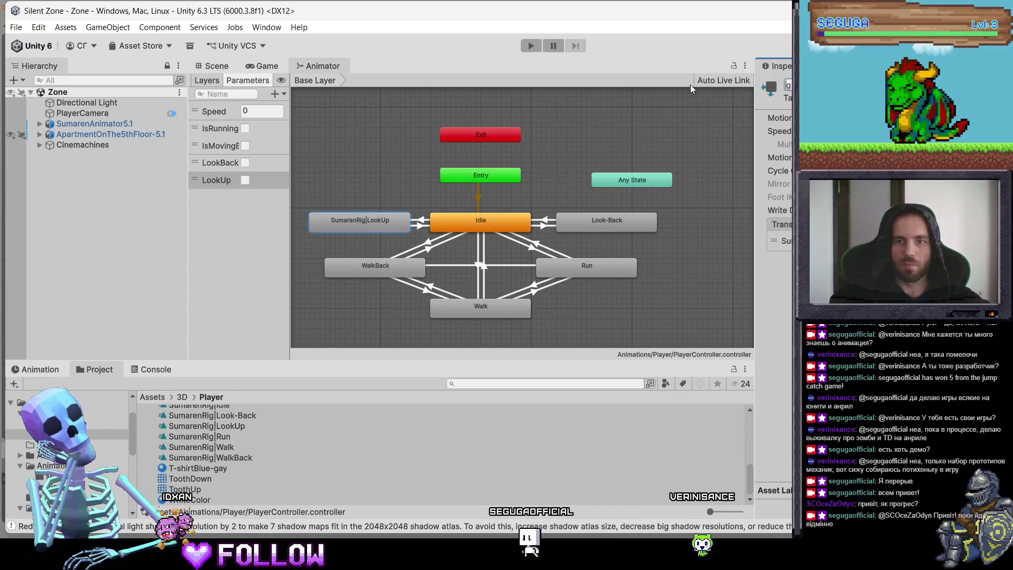
key(Return)
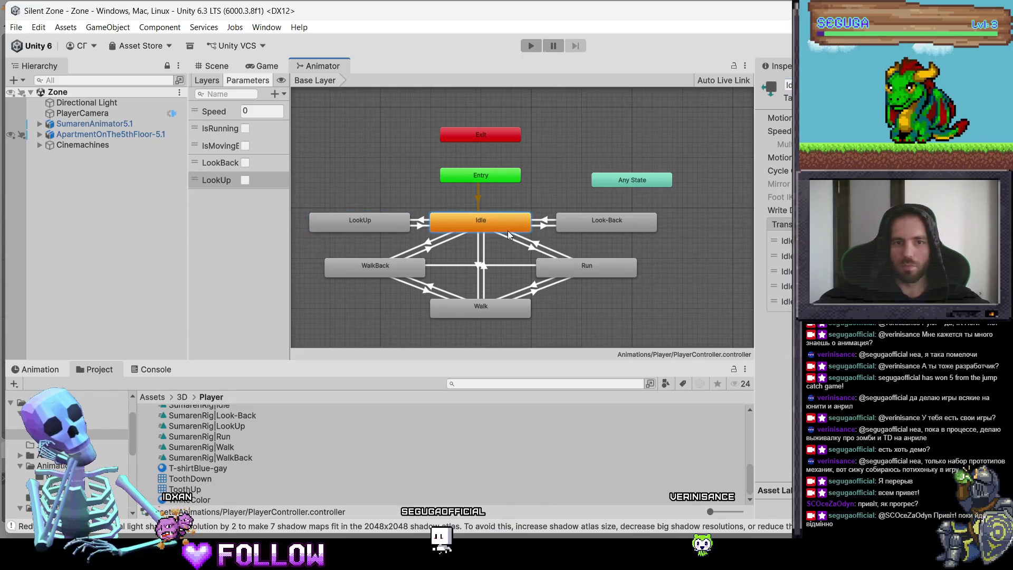
Switch Idle's last outgoing transition condition from Speed to the look parameter.
click(505, 223)
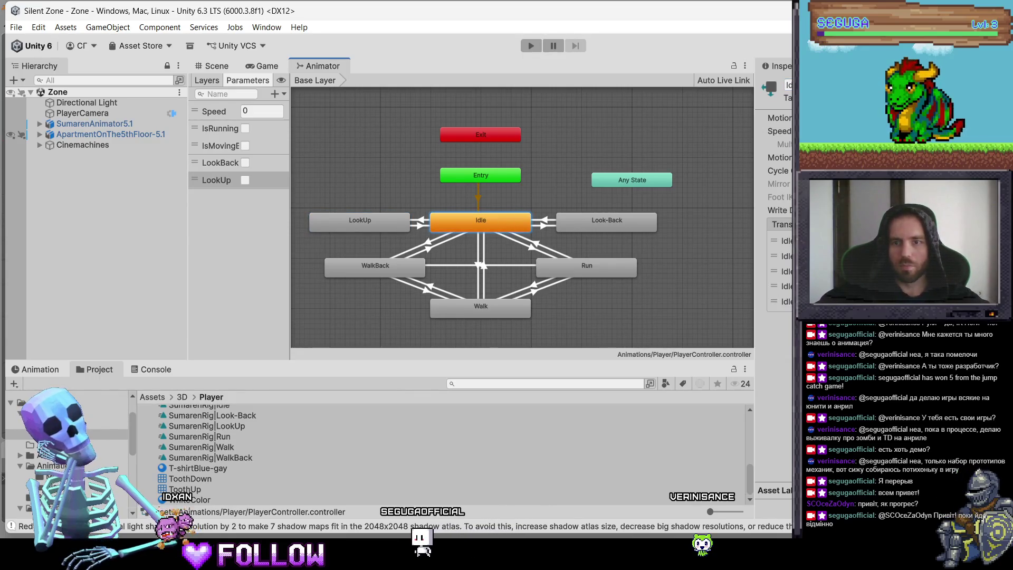
click(781, 302)
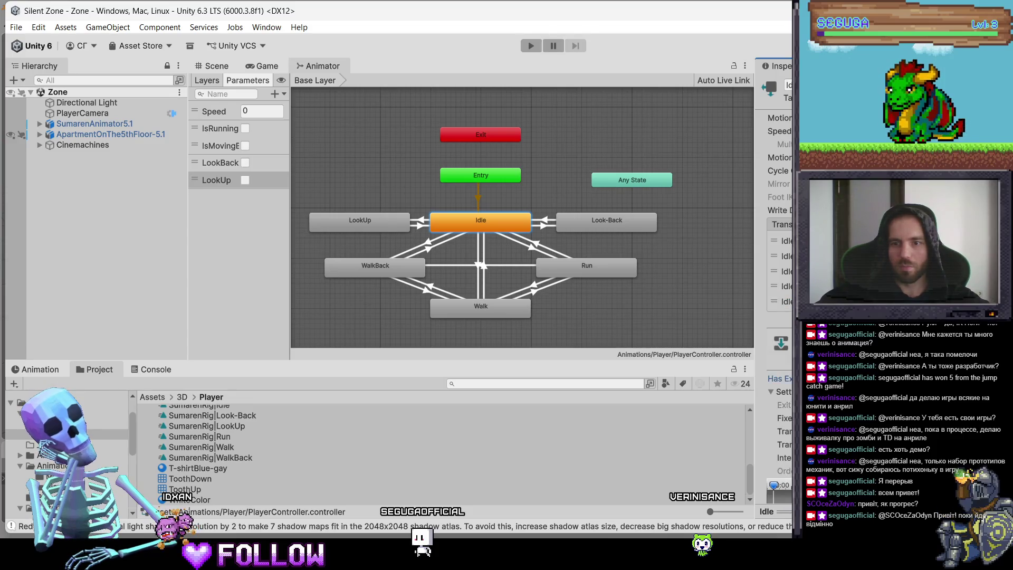
scroll(780, 264, down, 3)
scroll(779, 285, down, 1)
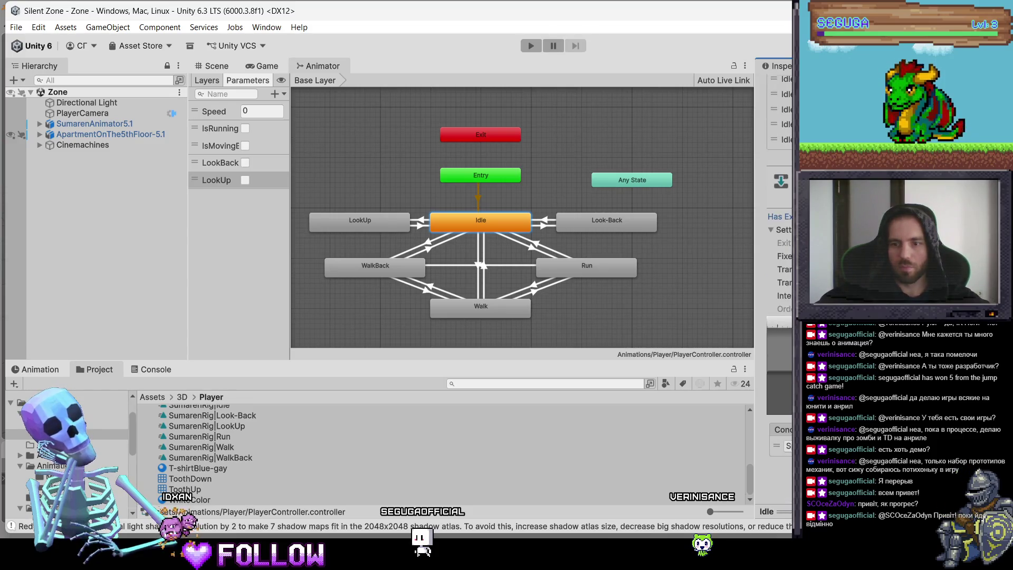
click(788, 446)
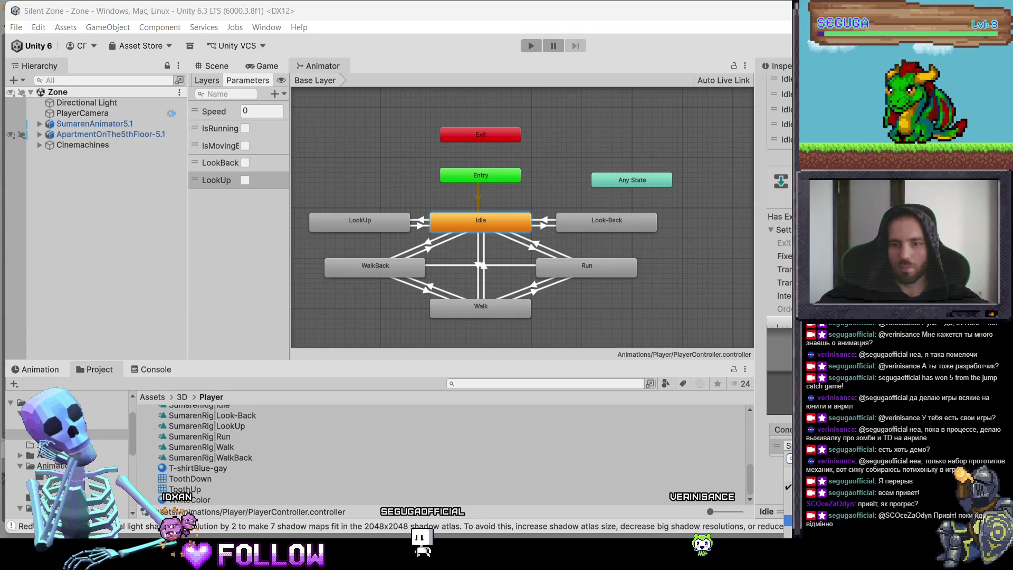
click(789, 532)
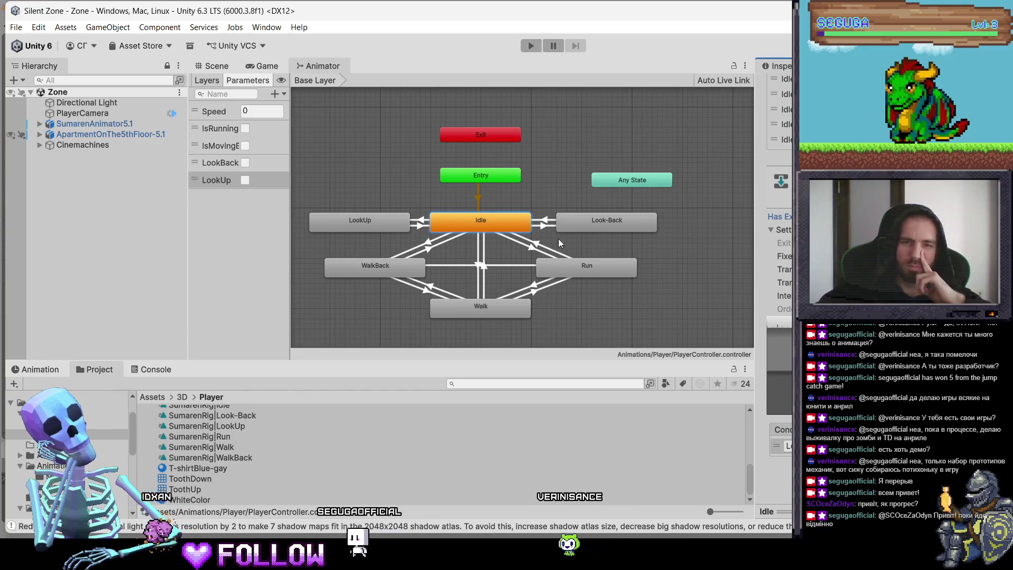
Review Idle's and LookUp's transitions and place Any State between Exit and Entry.
click(781, 125)
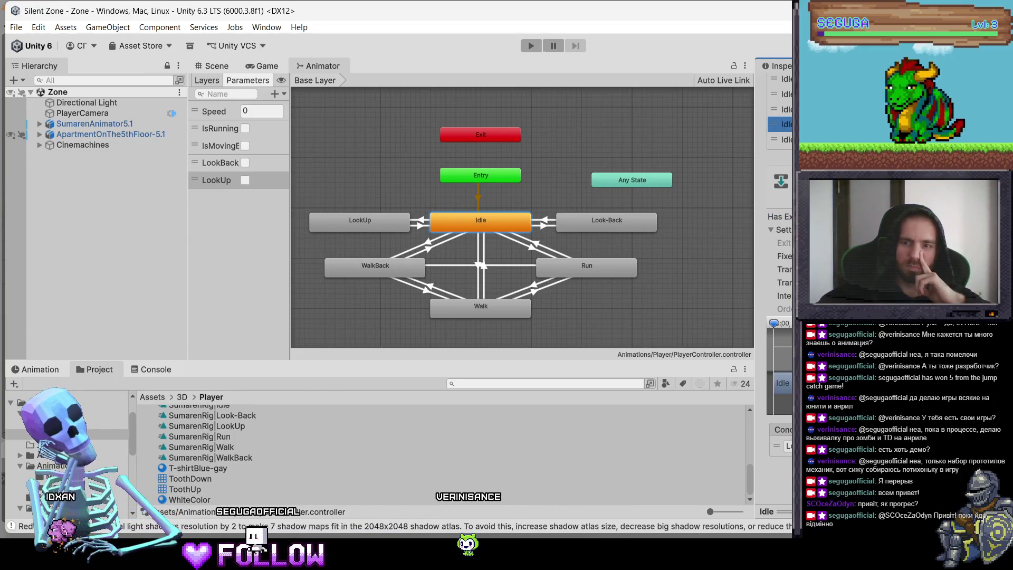
click(781, 139)
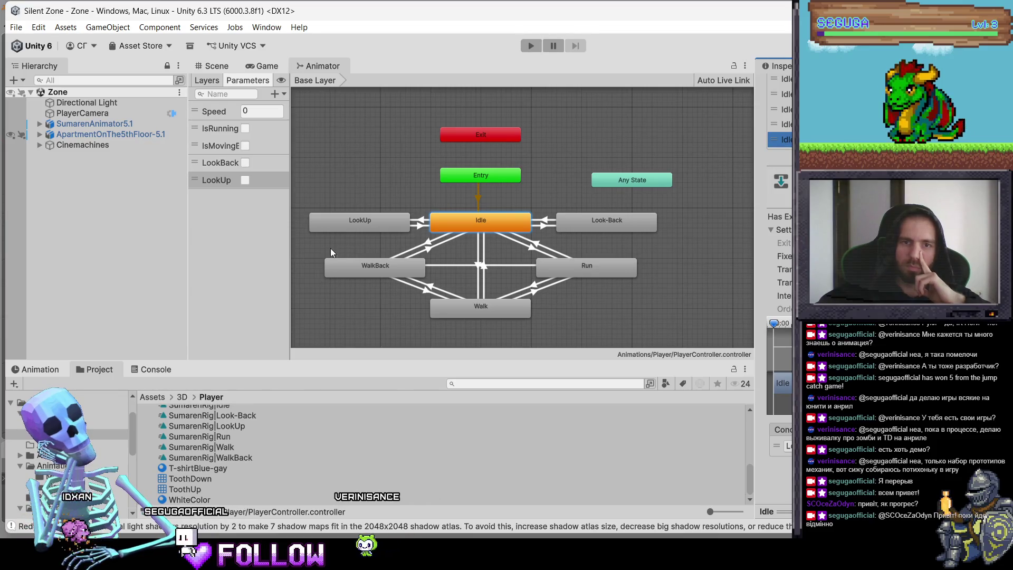
click(356, 224)
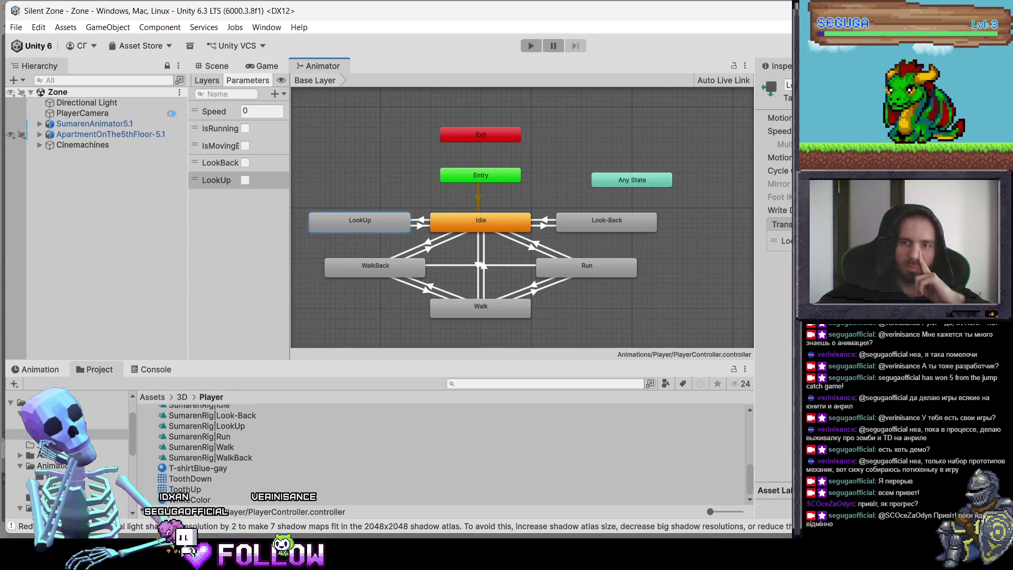
click(781, 240)
scroll(780, 317, down, 3)
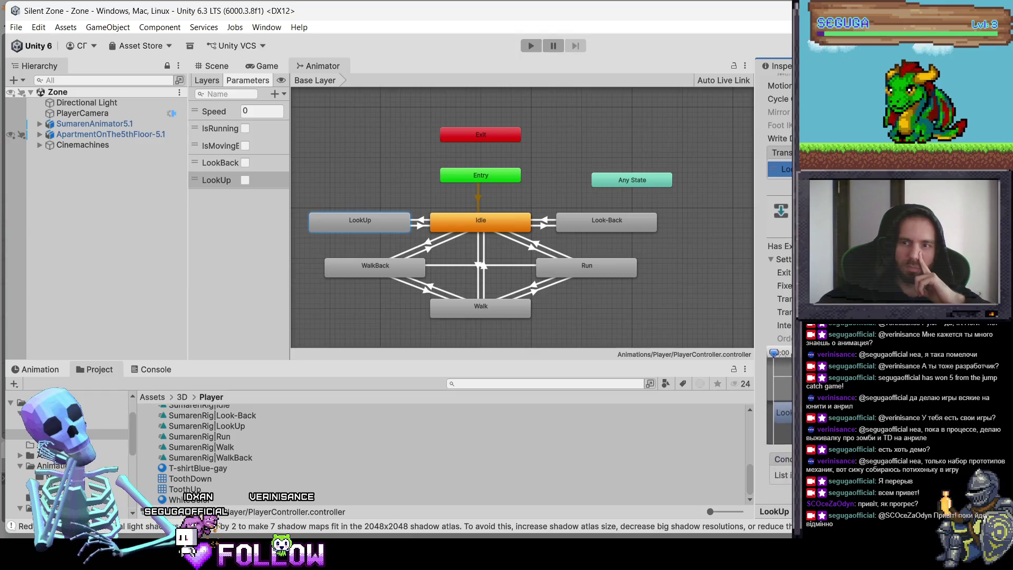
scroll(780, 317, down, 2)
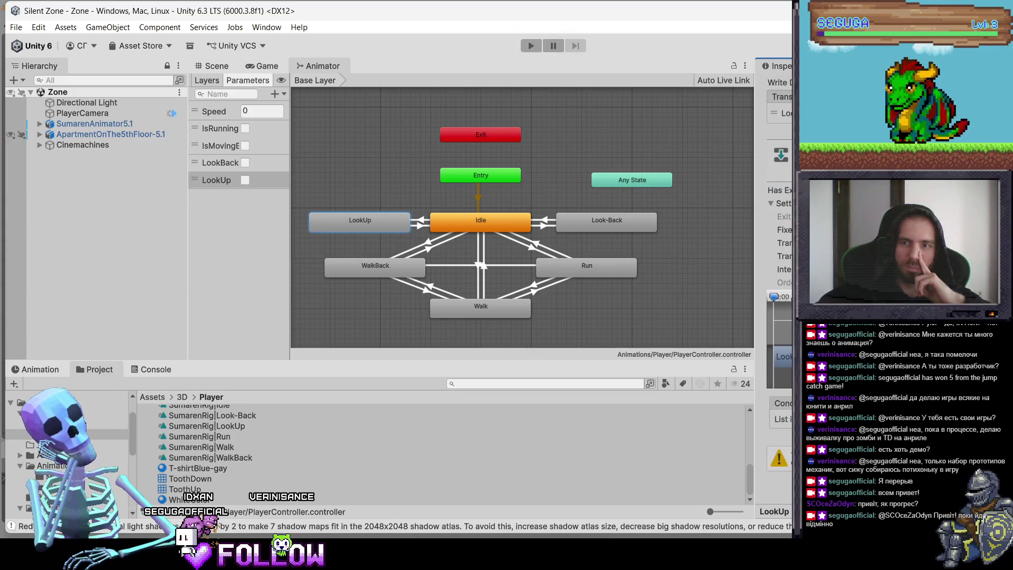
scroll(780, 317, up, 1)
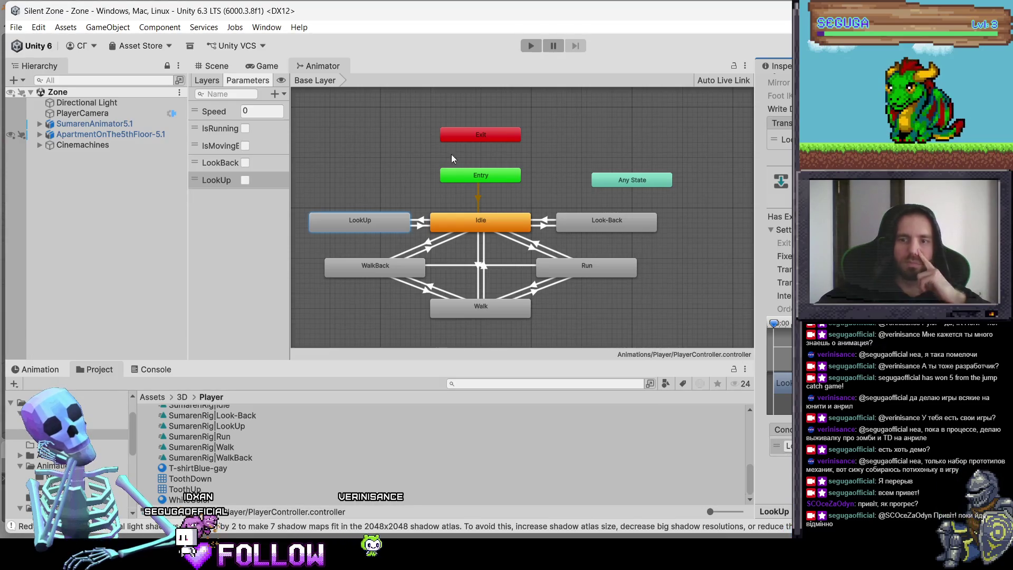
mouse_move(634, 183)
mouse_down()
mouse_move(465, 154)
mouse_move(482, 157)
mouse_up()
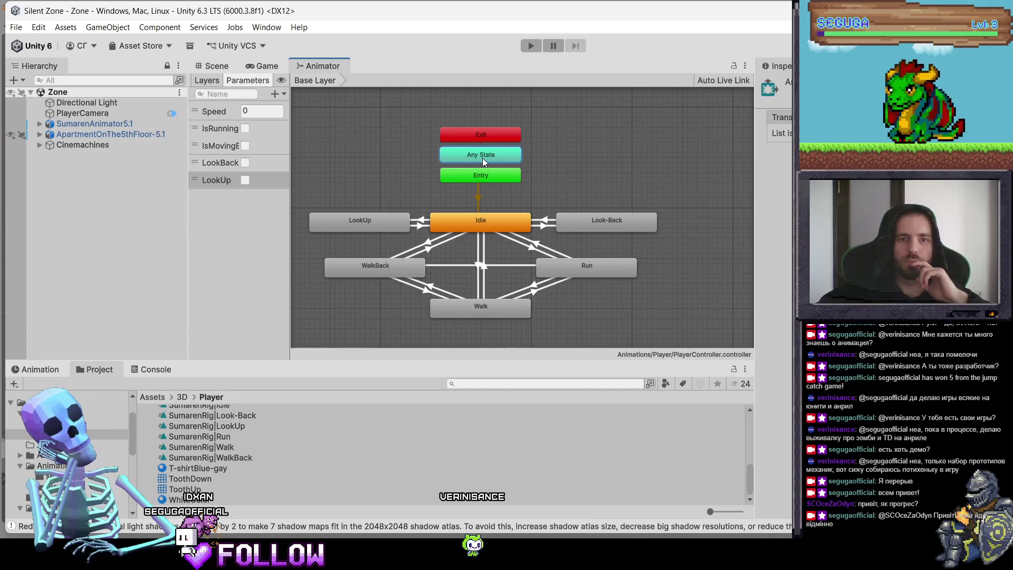
click(256, 66)
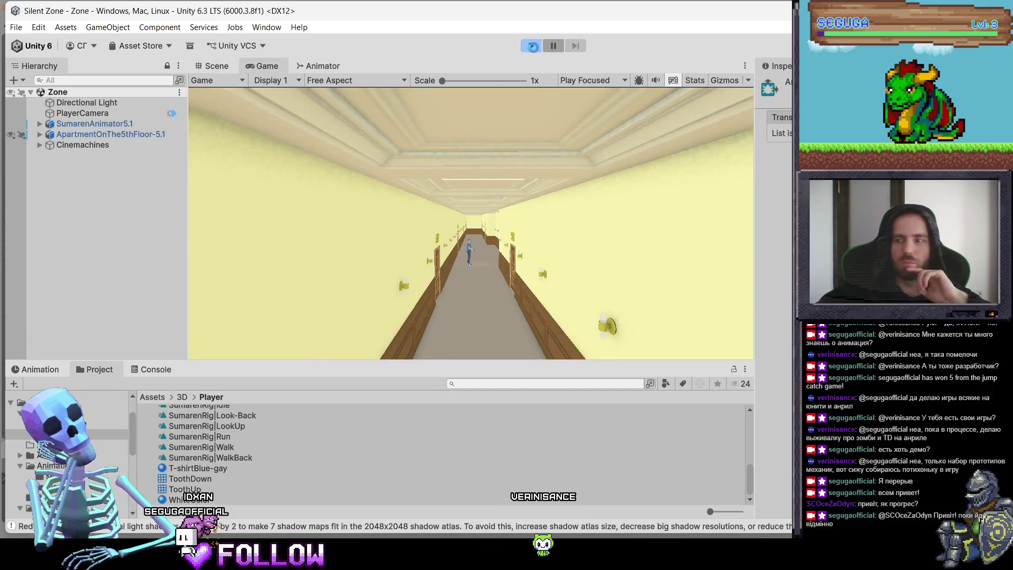
click(531, 47)
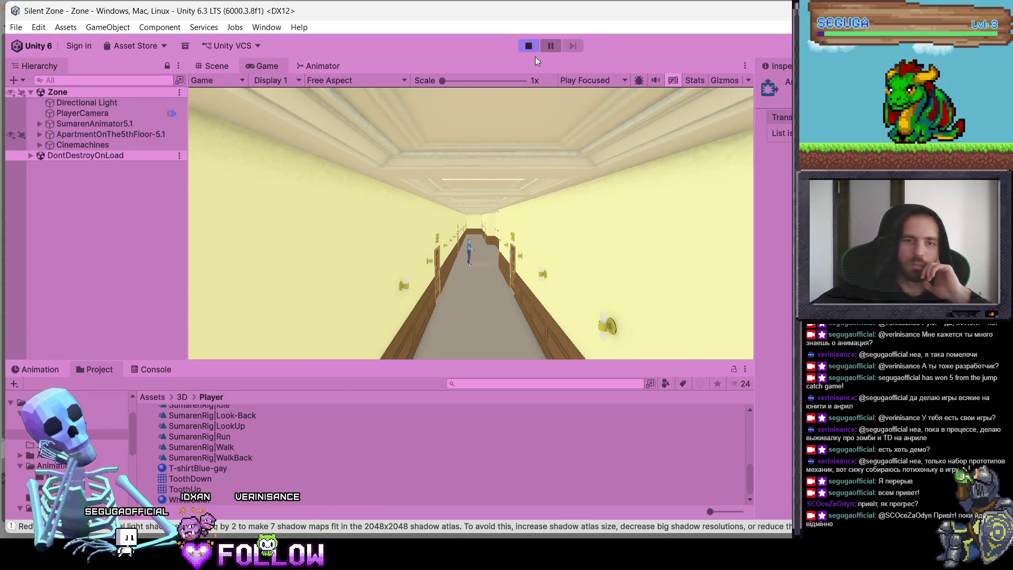
click(496, 230)
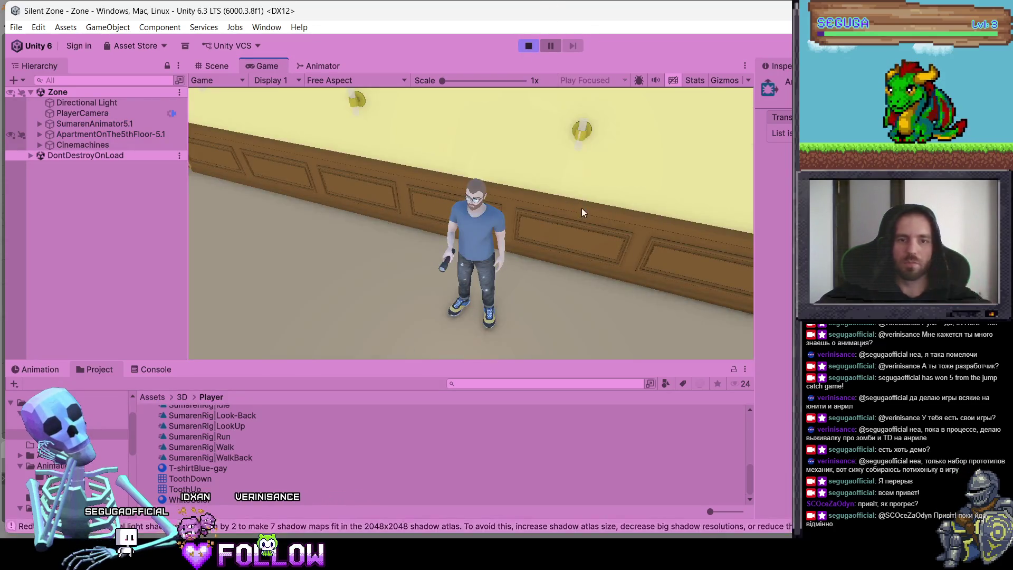
key(d)
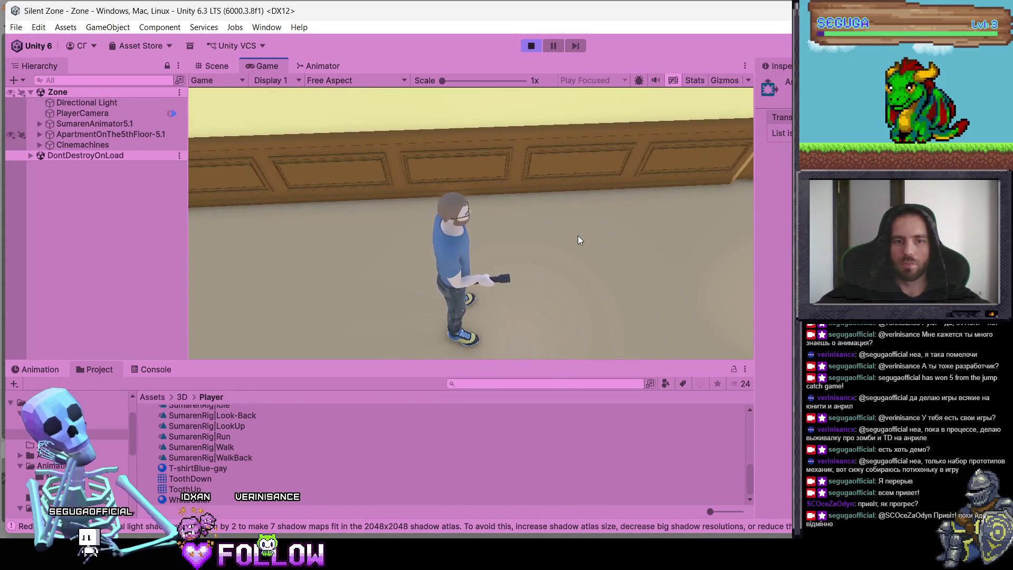
key(w)
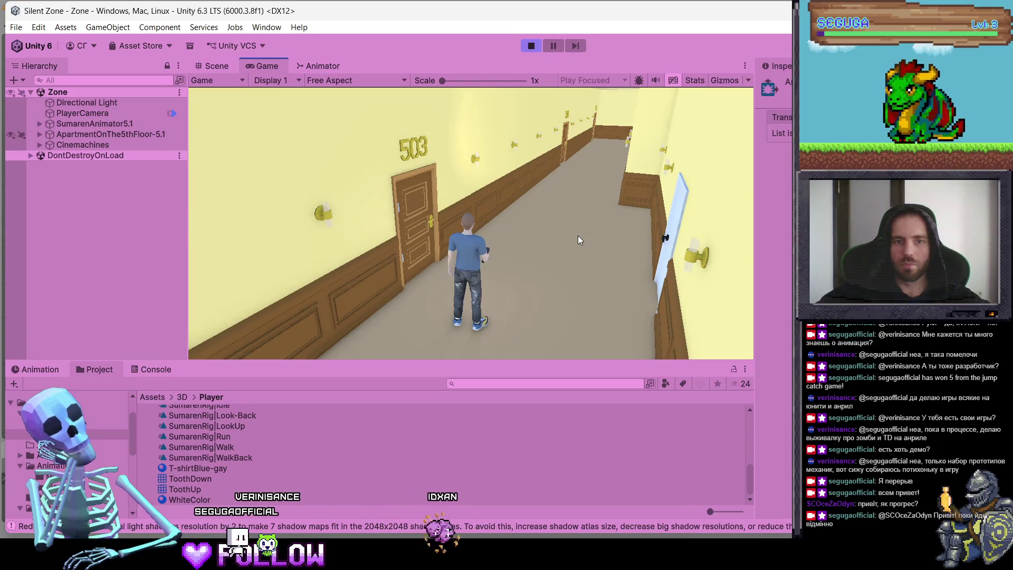
key(w)
key(f)
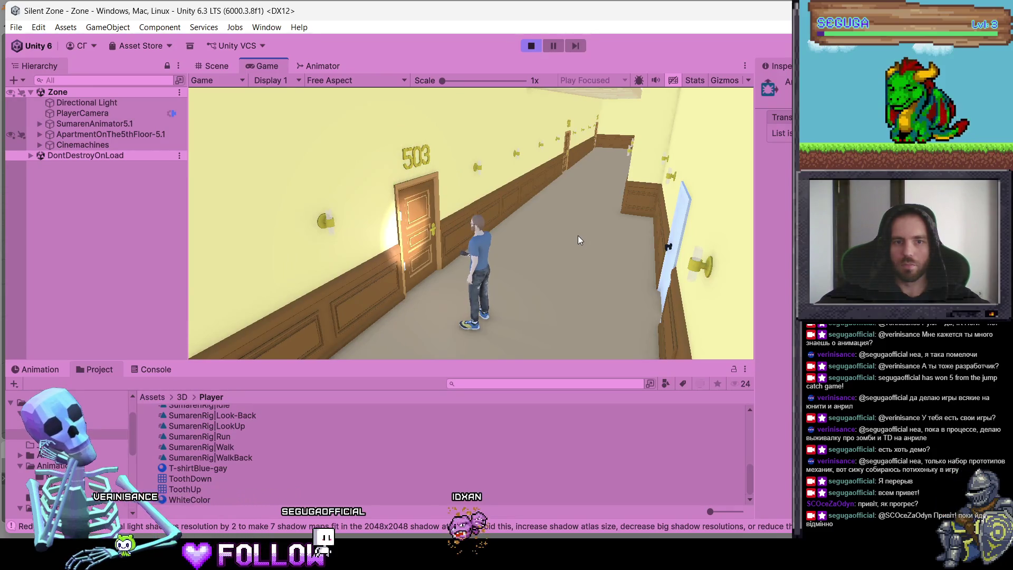
key(w)
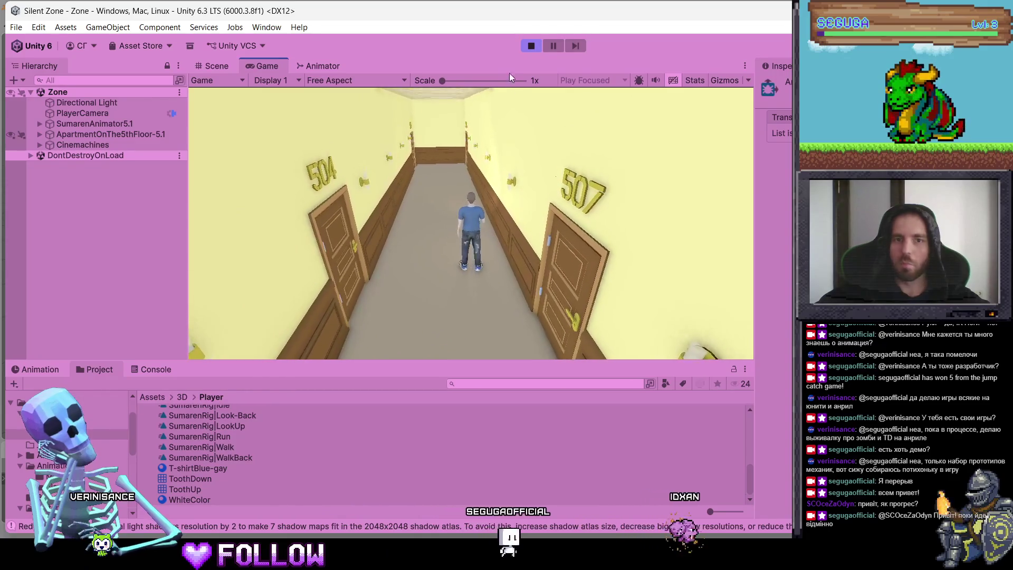
click(531, 45)
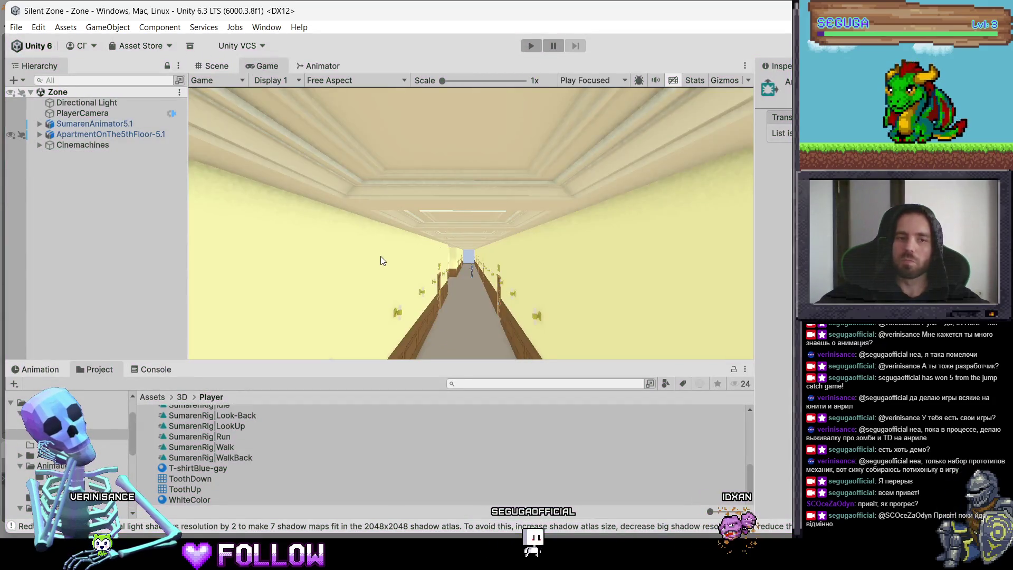
click(323, 66)
right_click(380, 226)
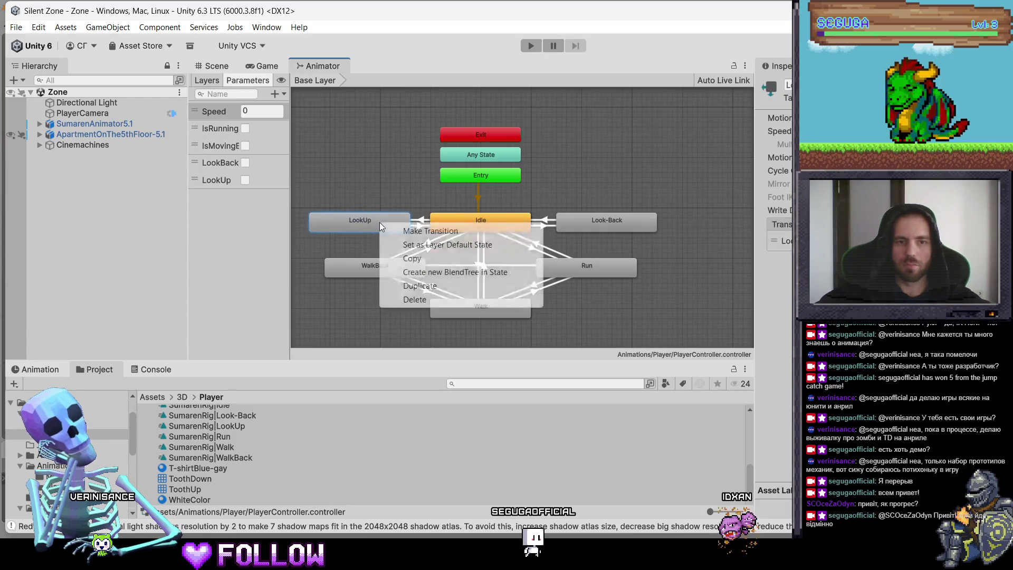
Select the LookUp–Idle transition, then play-test walking the corridor past door 503.
click(411, 272)
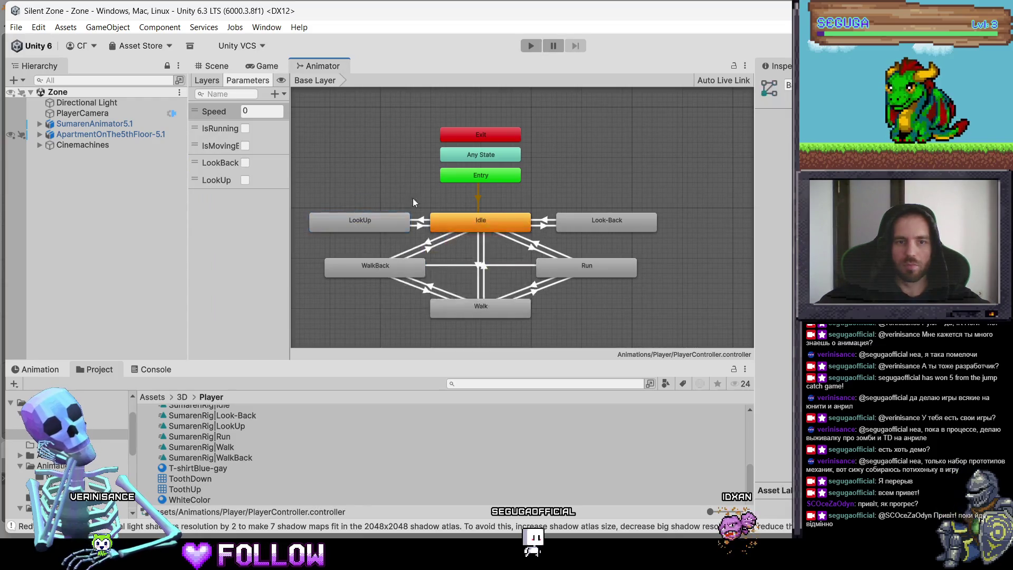
click(419, 226)
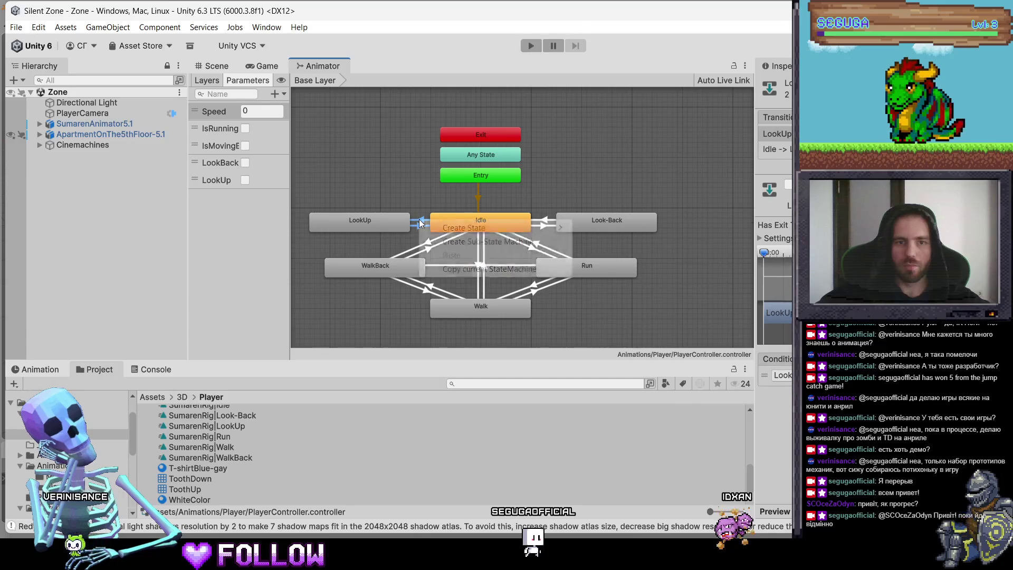
click(531, 45)
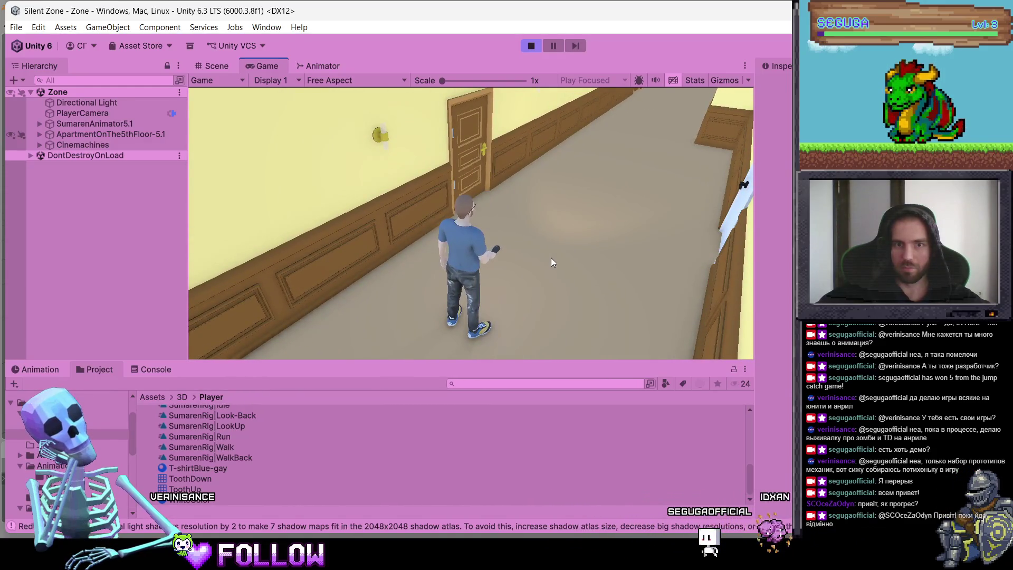
key(w)
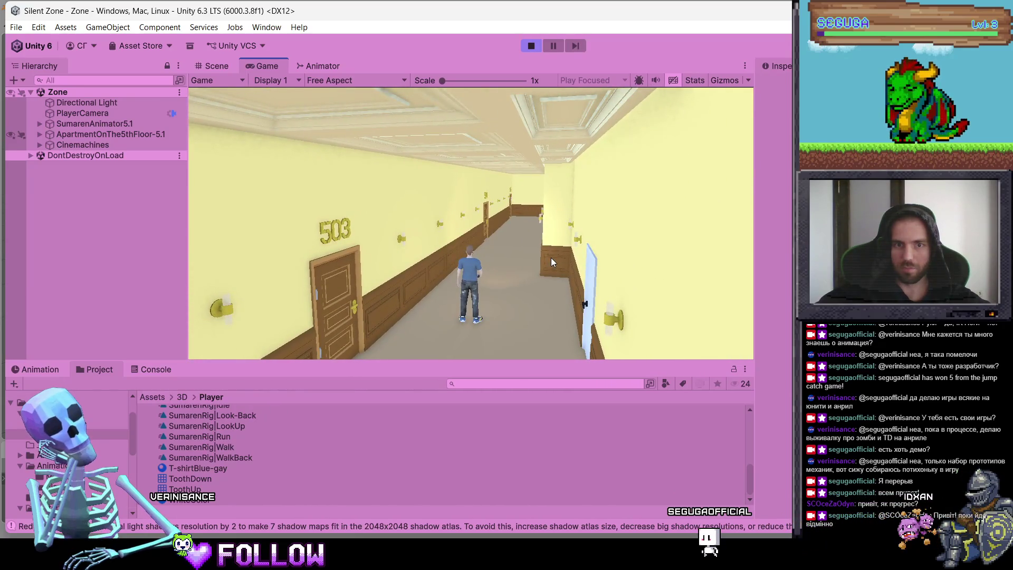
click(531, 46)
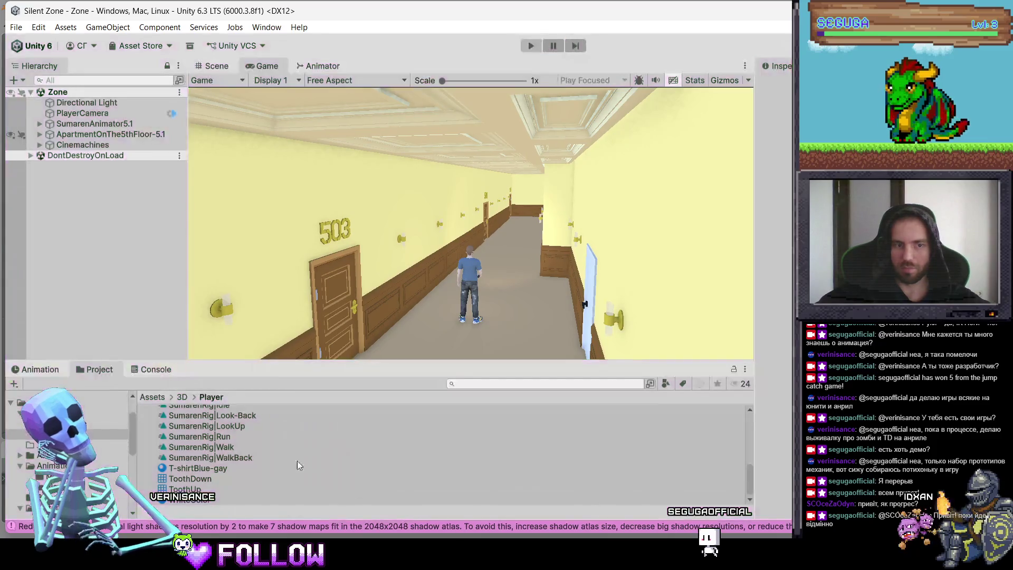
Set the Run→WalkBack transition condition to IsMoving from the Console warning, then start Play mode.
click(147, 373)
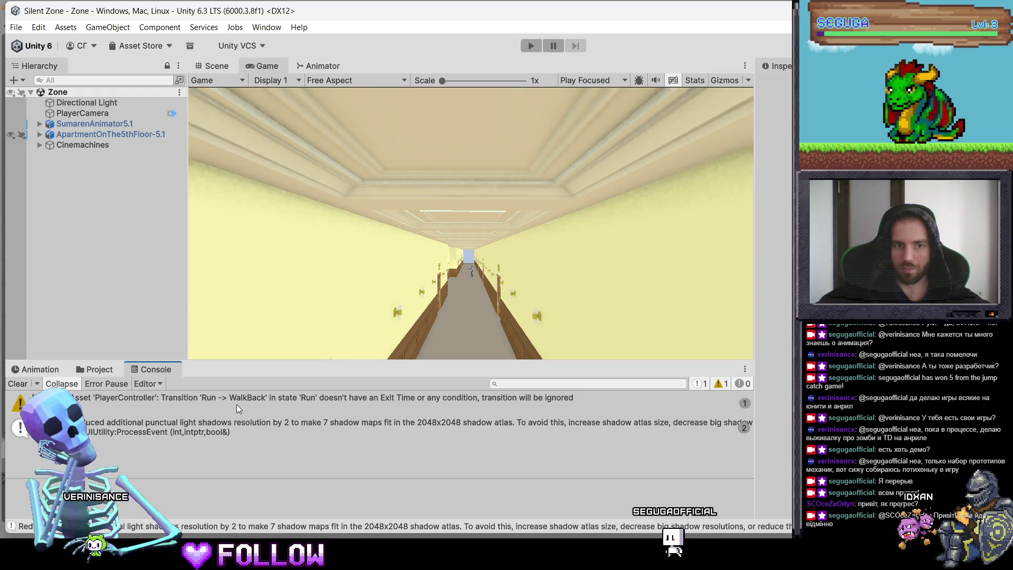
click(368, 407)
click(367, 404)
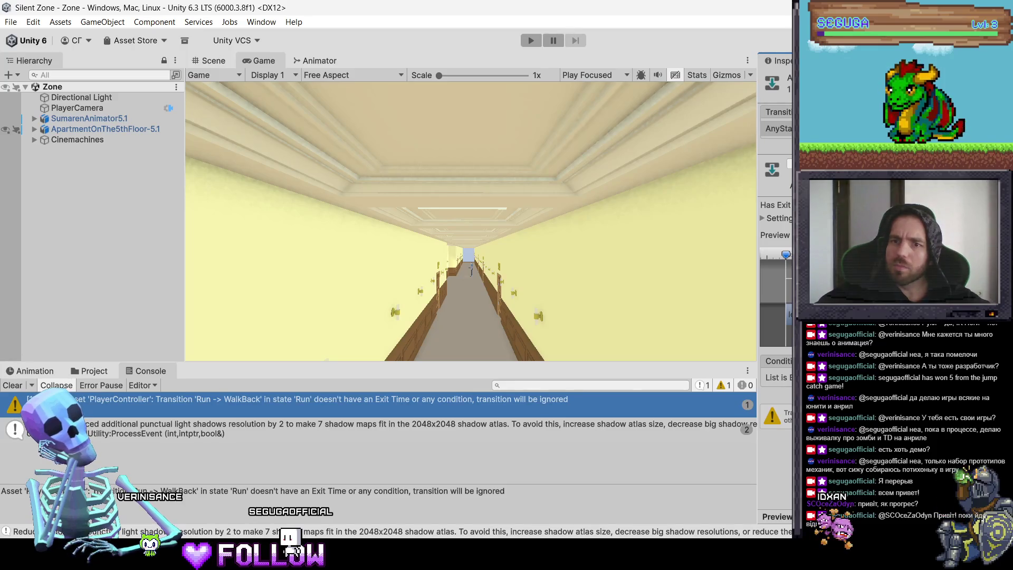
click(315, 60)
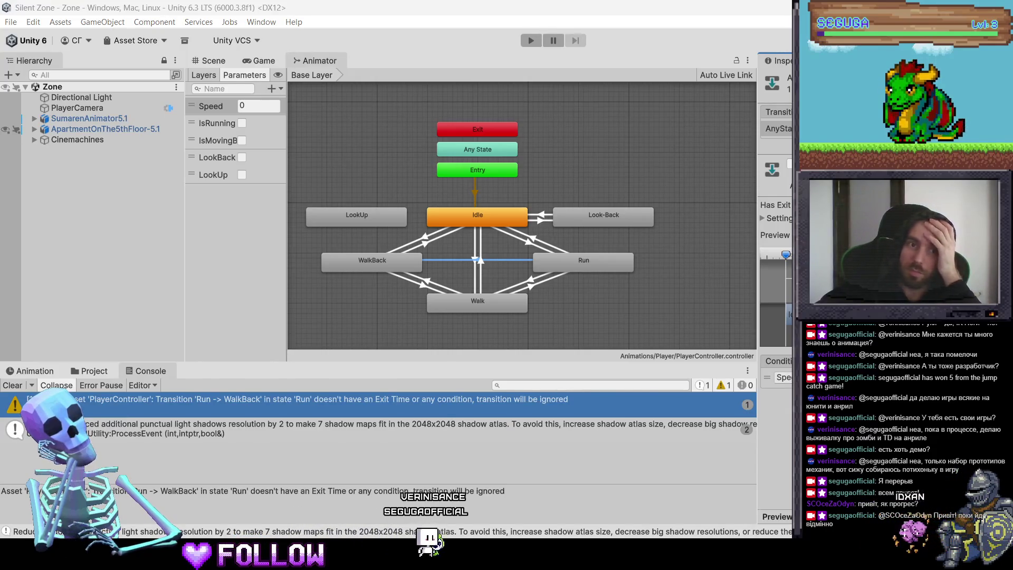
click(784, 377)
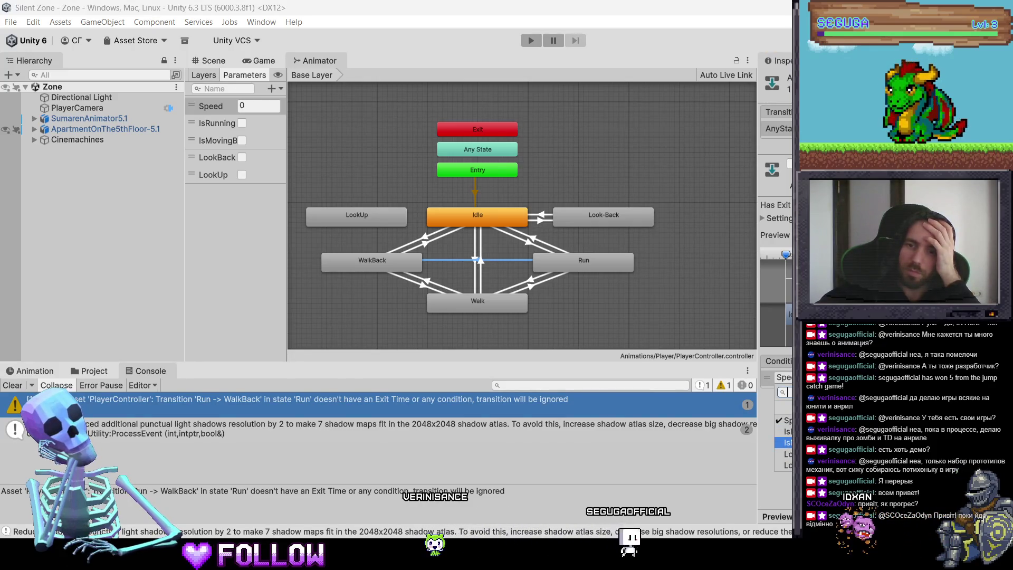
key(Escape)
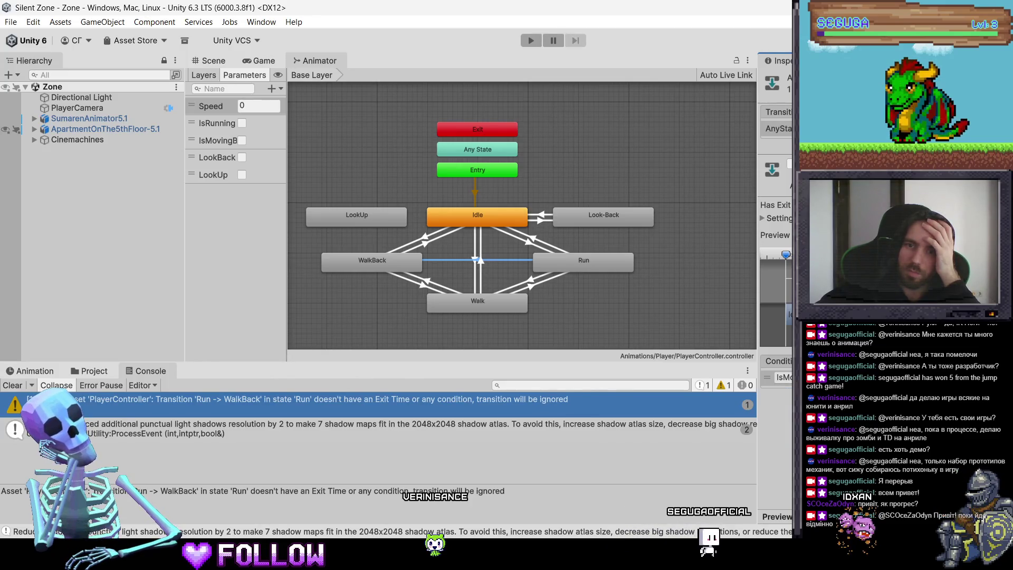
click(526, 43)
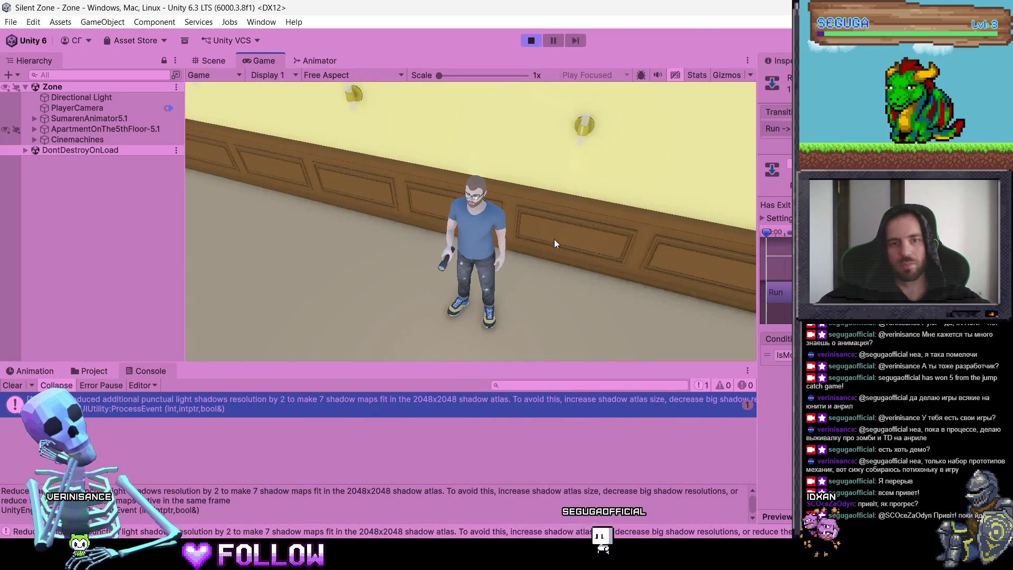
Walk the character forward in the corridor, then stop Play mode with Ctrl+P.
key(w)
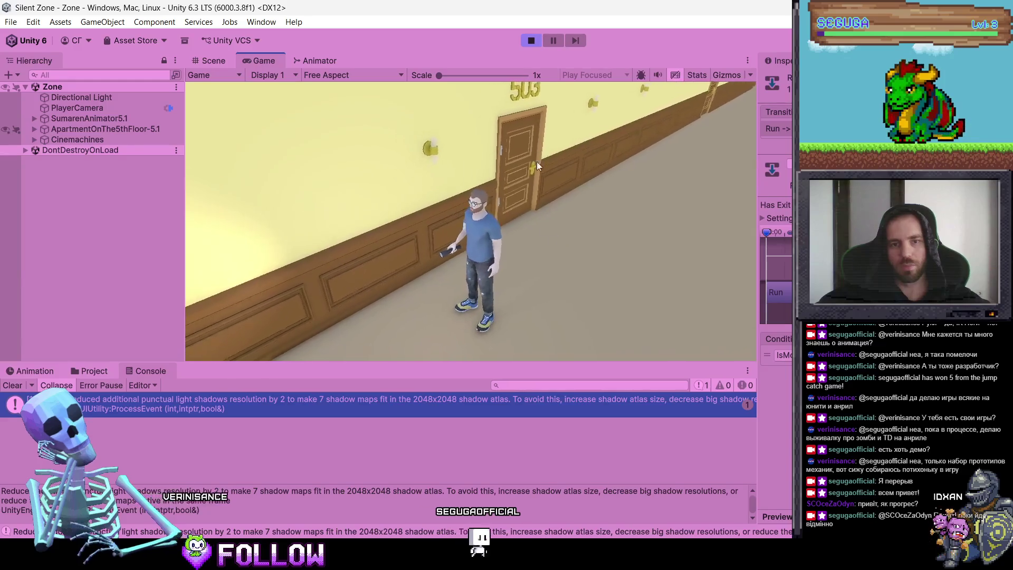
key(ctrl+p)
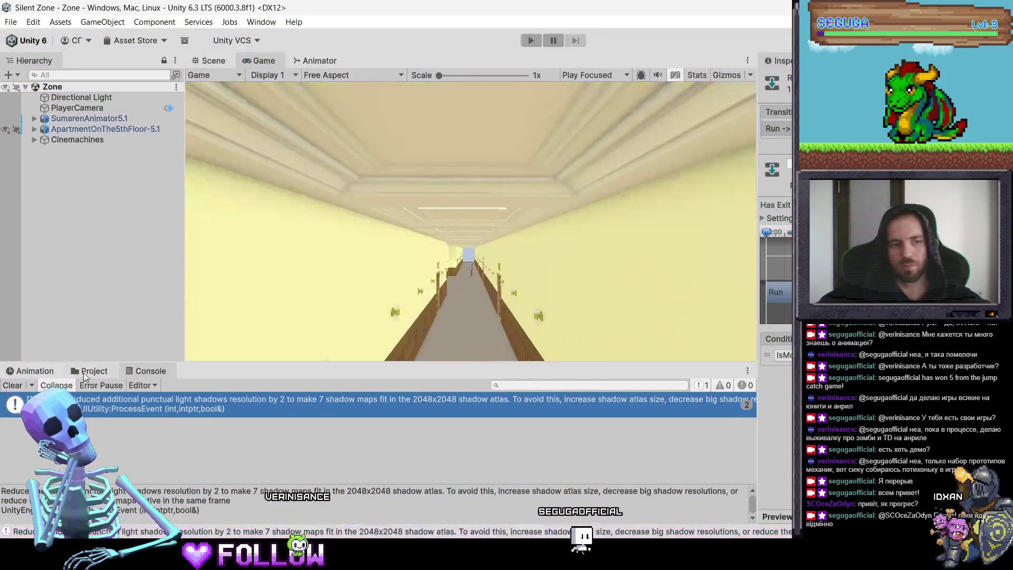
Select SumarenAnimator5.1 in Assets/3D/Player and review its fourth to sixth animation clips.
click(94, 371)
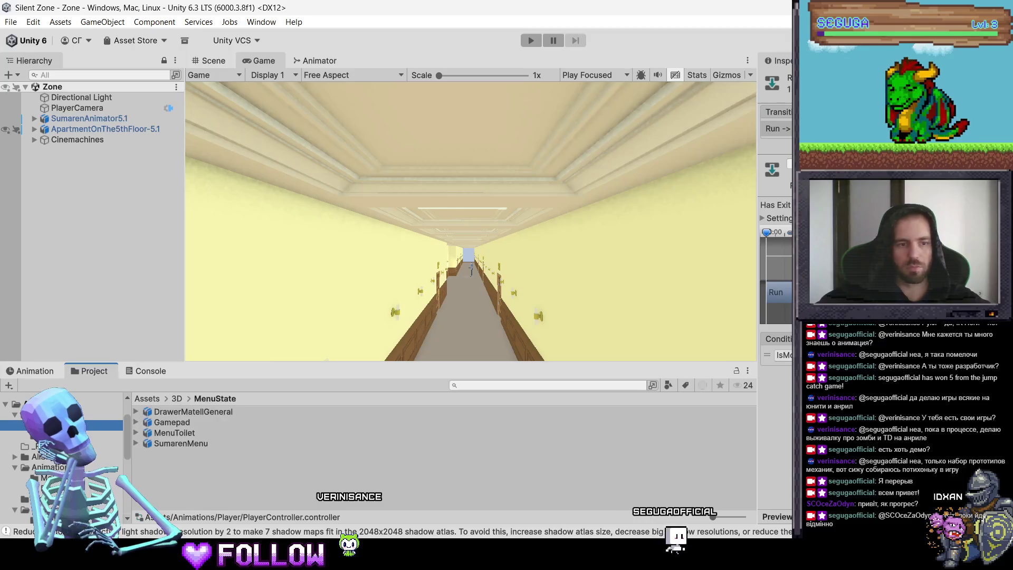
click(165, 421)
click(174, 411)
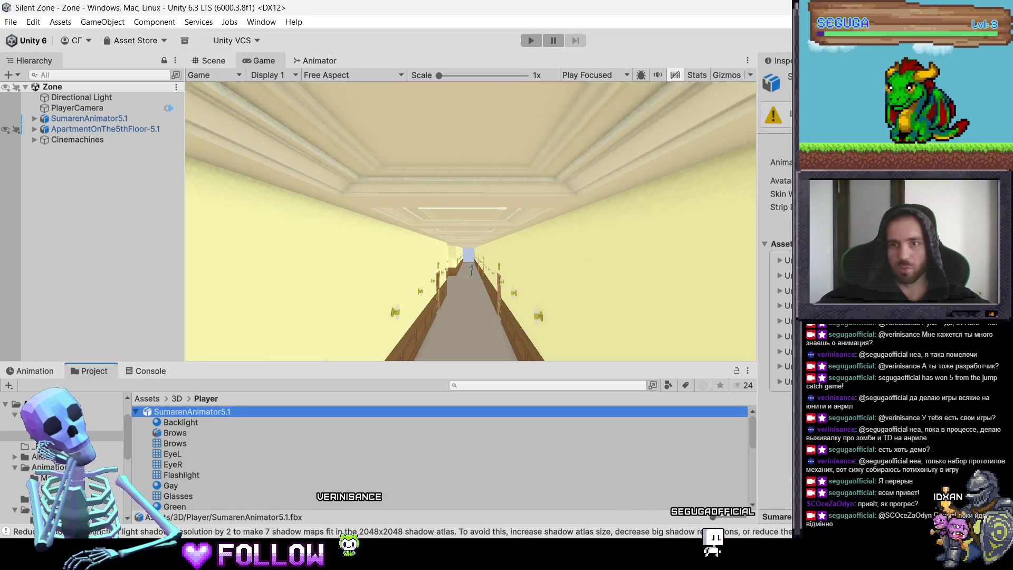
click(919, 142)
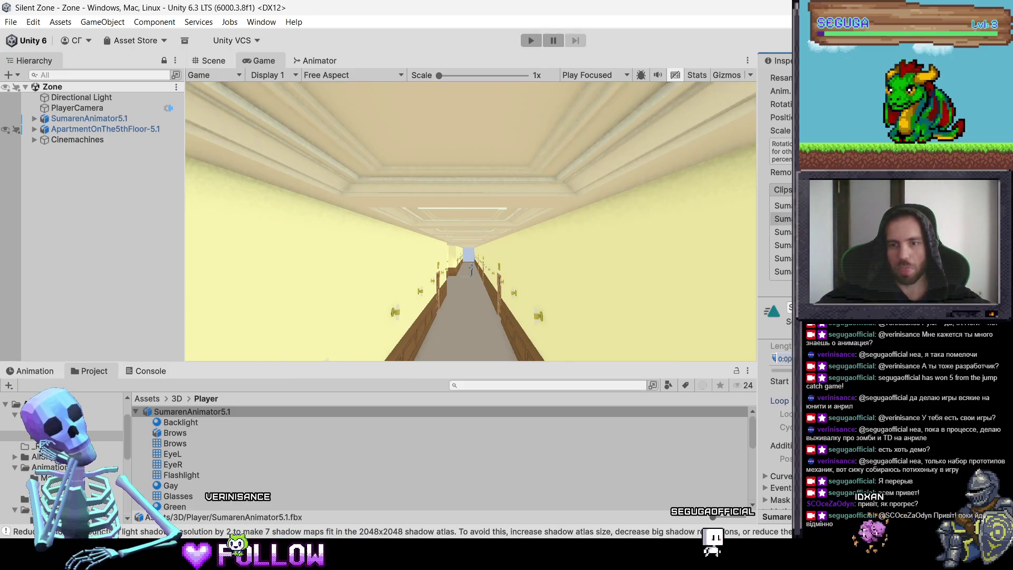
click(782, 258)
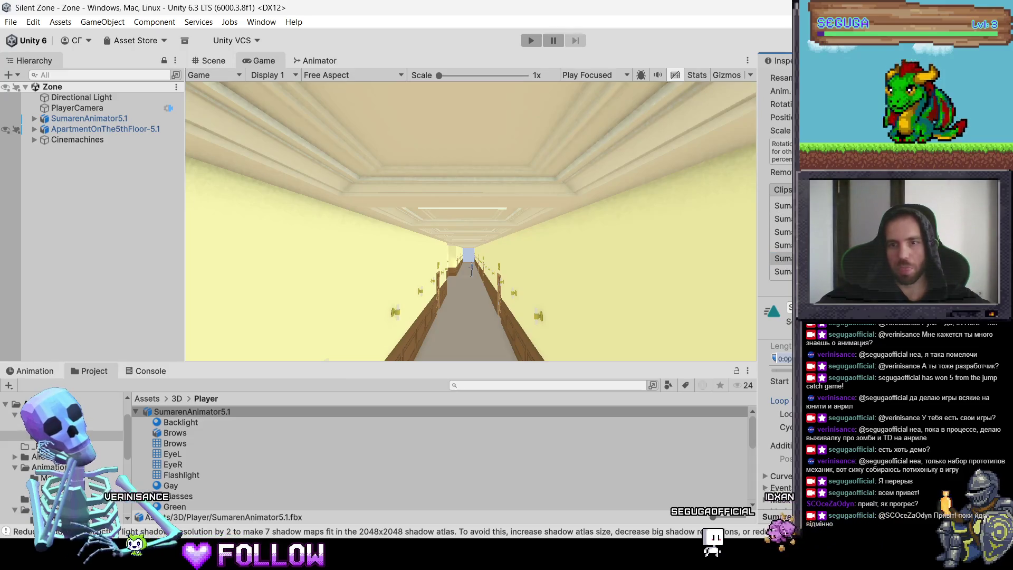
click(782, 244)
click(783, 271)
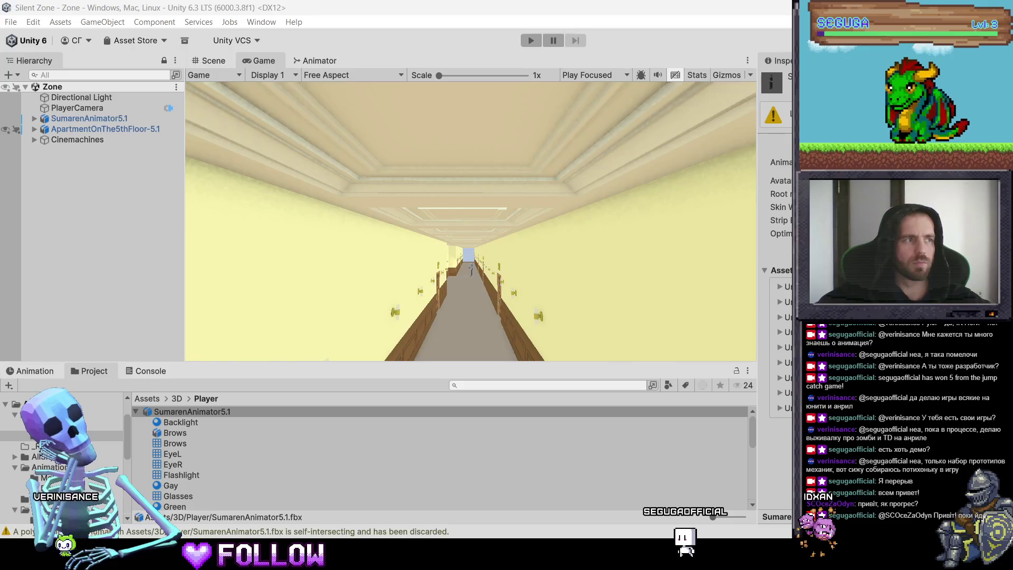
Start the game in Play mode from the toolbar.
click(531, 40)
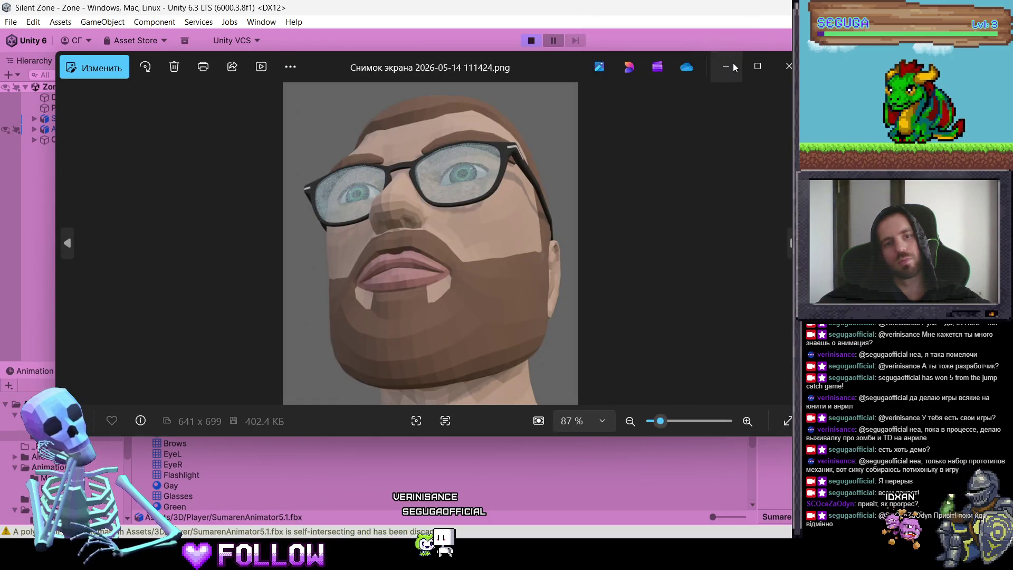
Close the Windows Photos window showing the face screenshot.
click(789, 66)
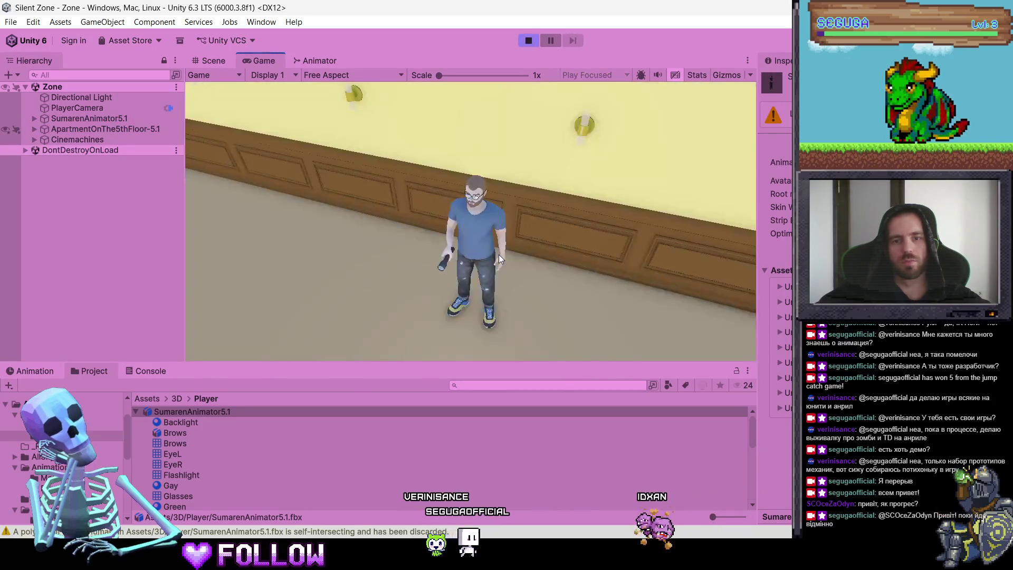
Walk the character down the corridor, show the Console, and stop Play mode.
key(w)
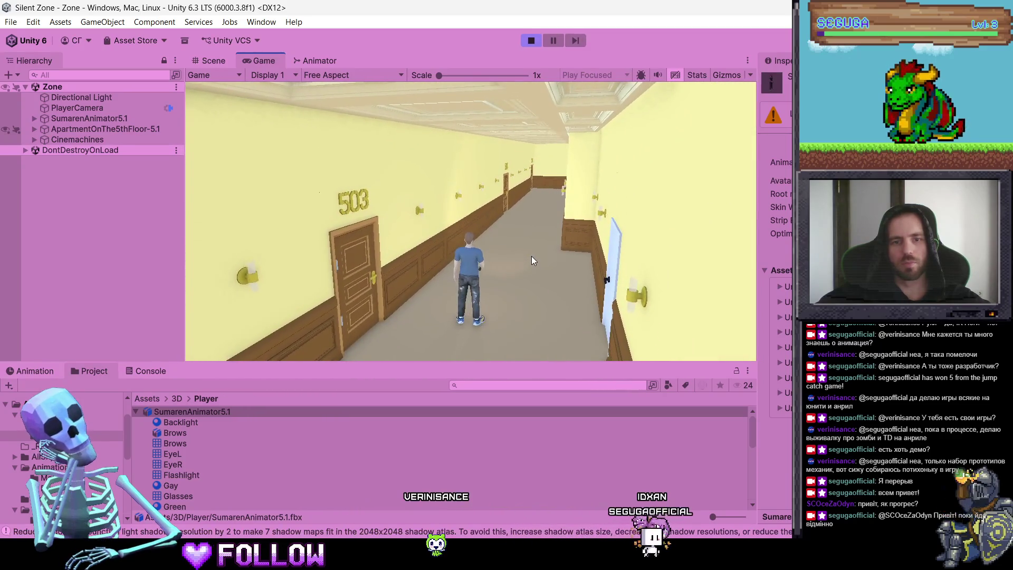
key(w)
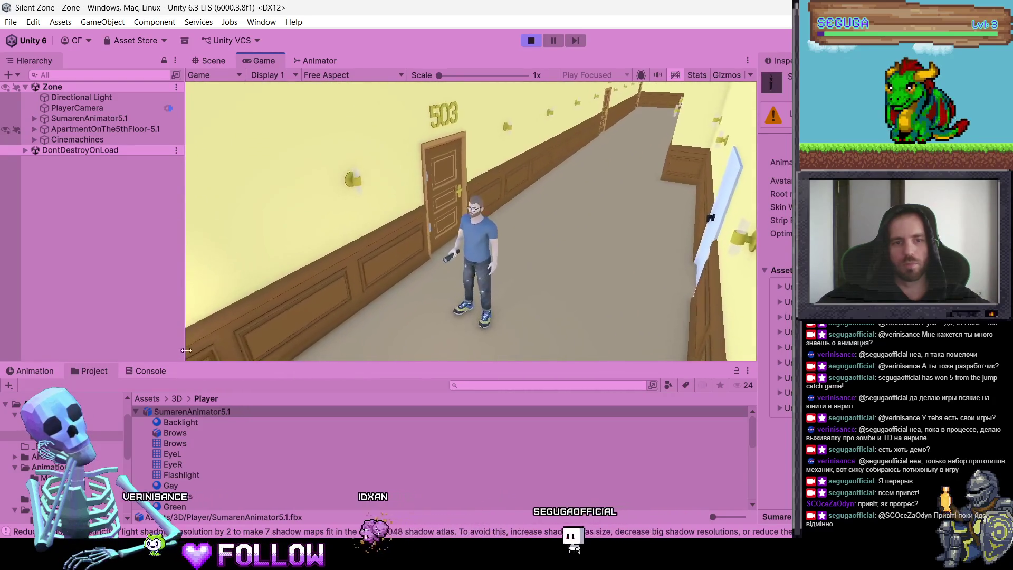
click(136, 376)
click(137, 375)
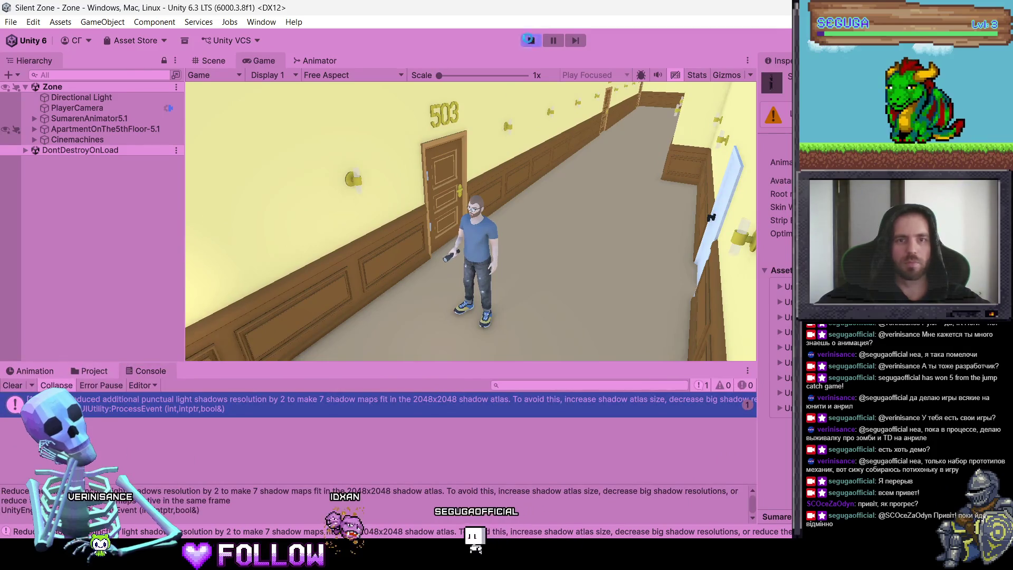
key(ctrl+p)
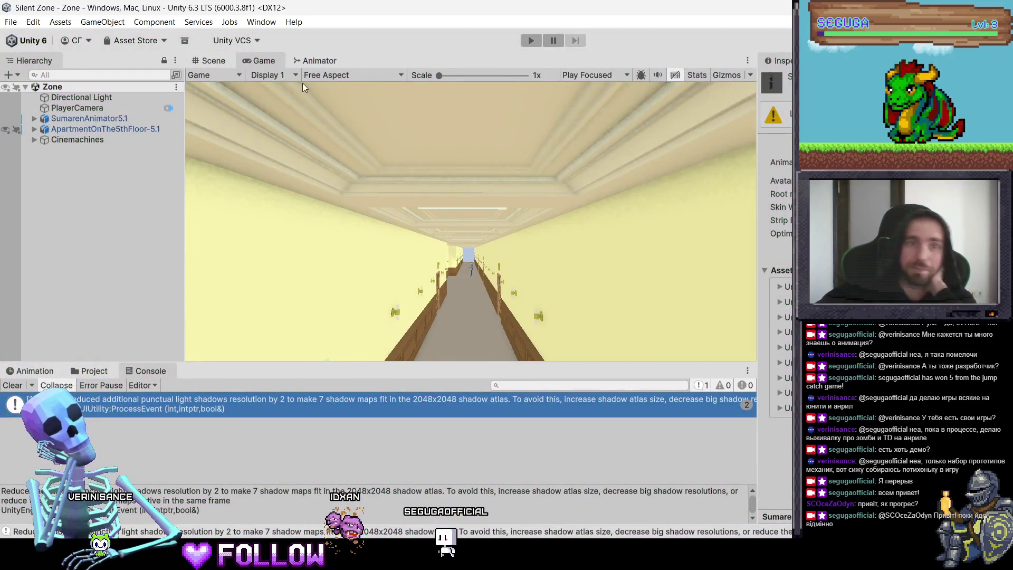
Inspect the Idle state's transitions and the Look-Back state's transition settings.
click(317, 60)
click(476, 215)
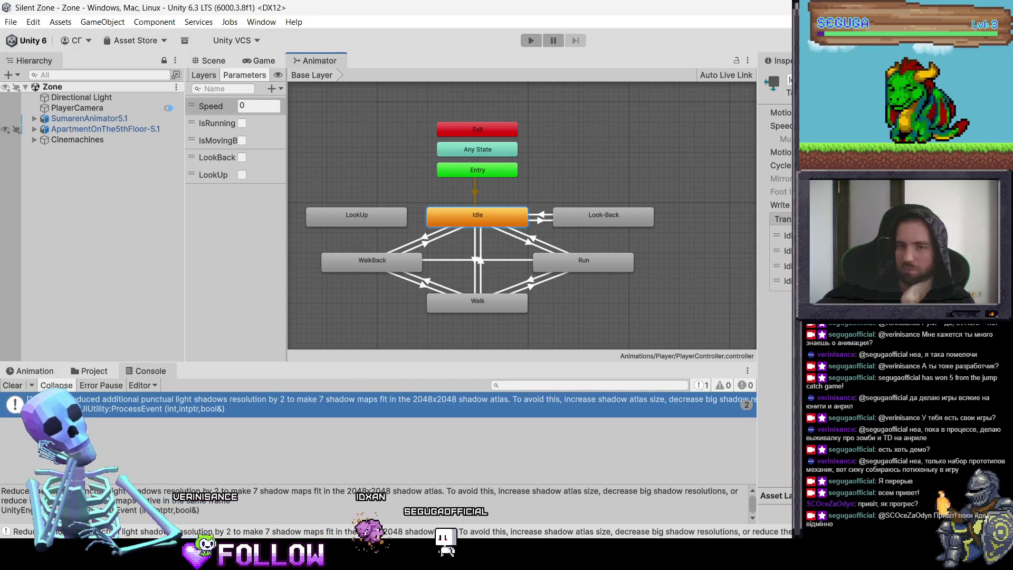
click(784, 281)
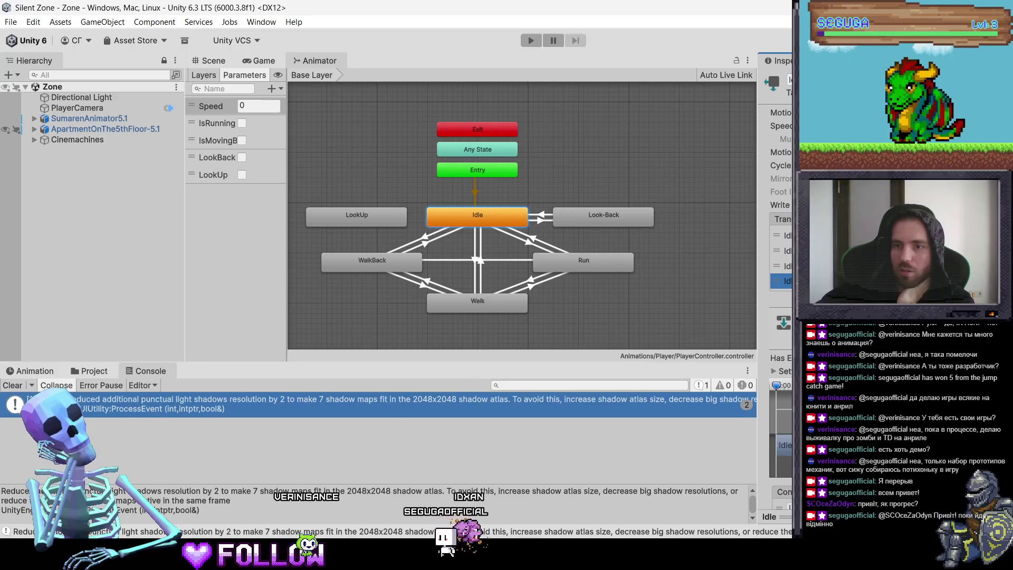
scroll(781, 264, down, 2)
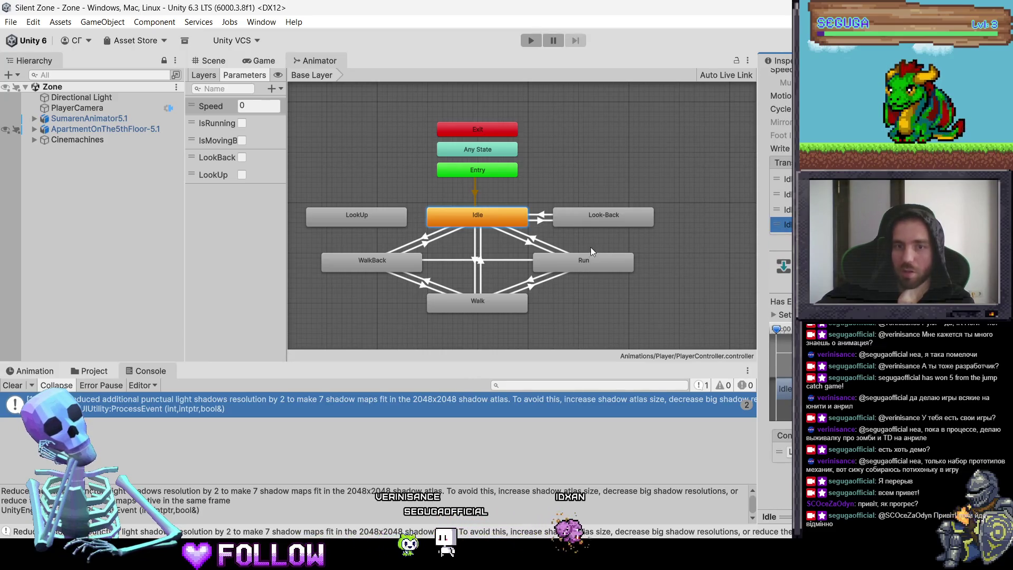
click(593, 218)
click(783, 236)
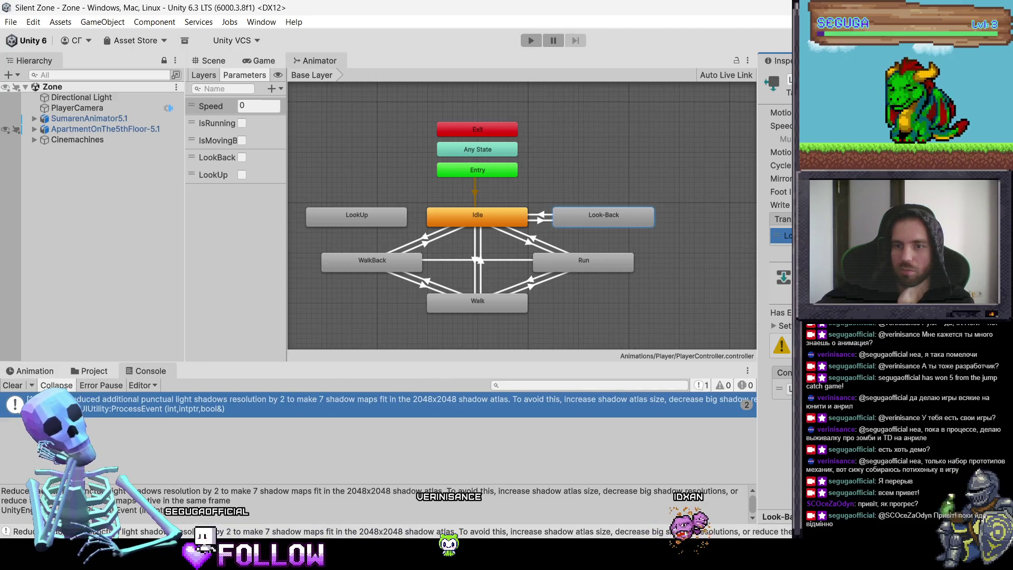
Delete the Look-Back state from the PlayerController graph.
right_click(621, 218)
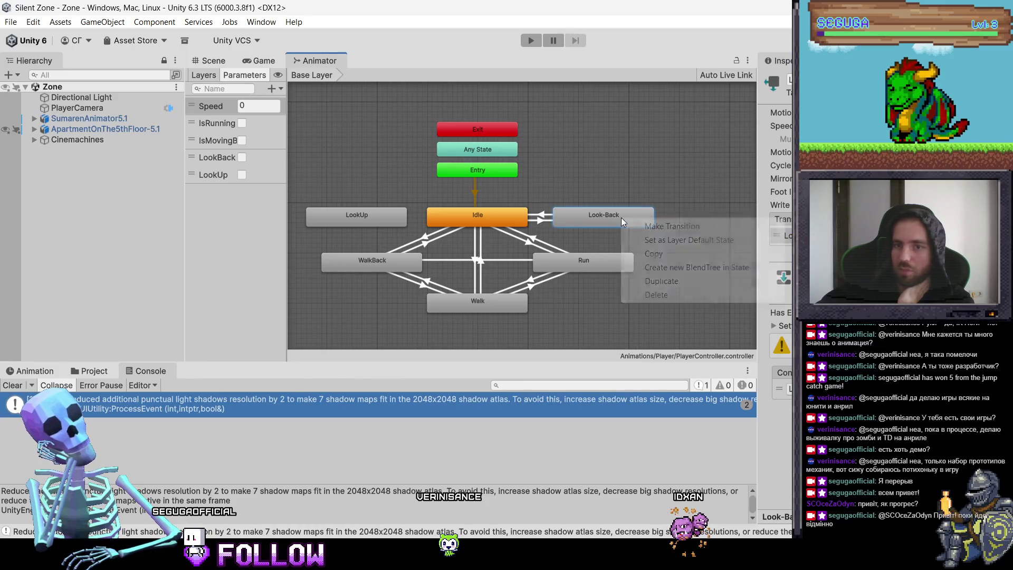
click(671, 295)
click(108, 374)
scroll(202, 460, down, 5)
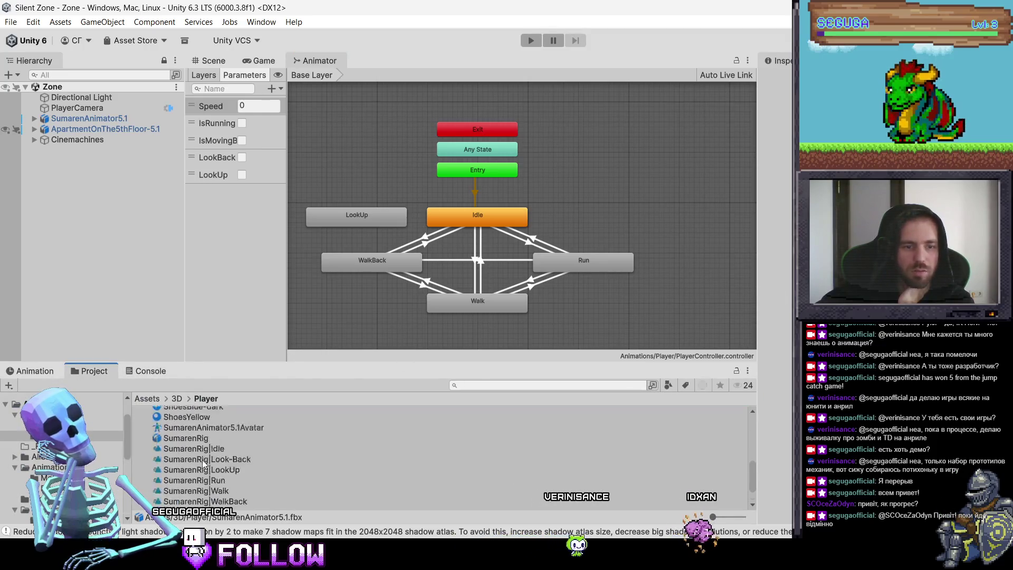
Add the SumarenRig|Look-Back clip as a state linked to and from Idle.
mouse_move(205, 460)
mouse_down()
mouse_move(562, 236)
mouse_move(578, 208)
mouse_up()
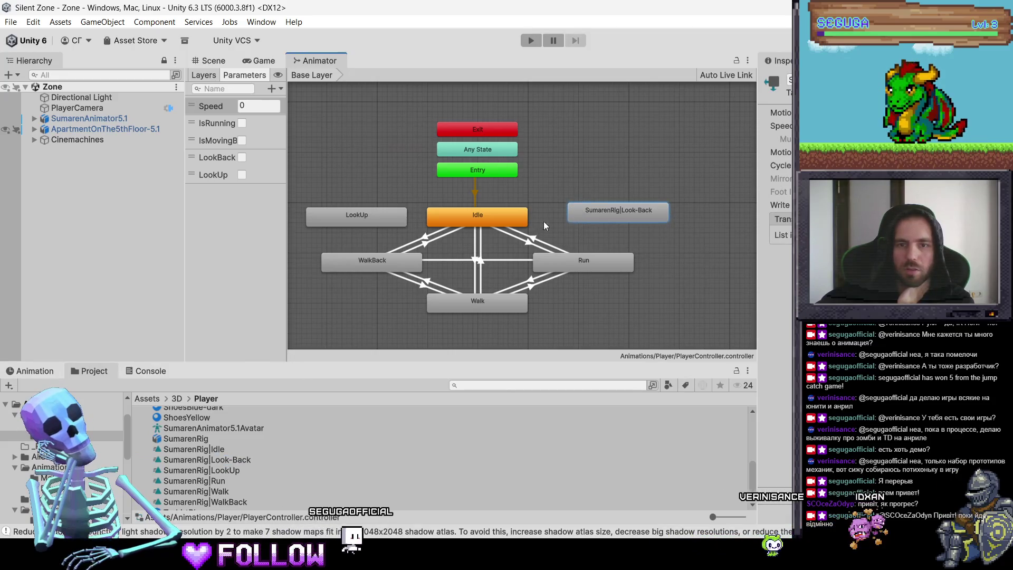
right_click(527, 223)
click(577, 232)
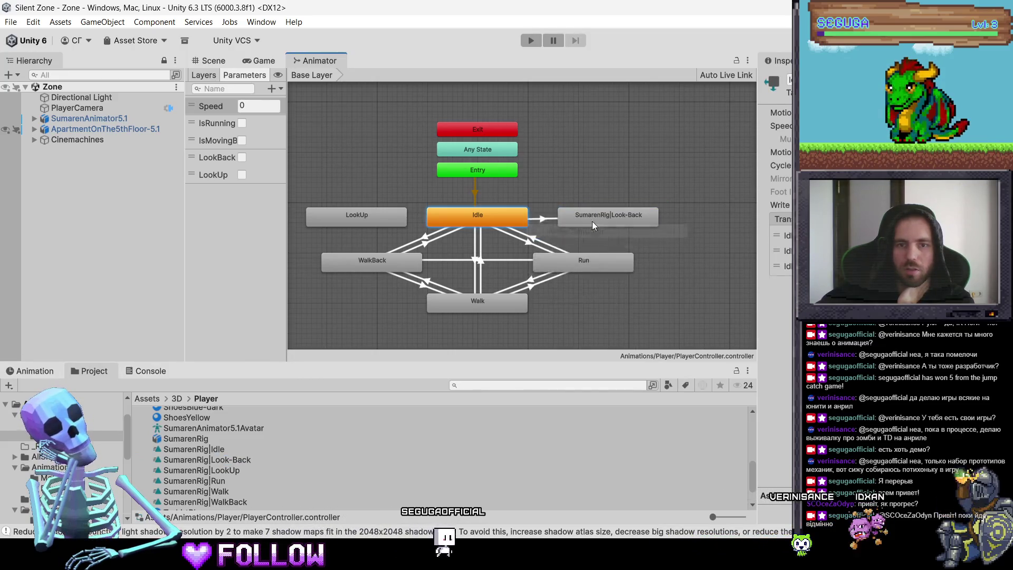
click(597, 221)
right_click(594, 219)
click(594, 216)
right_click(594, 216)
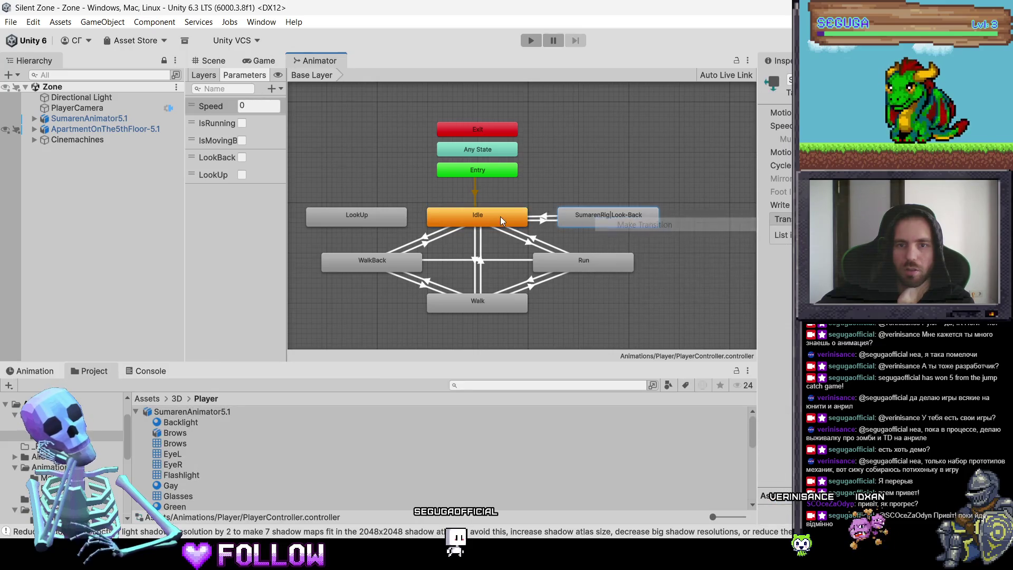
click(643, 229)
click(500, 216)
scroll(776, 316, down, 10)
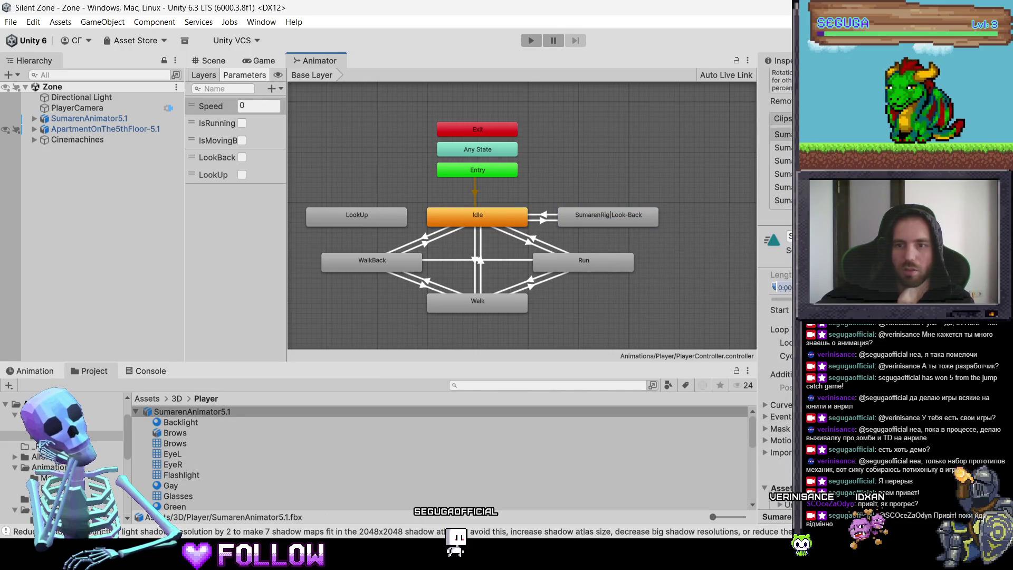
Inspect the Idle to Look-Back transition and its condition choices.
click(507, 225)
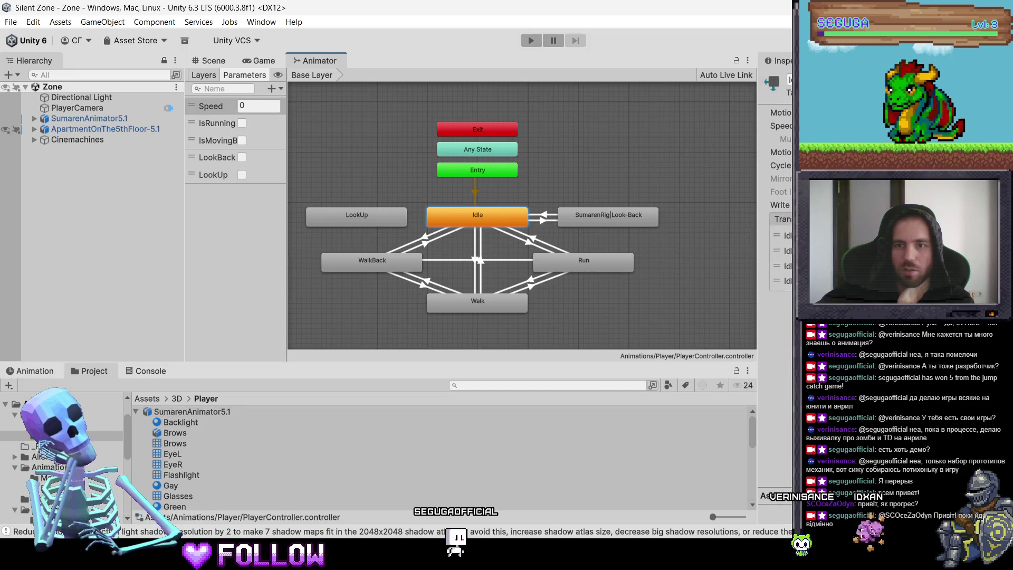
click(786, 281)
scroll(781, 317, down, 2)
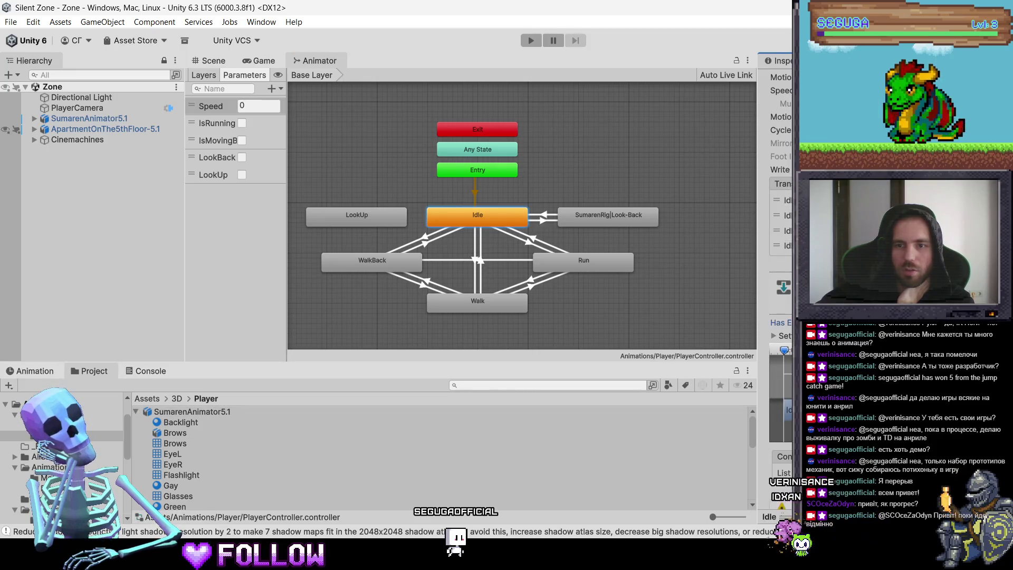
scroll(781, 317, down, 1)
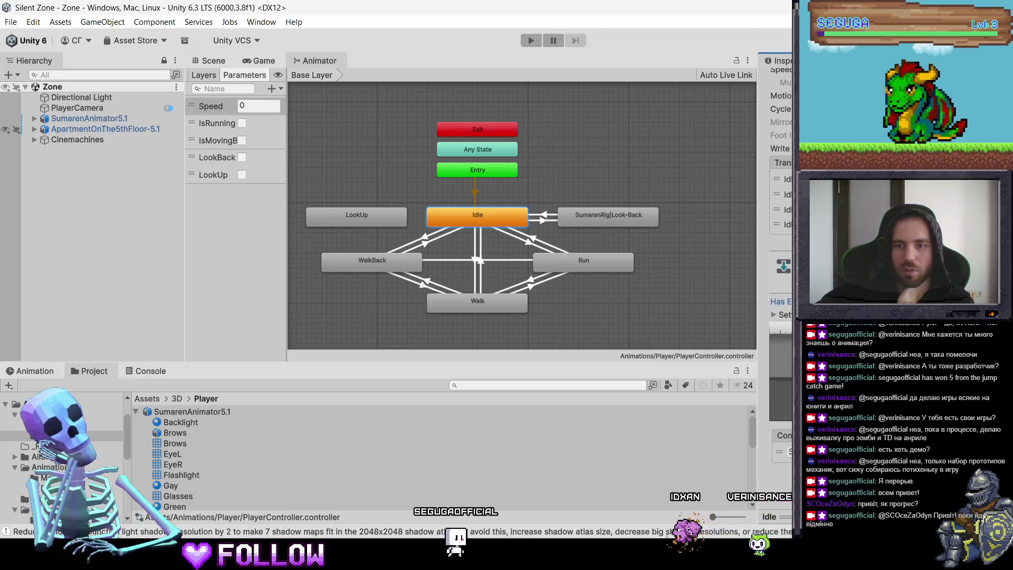
click(789, 452)
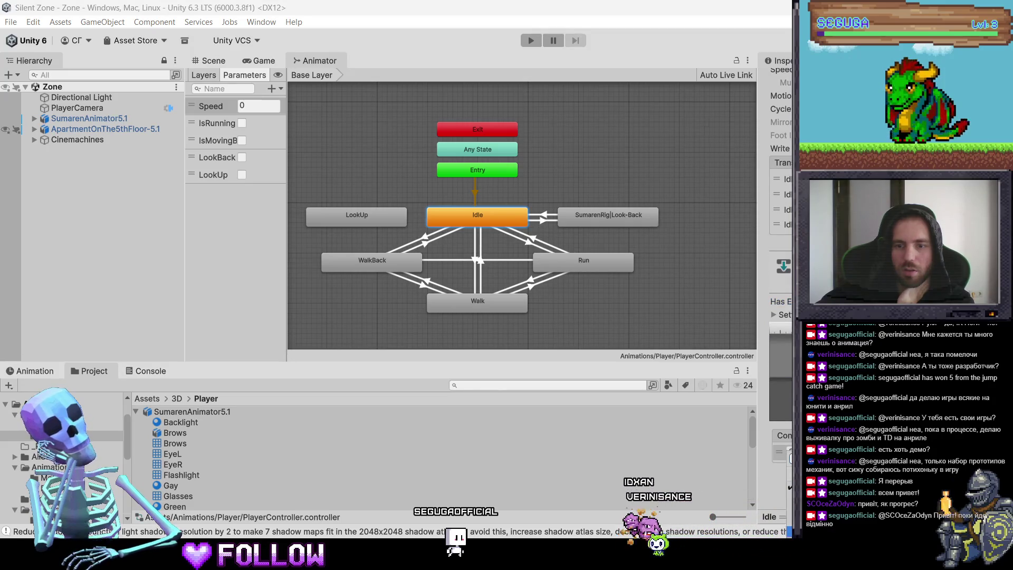
Add a condition to the Look-Back to Idle transition and start Play mode.
click(606, 218)
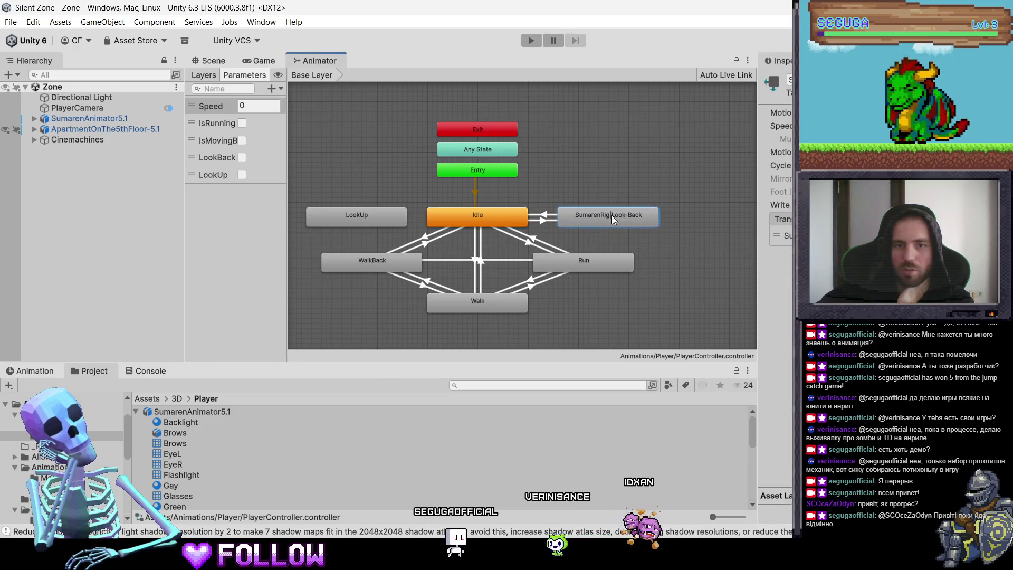
click(786, 235)
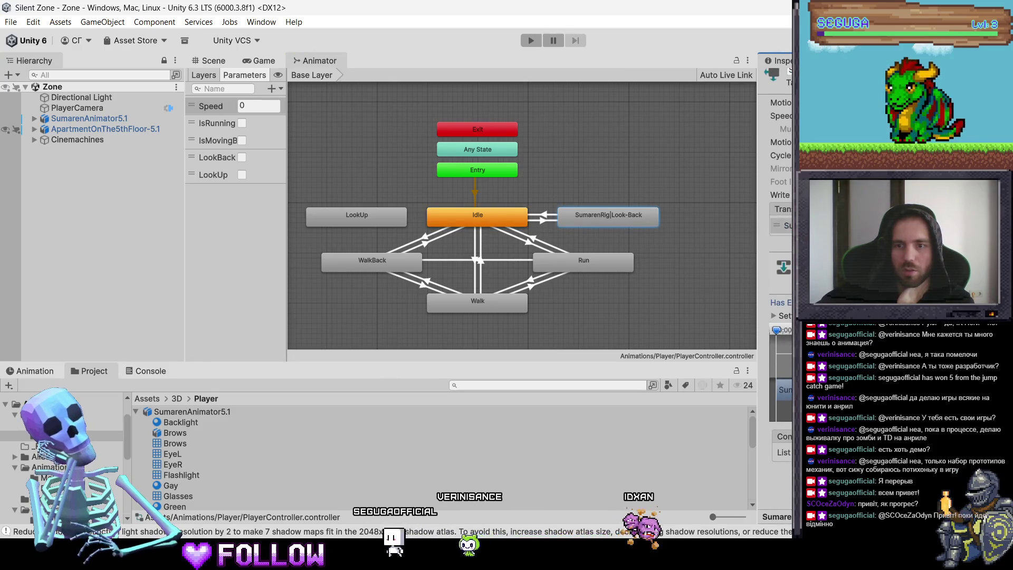
click(782, 452)
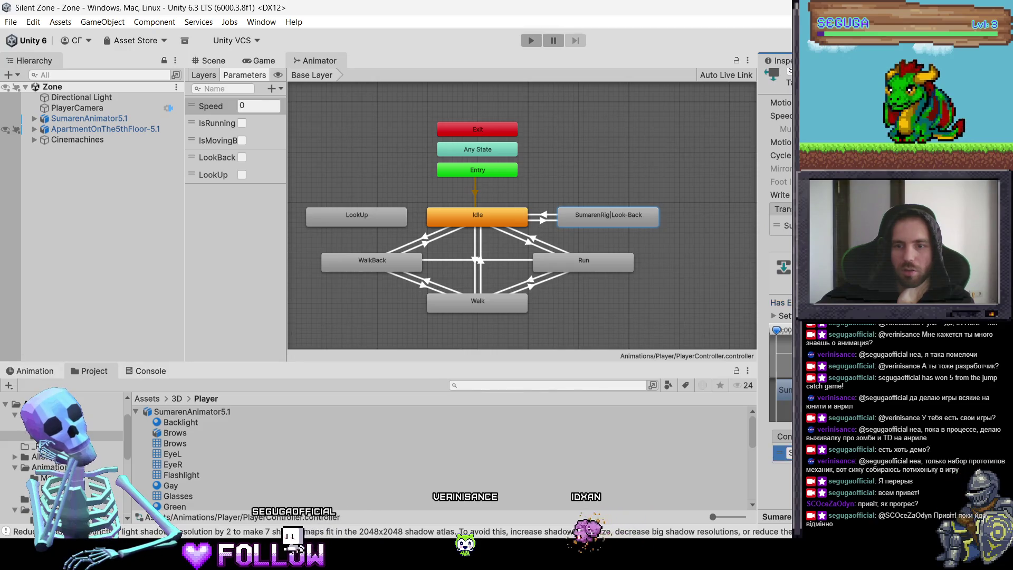
click(781, 453)
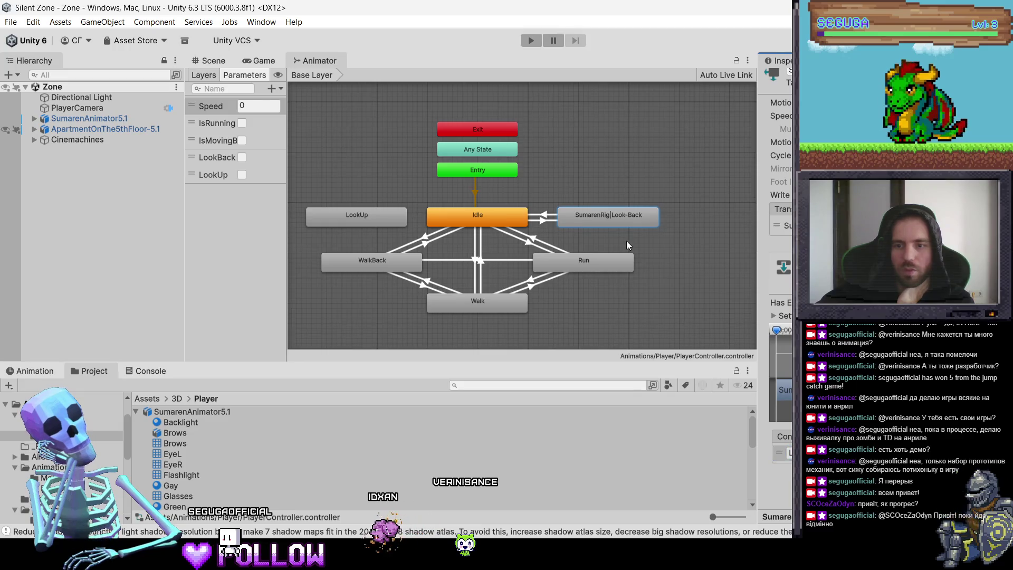
click(531, 40)
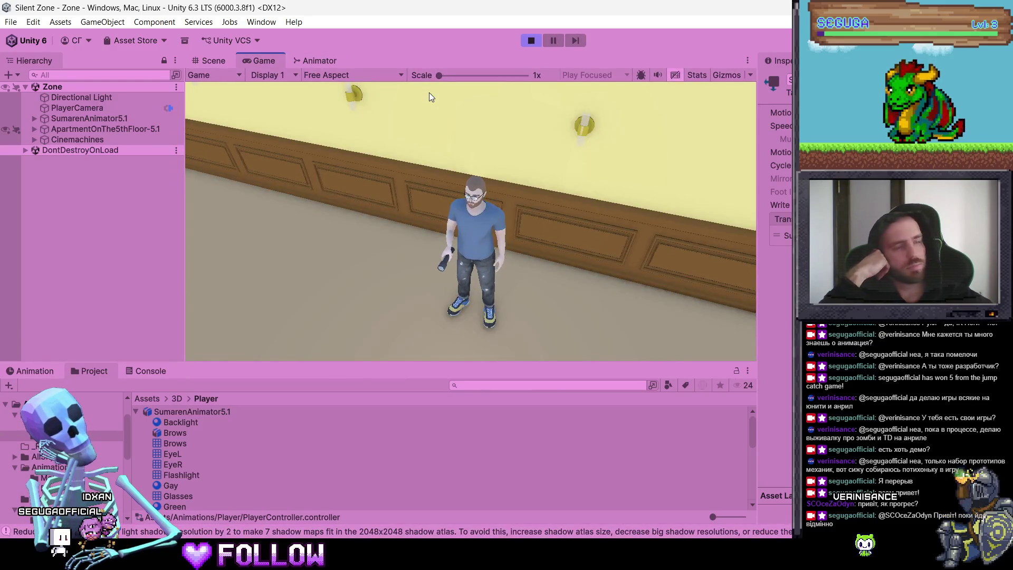
Walk the character down the corridor past door 503 with W and A, then stop Play mode.
key(w)
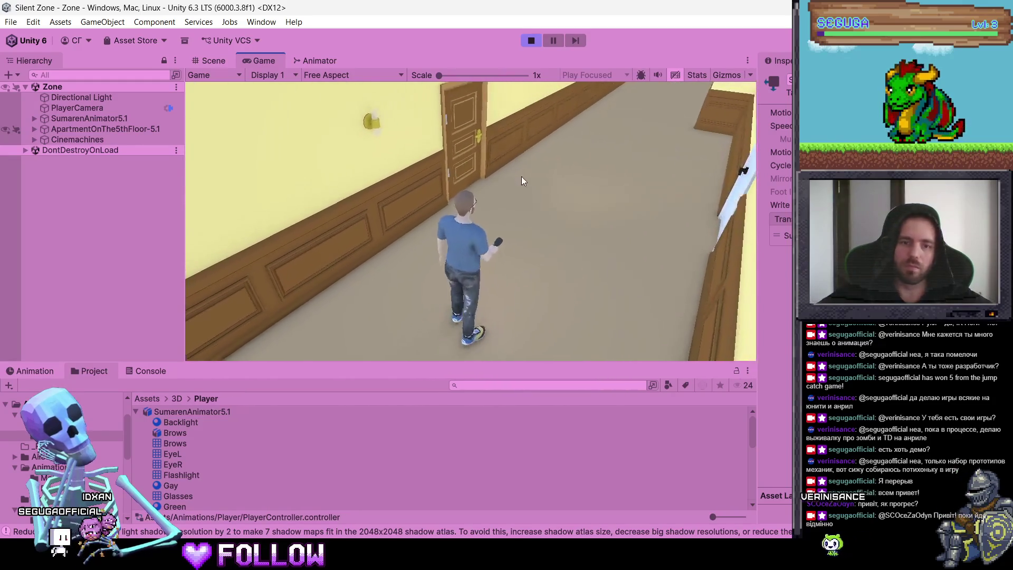
key(a)
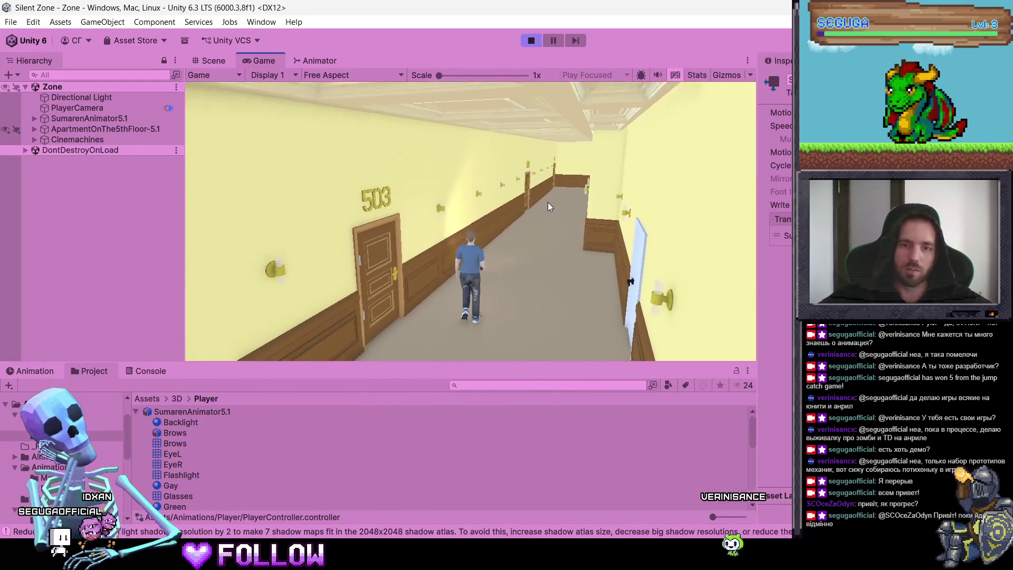
key(w)
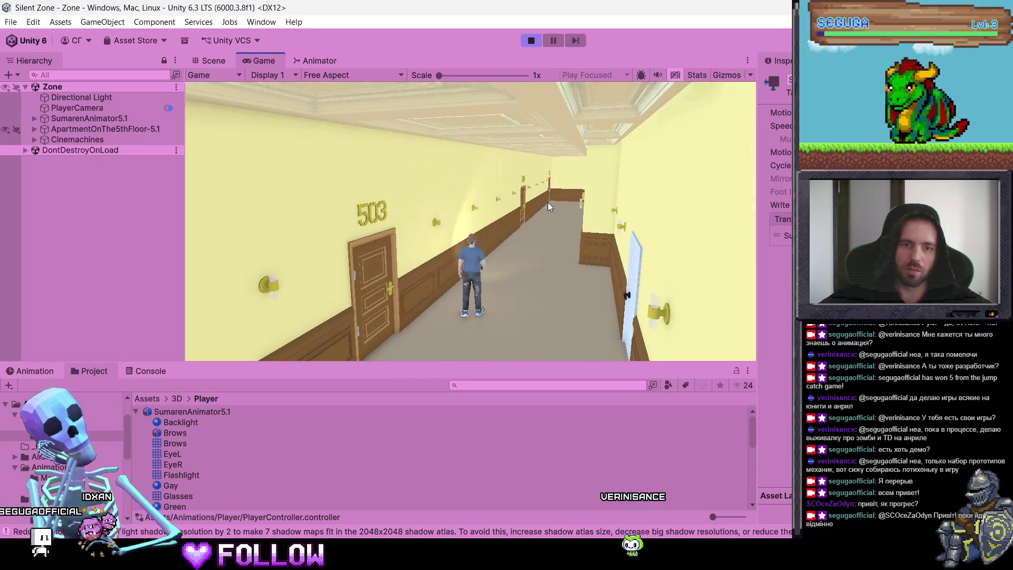
key(w)
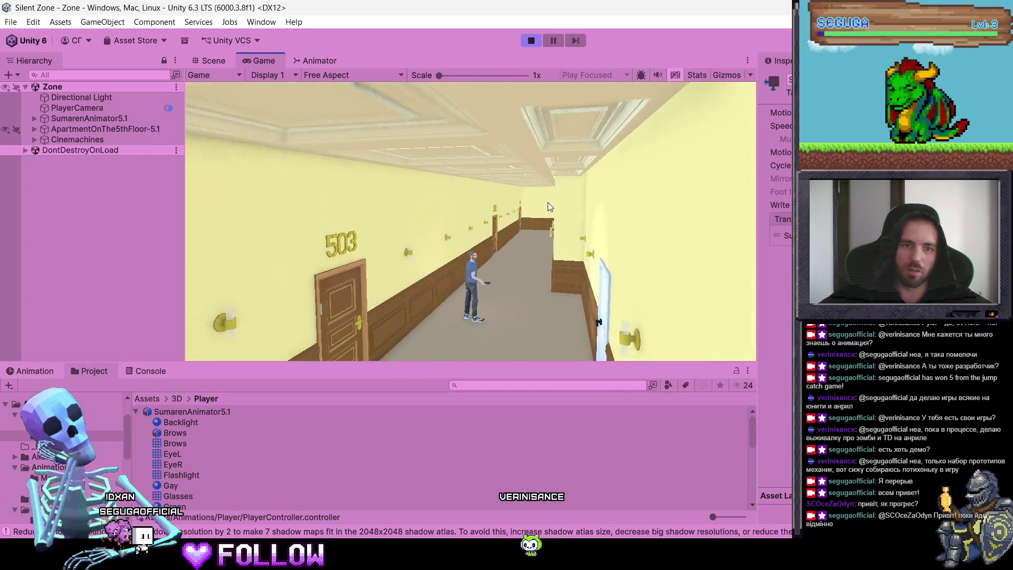
key(w)
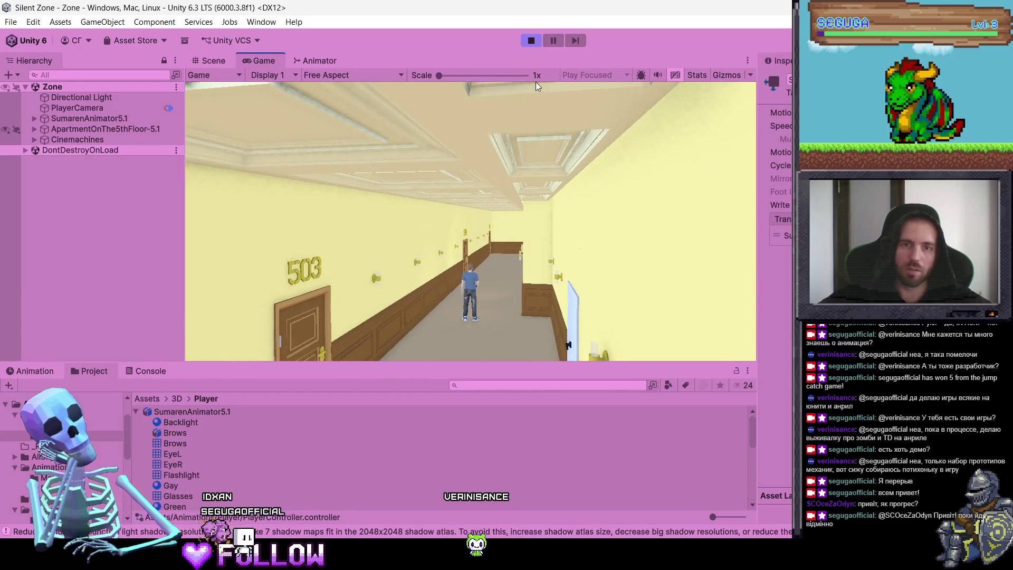
key(ctrl+p)
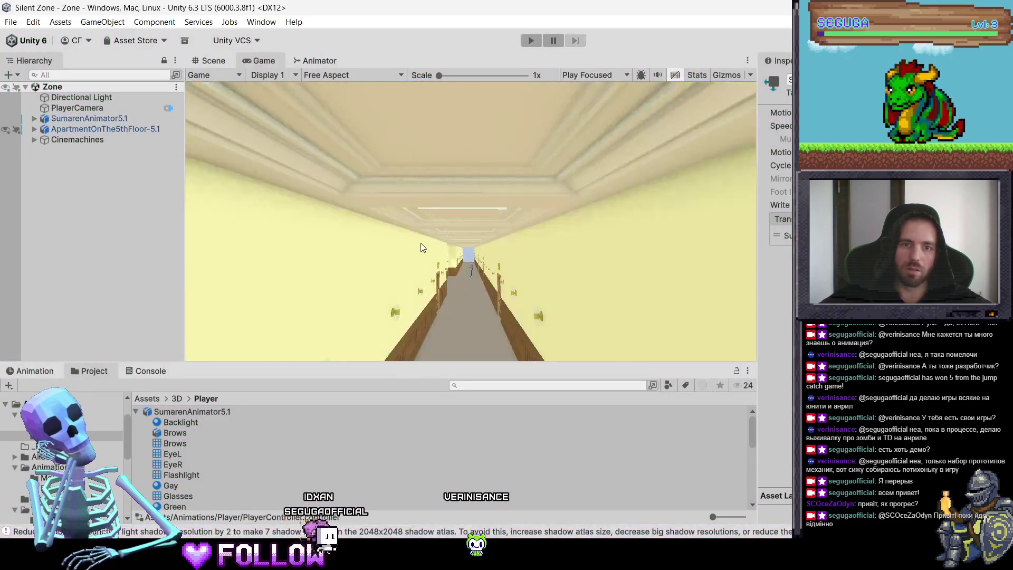
Create a transition from Idle to LookUp and review its settings.
right_click(445, 213)
click(464, 219)
right_click(382, 216)
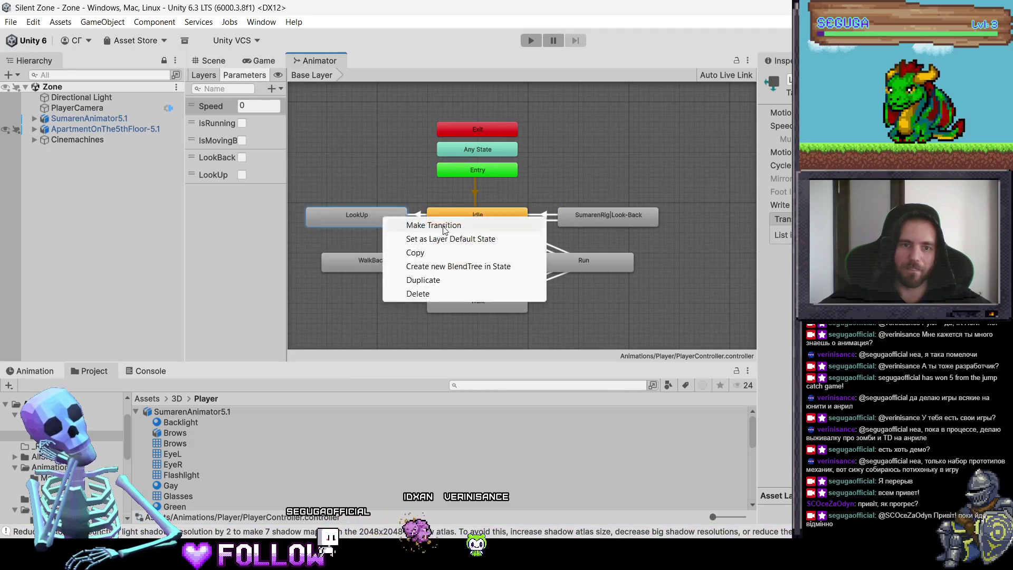
click(396, 223)
click(457, 224)
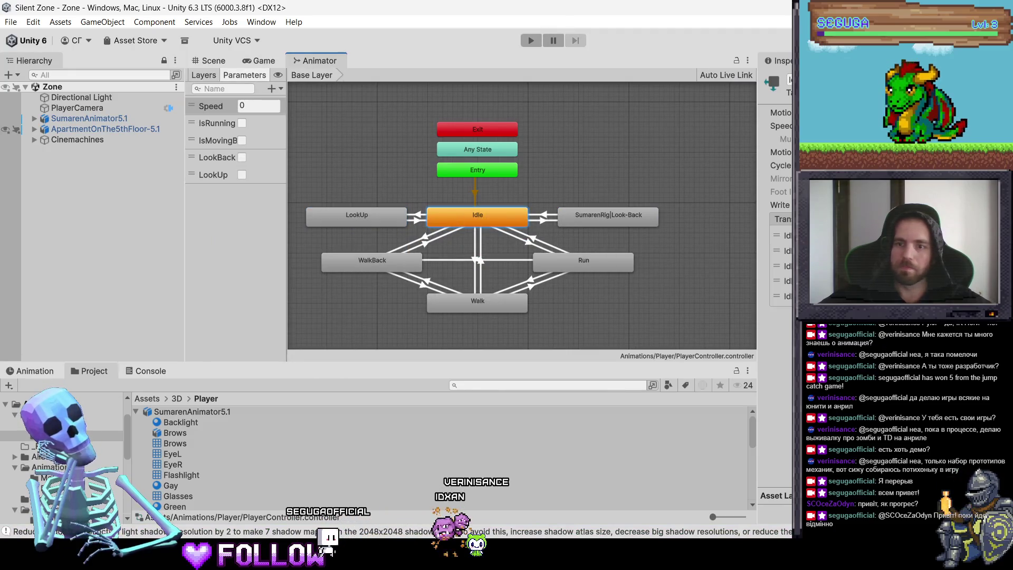
click(783, 296)
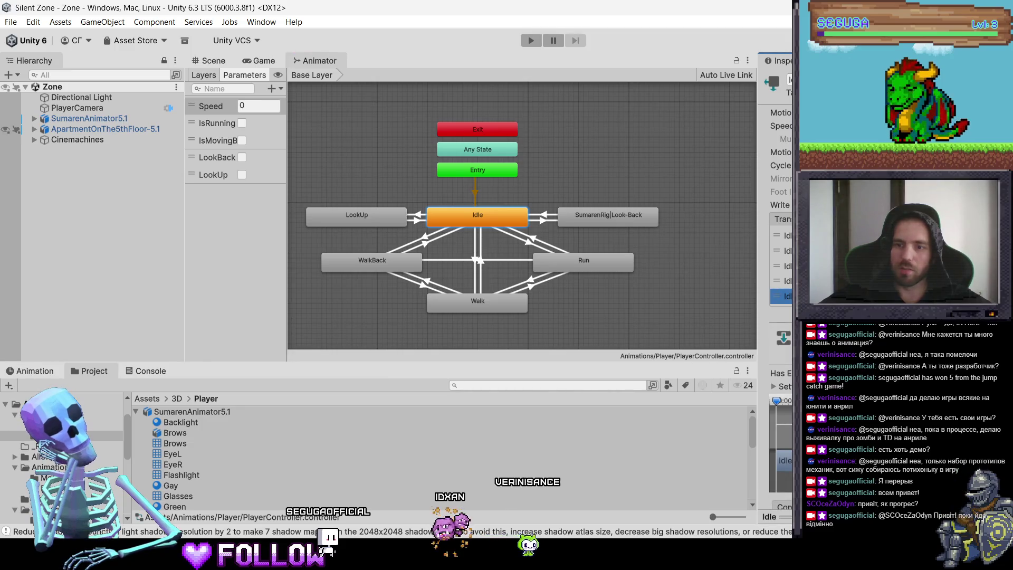
scroll(781, 264, down, 4)
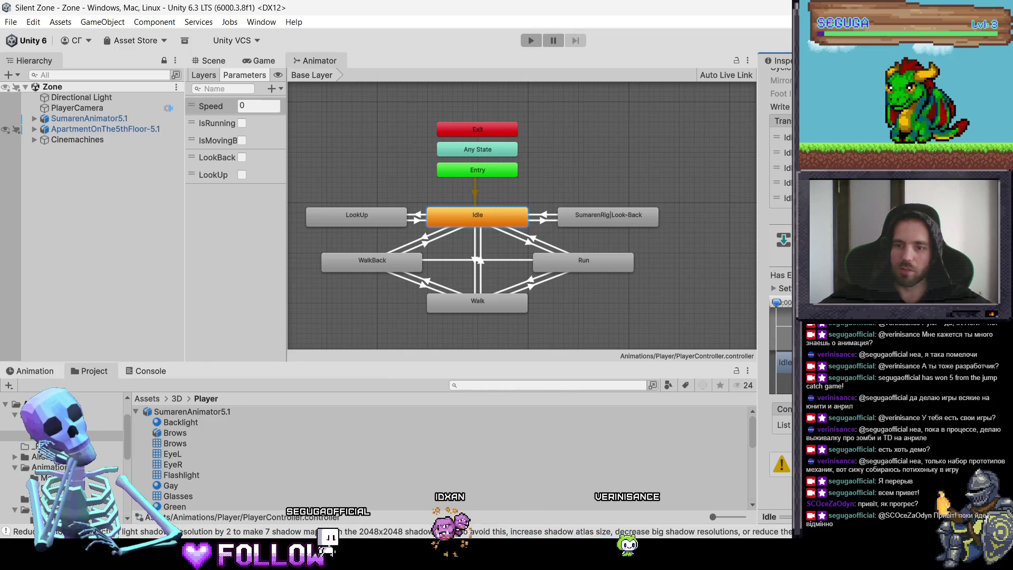
scroll(781, 264, up, 1)
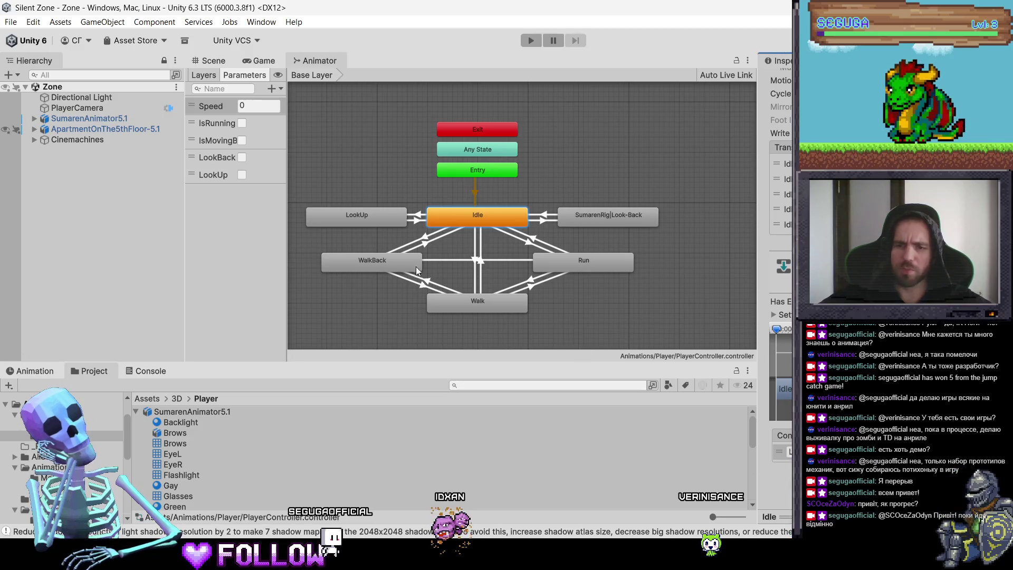
Review the LookUp state's transition and Idle's newest transition settings.
click(387, 219)
click(783, 235)
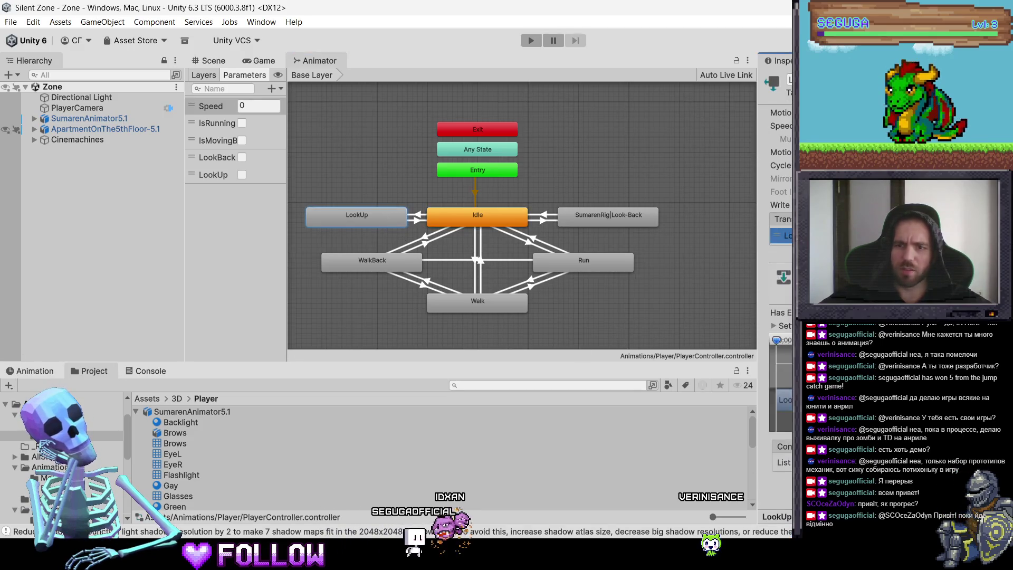
scroll(781, 364, down, 2)
scroll(780, 264, up, 2)
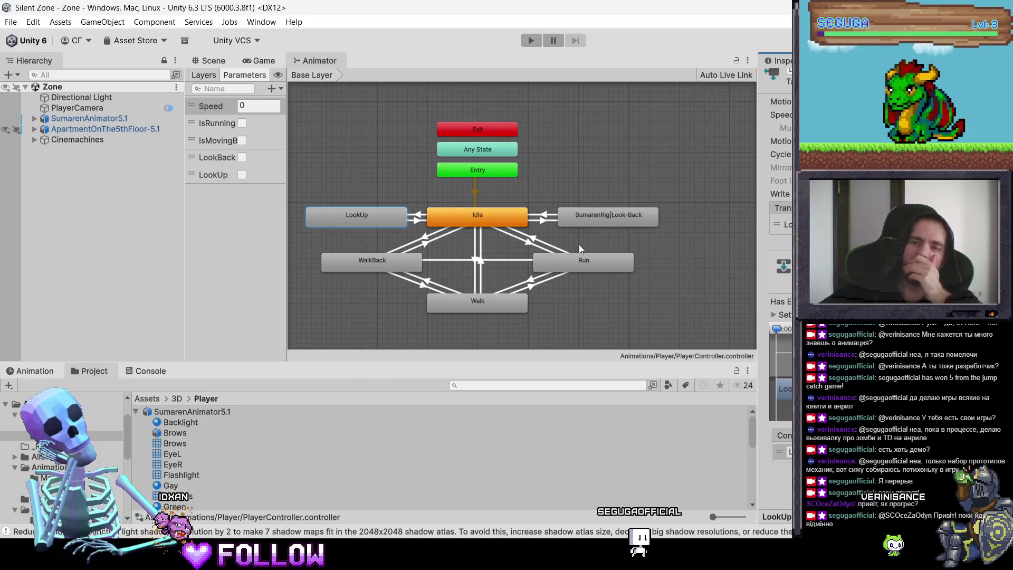
click(504, 219)
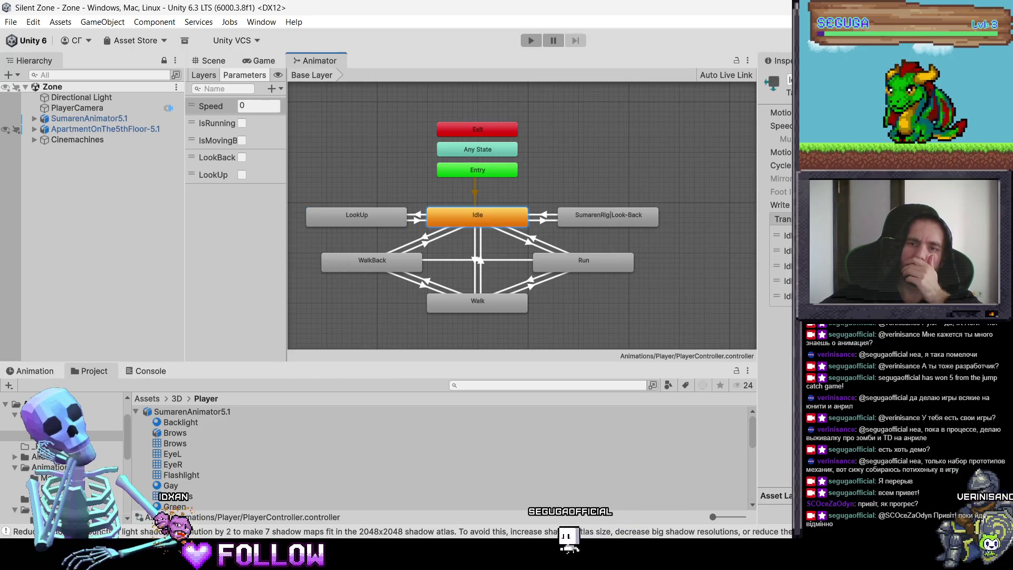
click(783, 296)
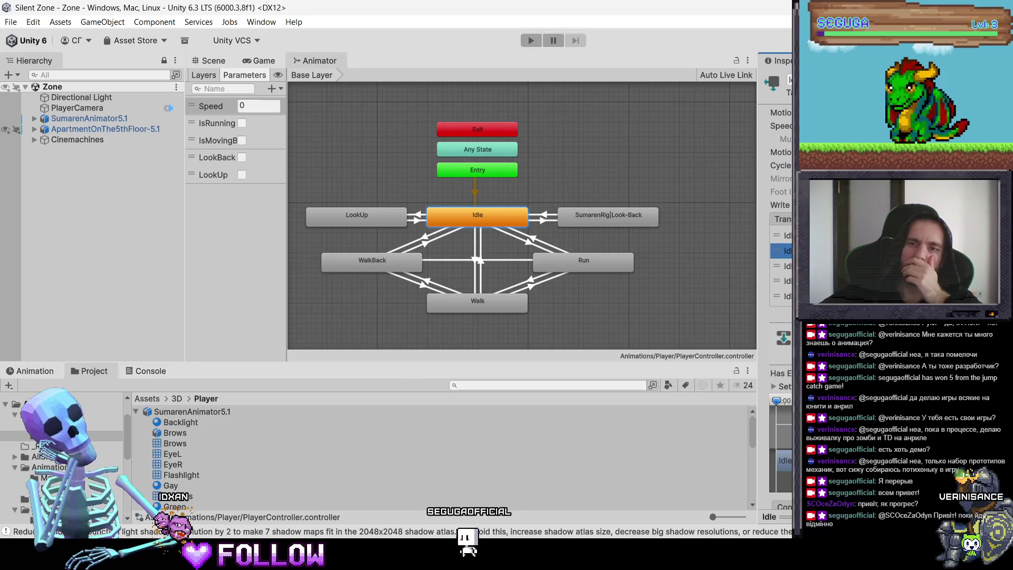
Check the Look-Back, Run–Walk and WalkBack transitions, then start Play mode.
click(618, 223)
click(599, 269)
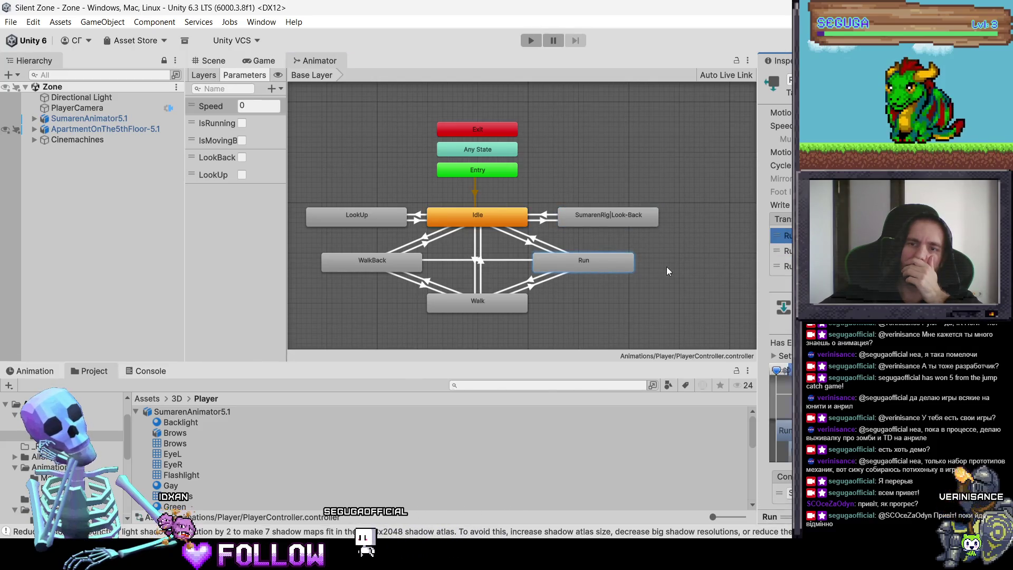
click(565, 276)
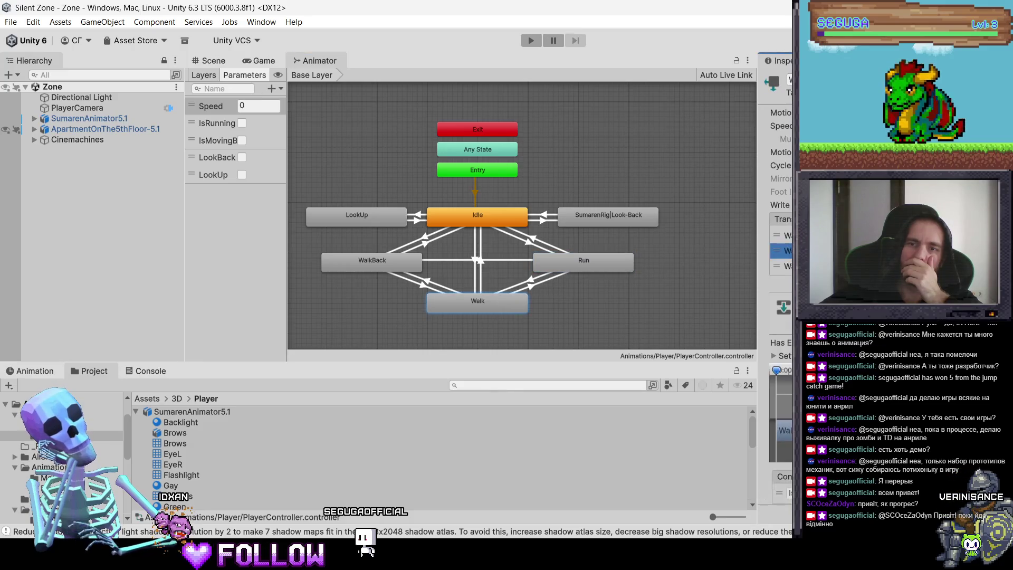
click(406, 271)
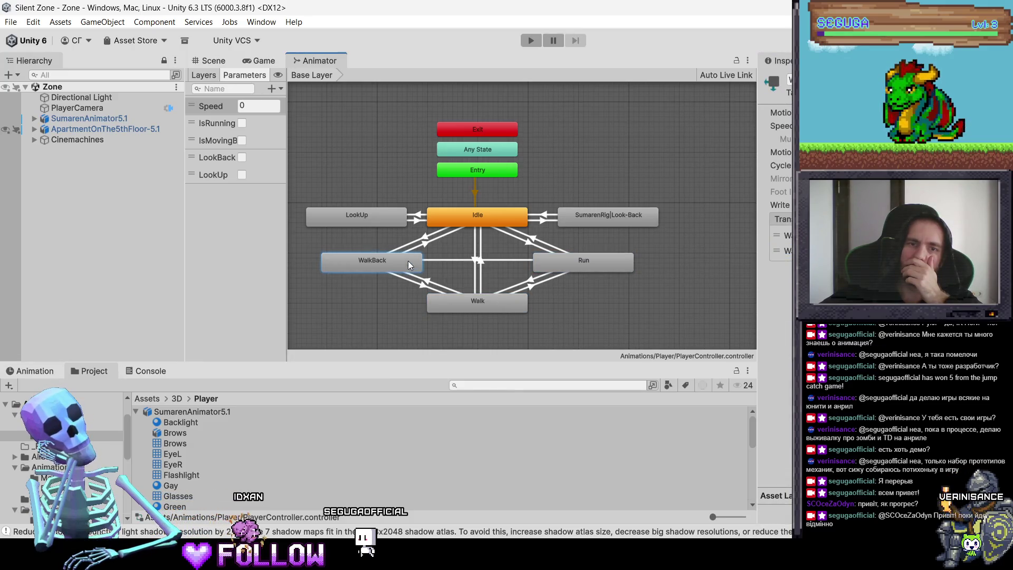
click(781, 251)
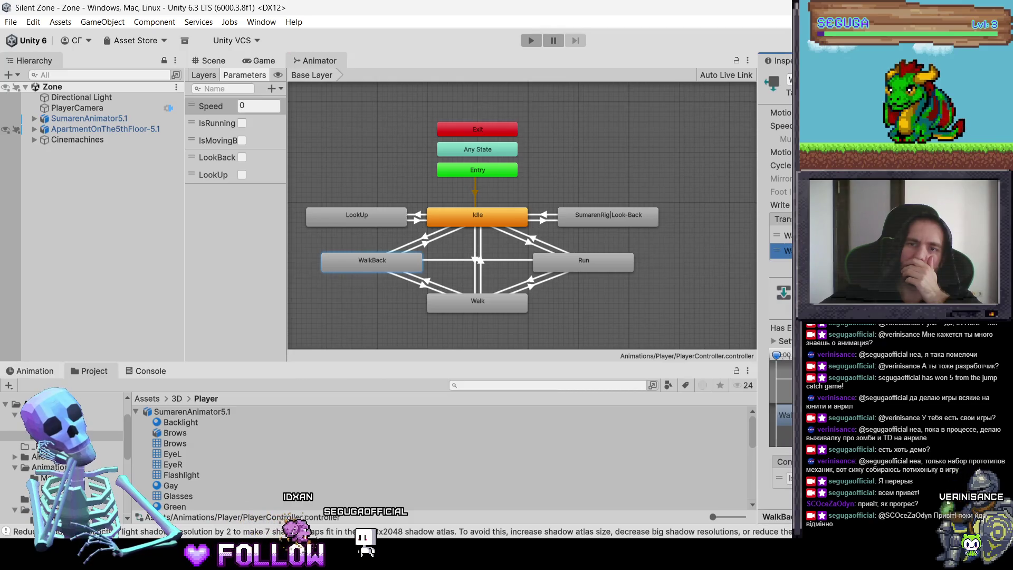
click(492, 222)
click(531, 45)
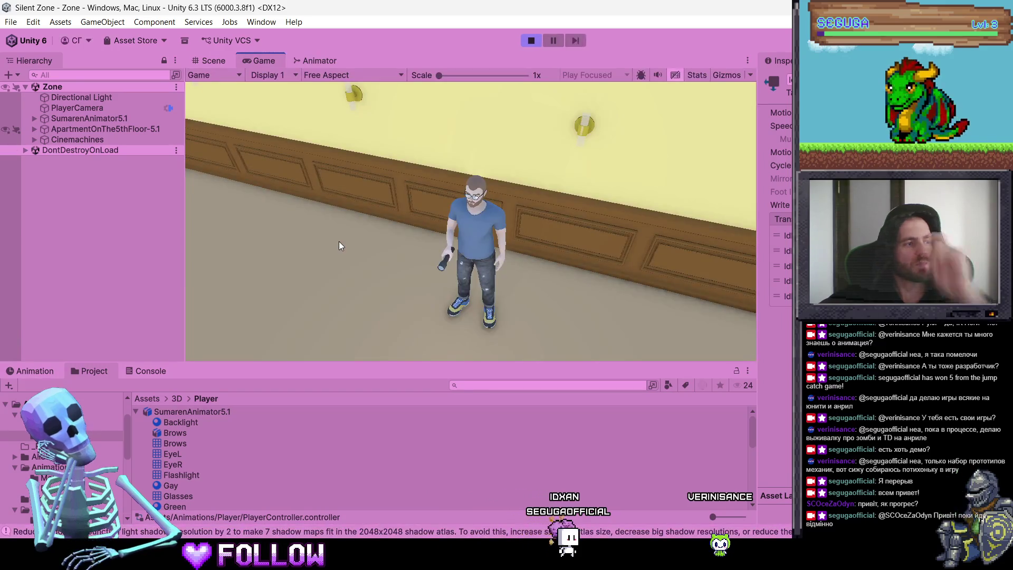
Walk the character down the hotel corridor past doors 504 and 507.
key(w)
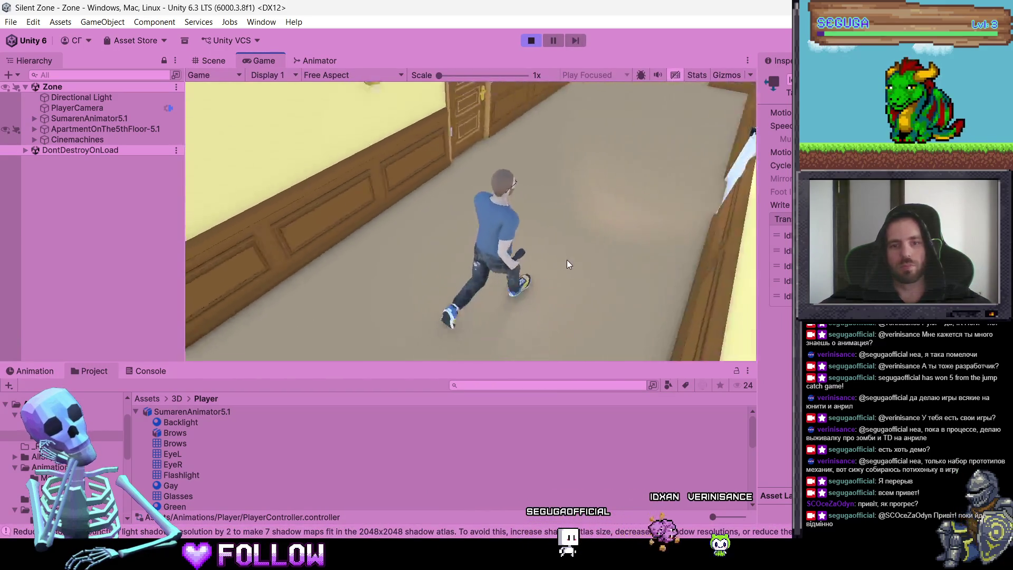
key(w)
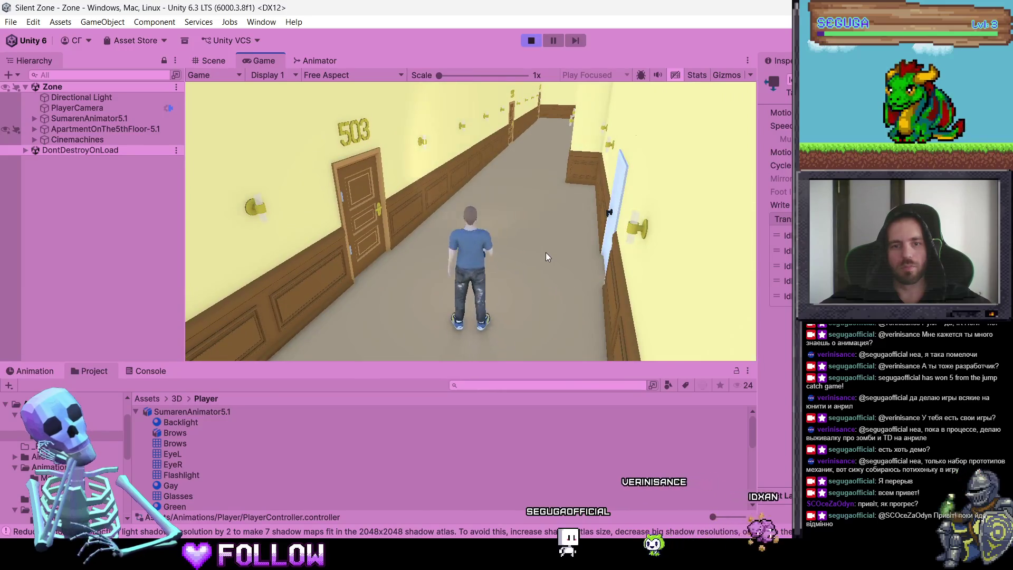
key(f)
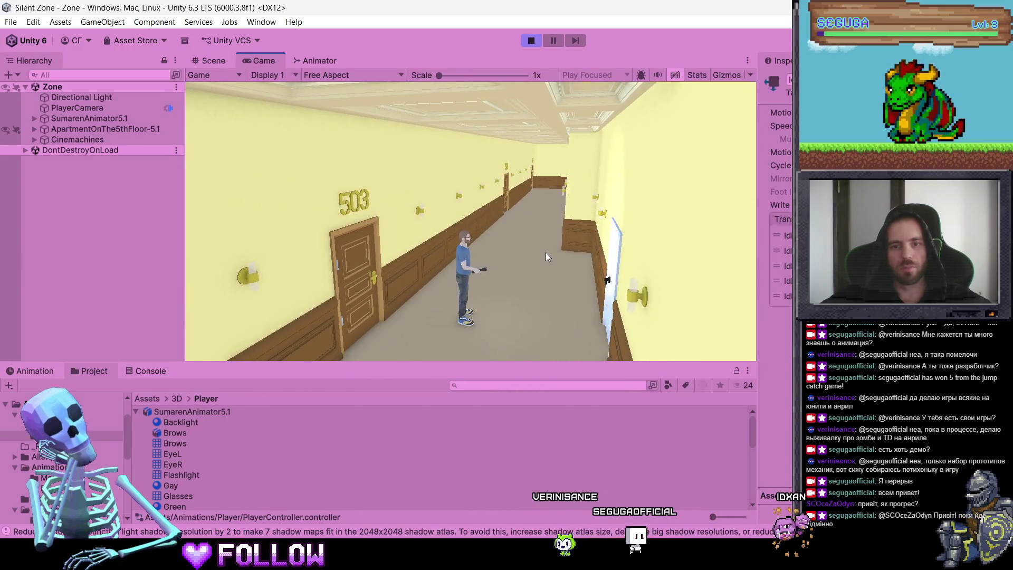
key(w)
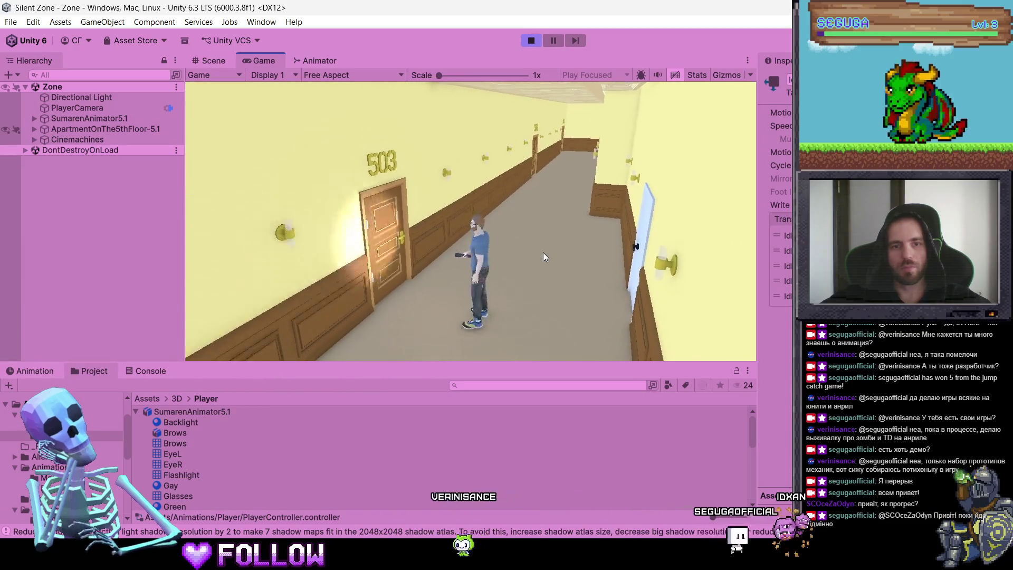
key(w)
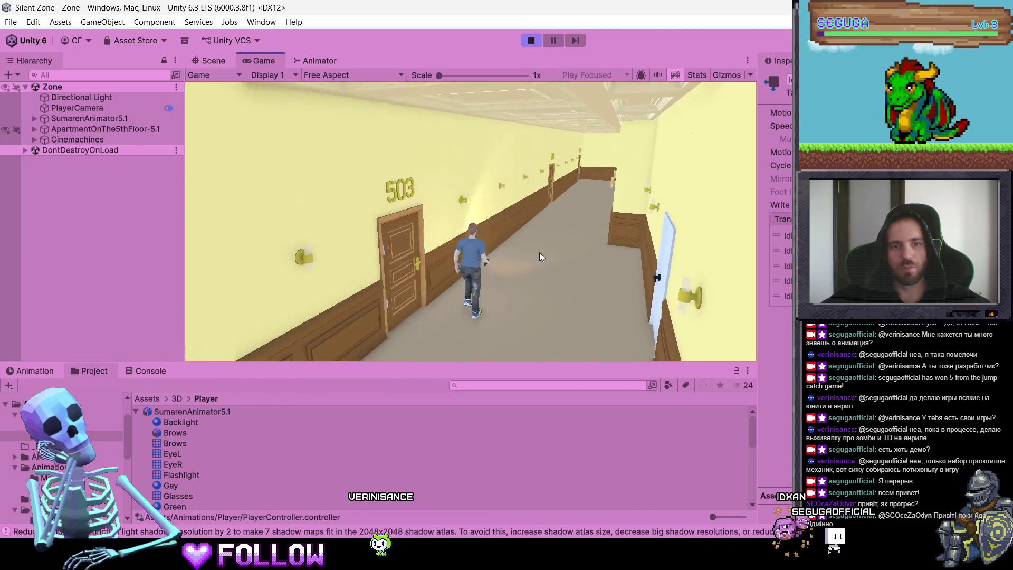
key(d)
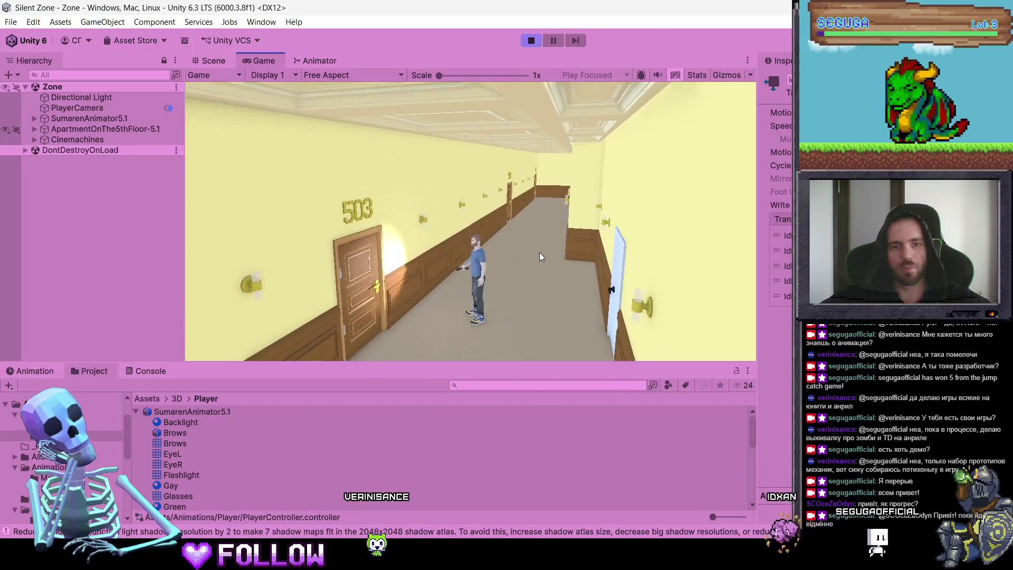
key(w)
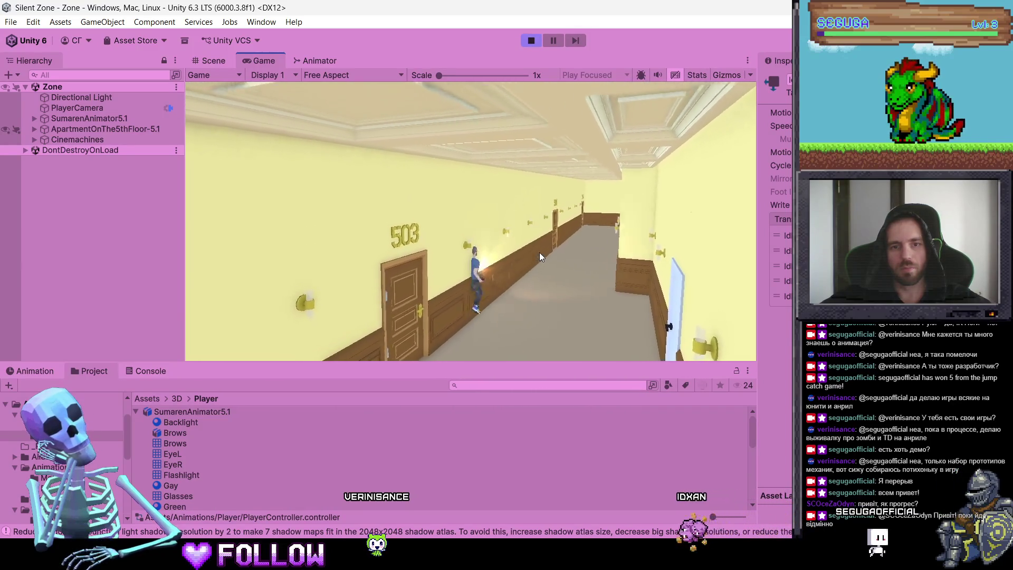
key(w)
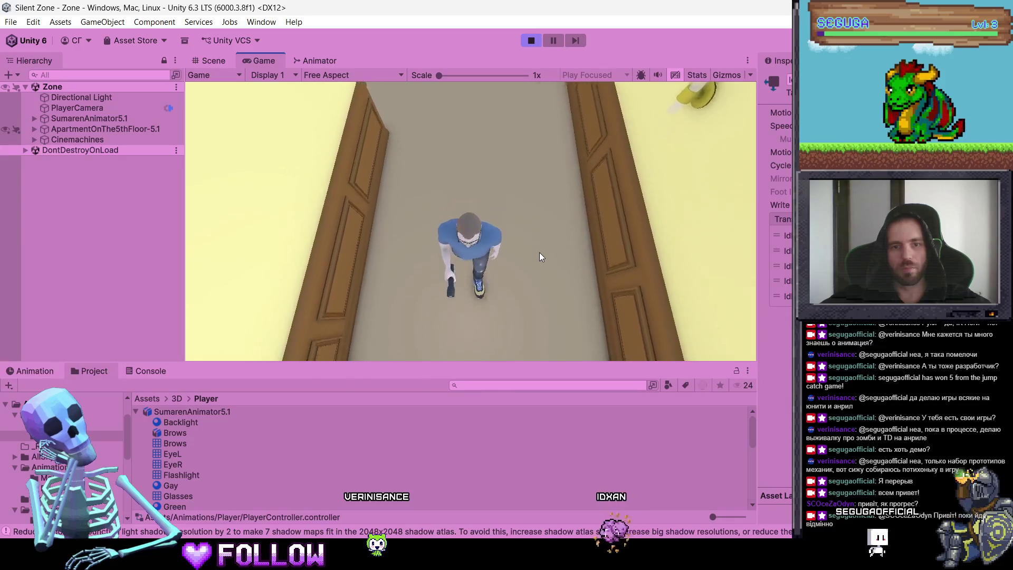
key(w)
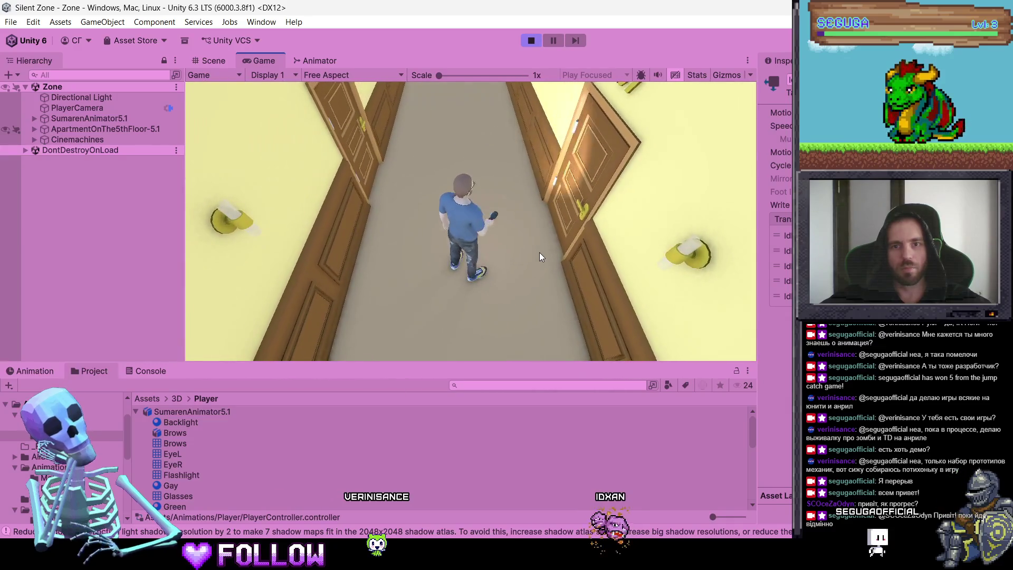
key(w)
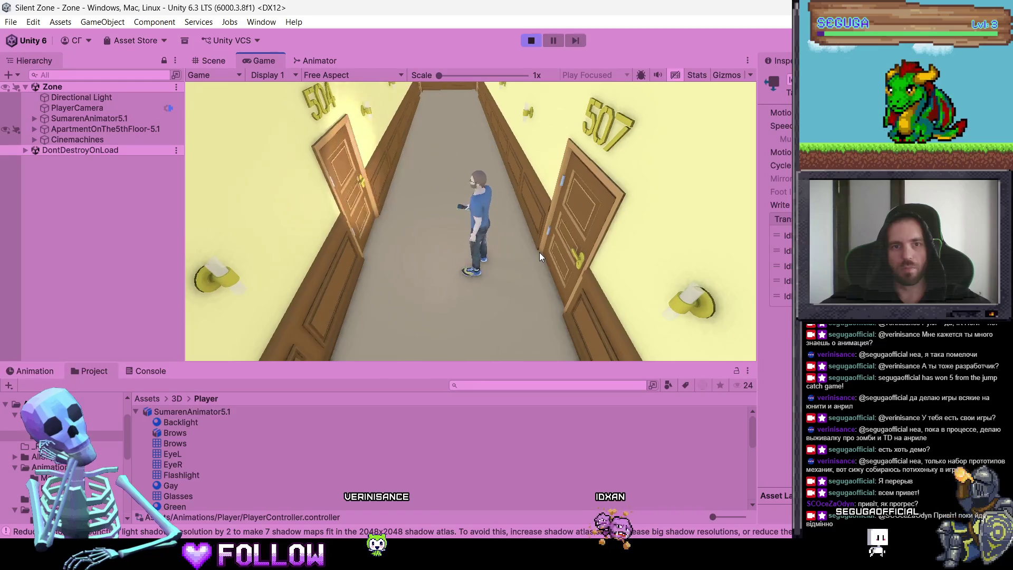
key(w)
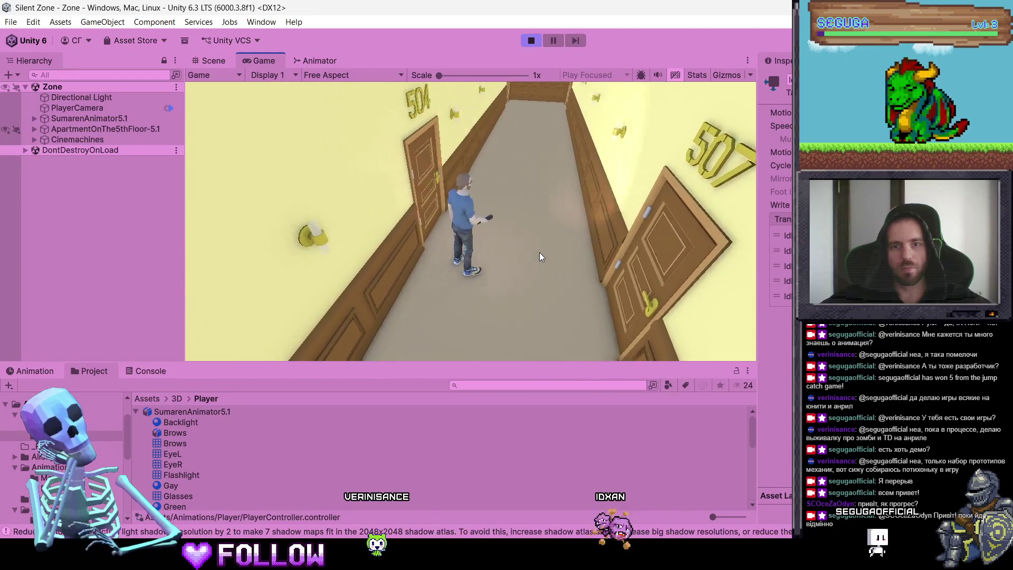
key(w)
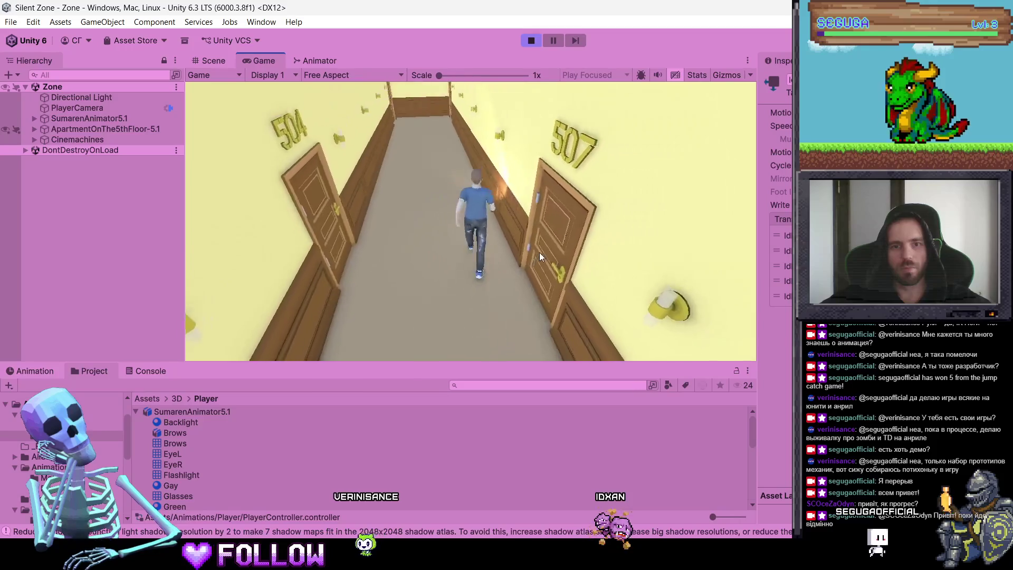
Turn the character back and walk it around doors 505 and 506.
key(s)
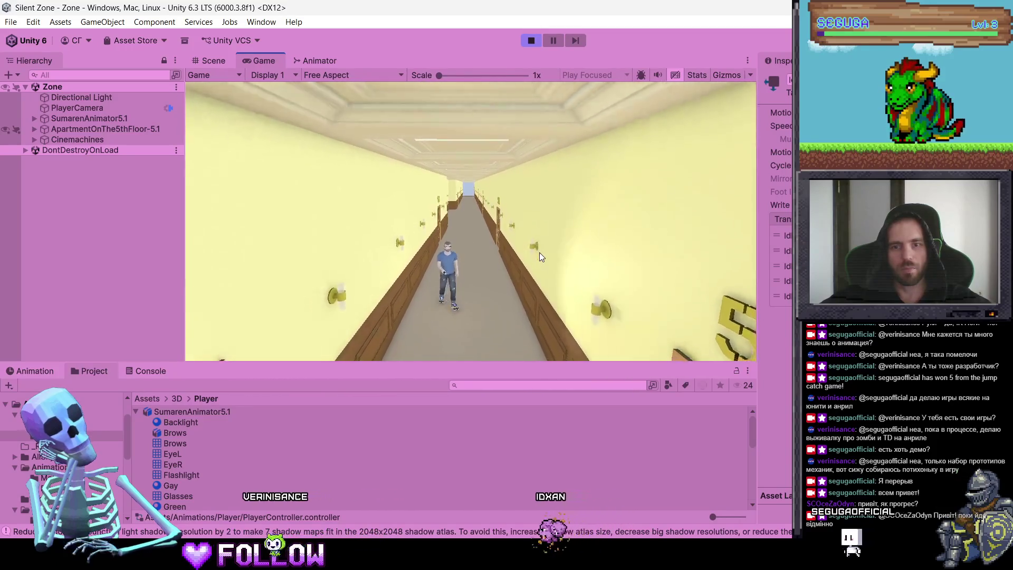
key(d)
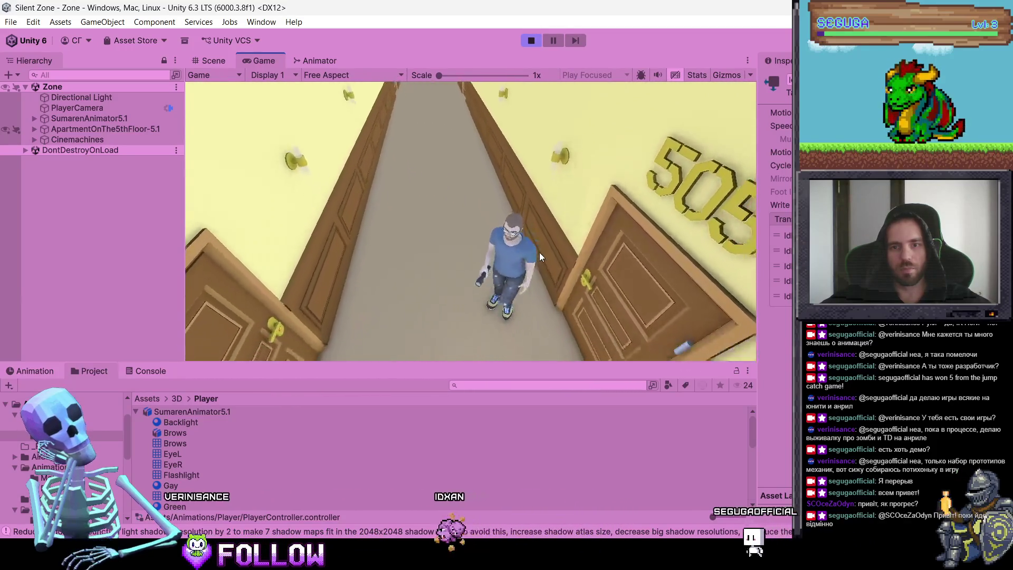
key(s)
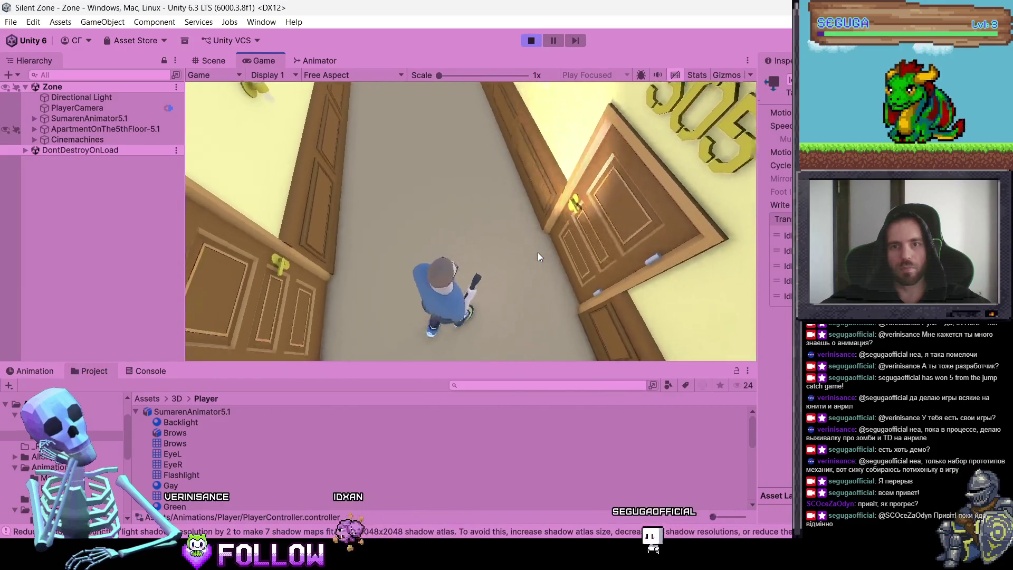
key(d)
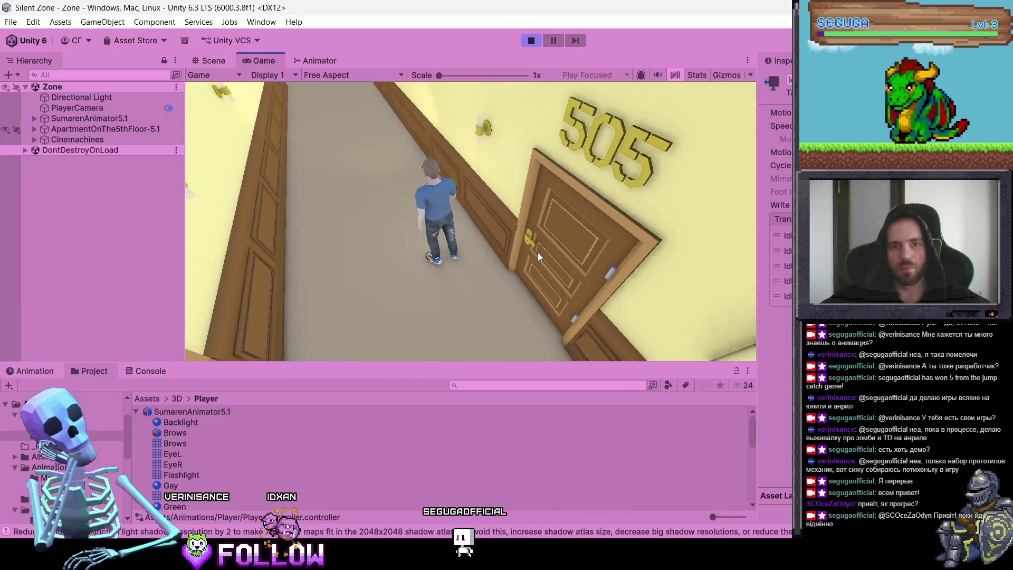
key(s)
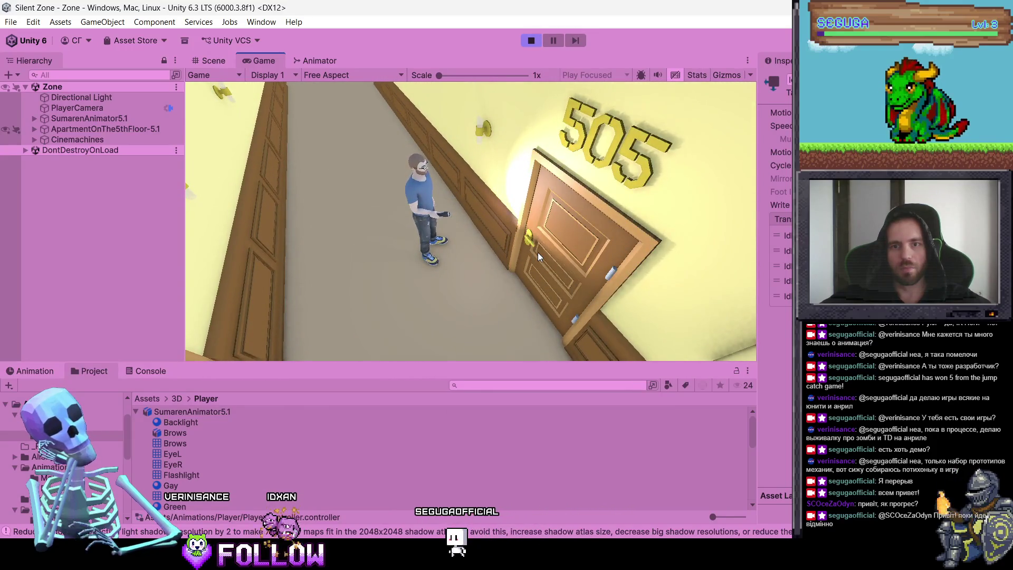
key(s)
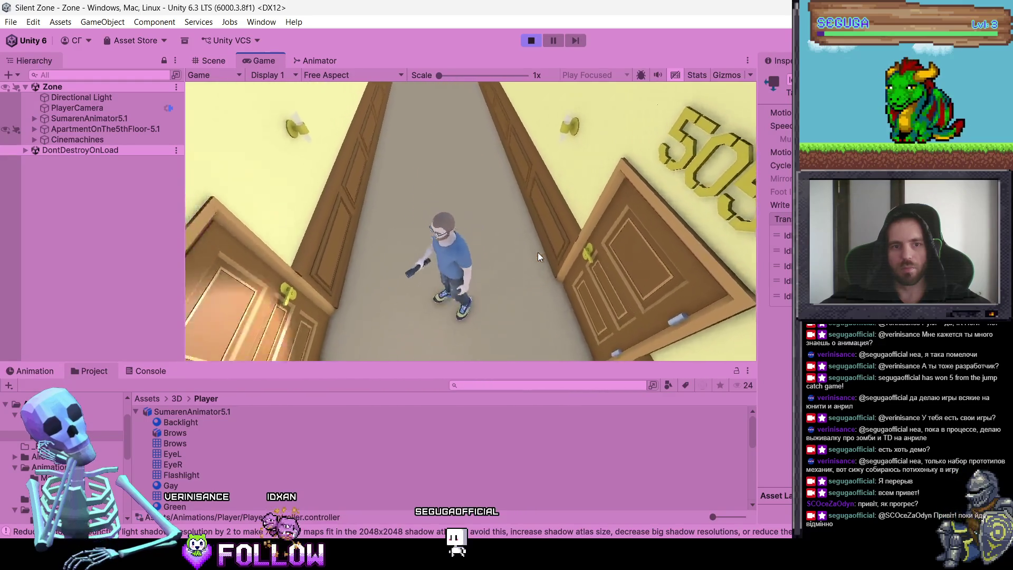
key(w)
key(w)
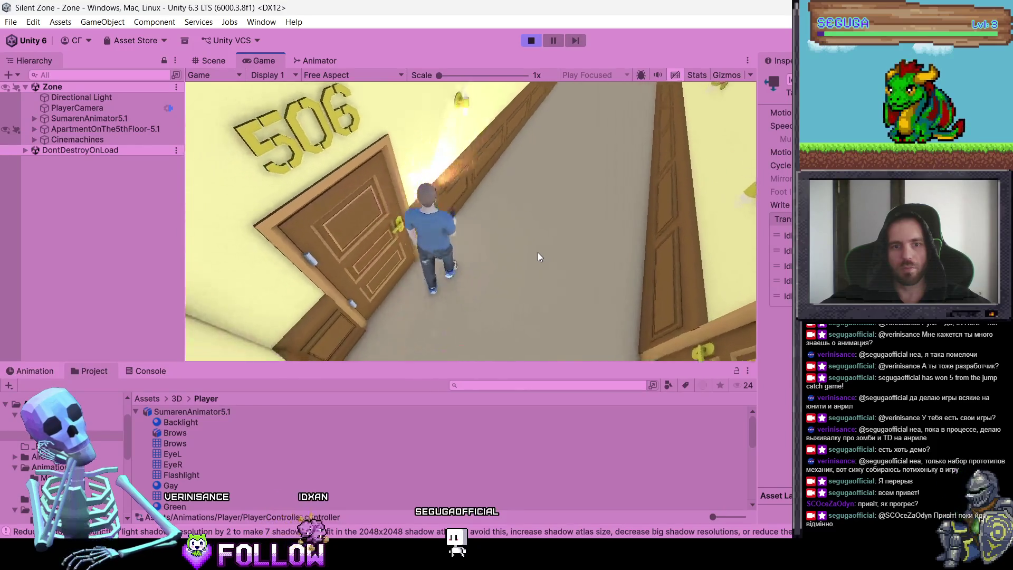
key(s)
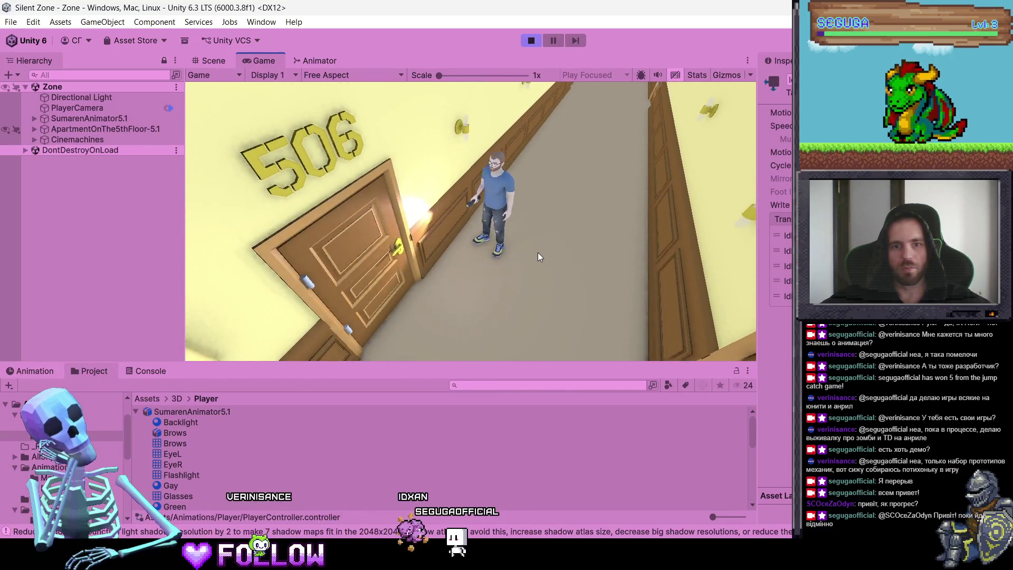
key(s)
key(a)
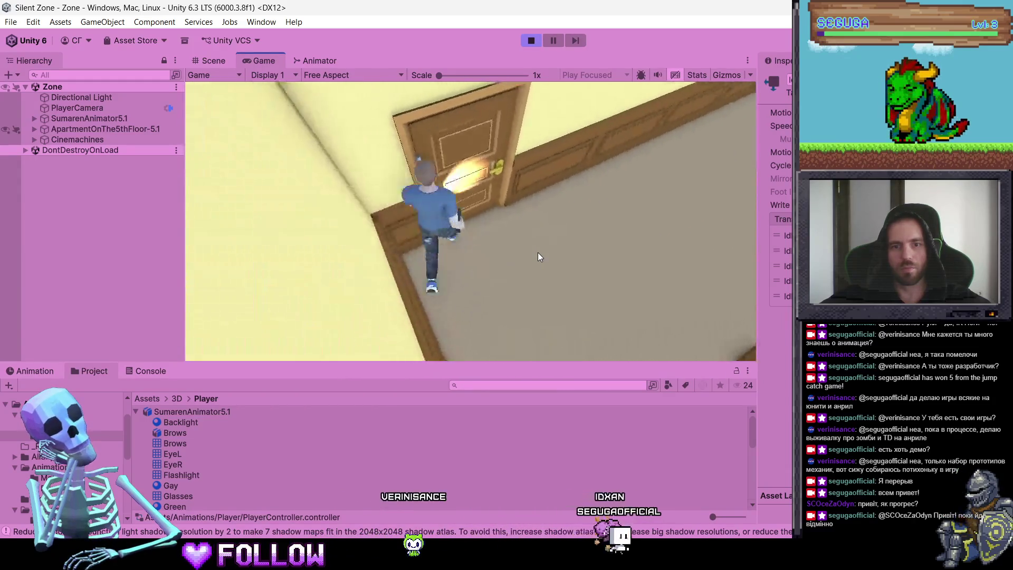
key(w)
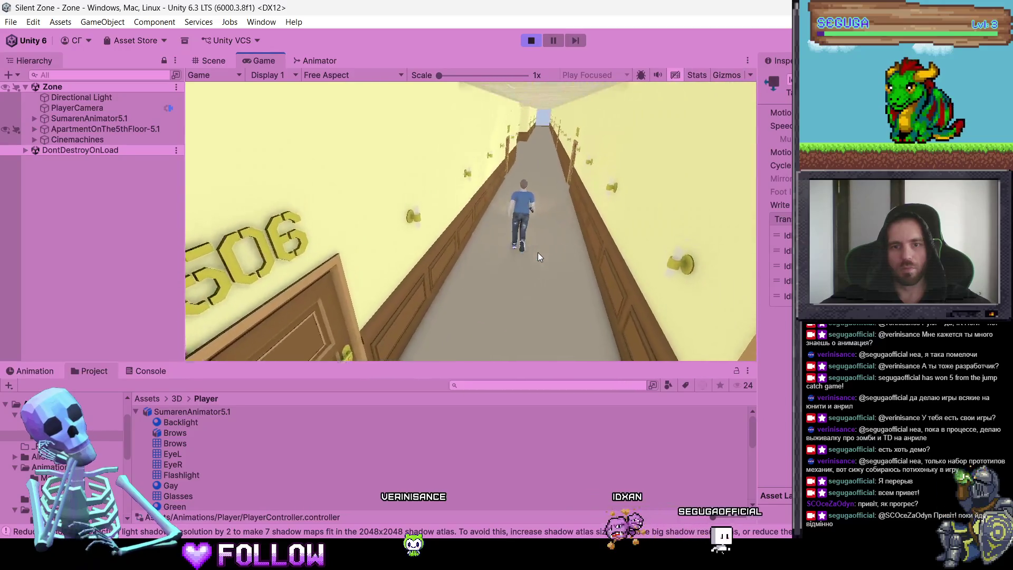
key(s)
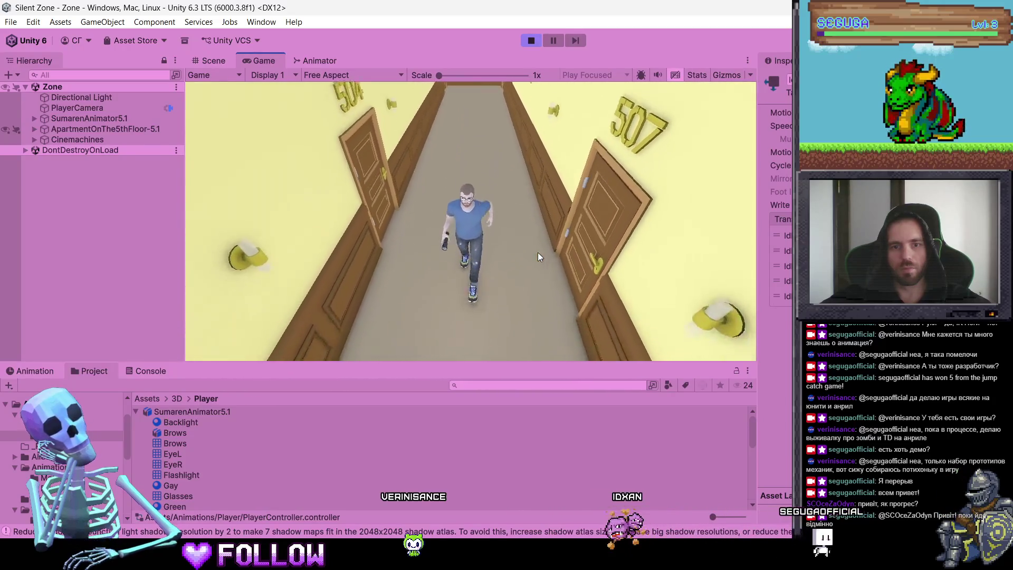
key(s)
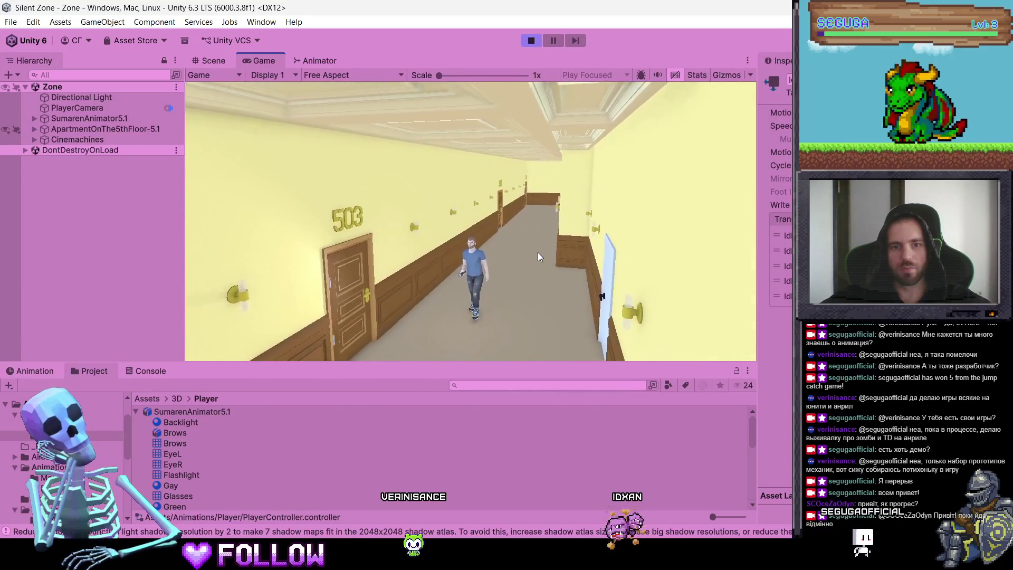
Walk the character along the corridor to door 509, then stop Play mode.
key(s)
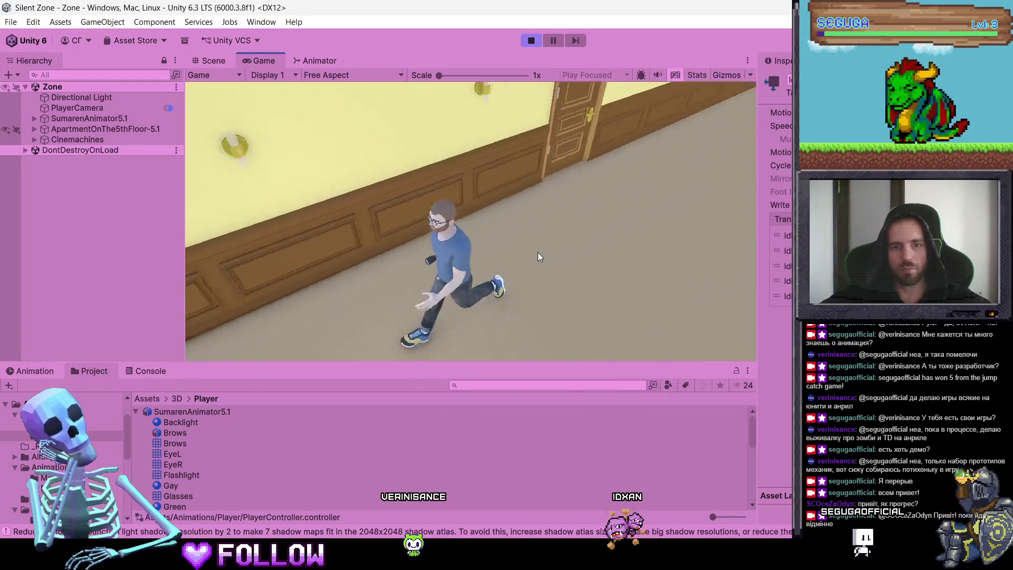
key(w)
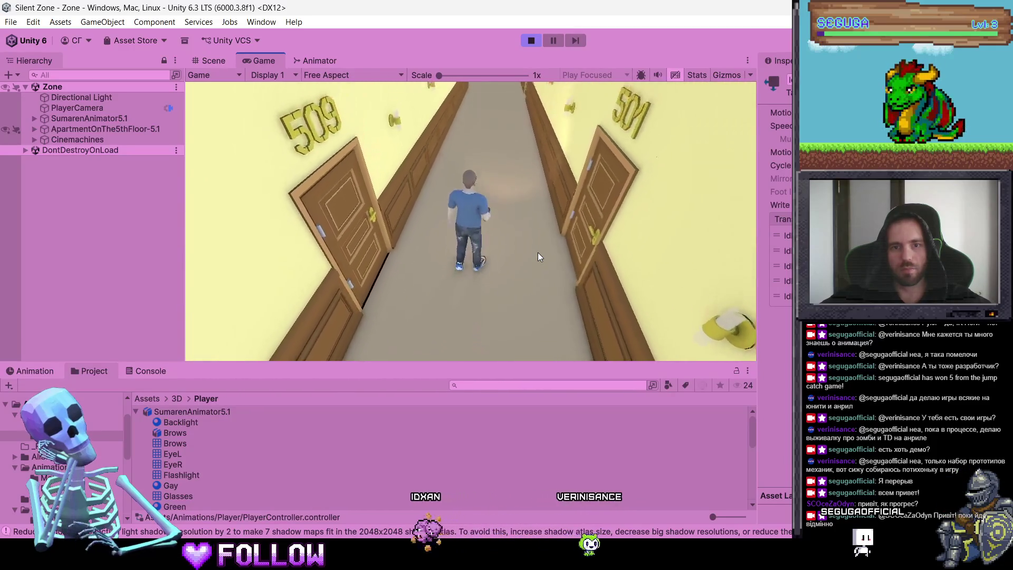
key(w)
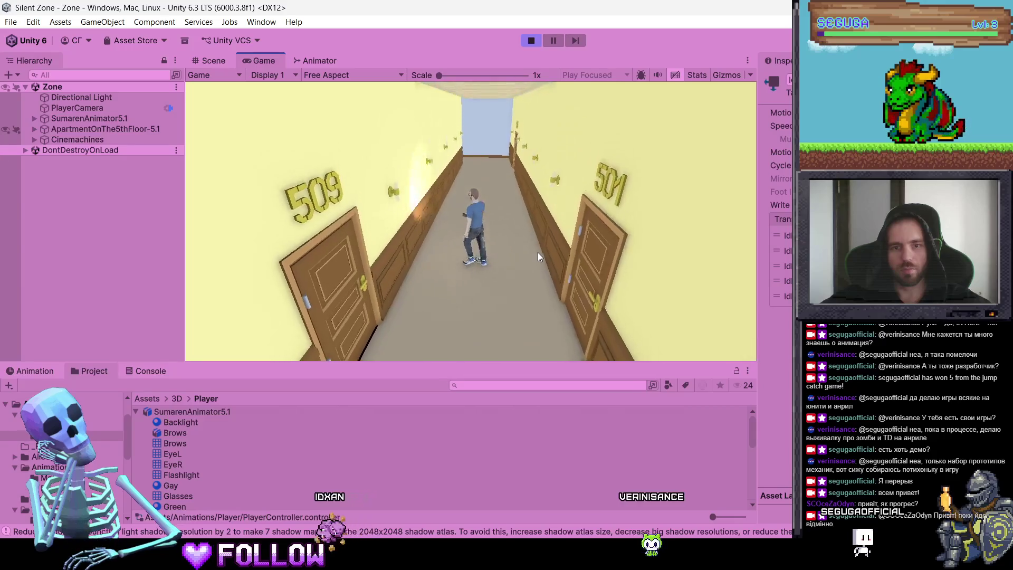
key(w)
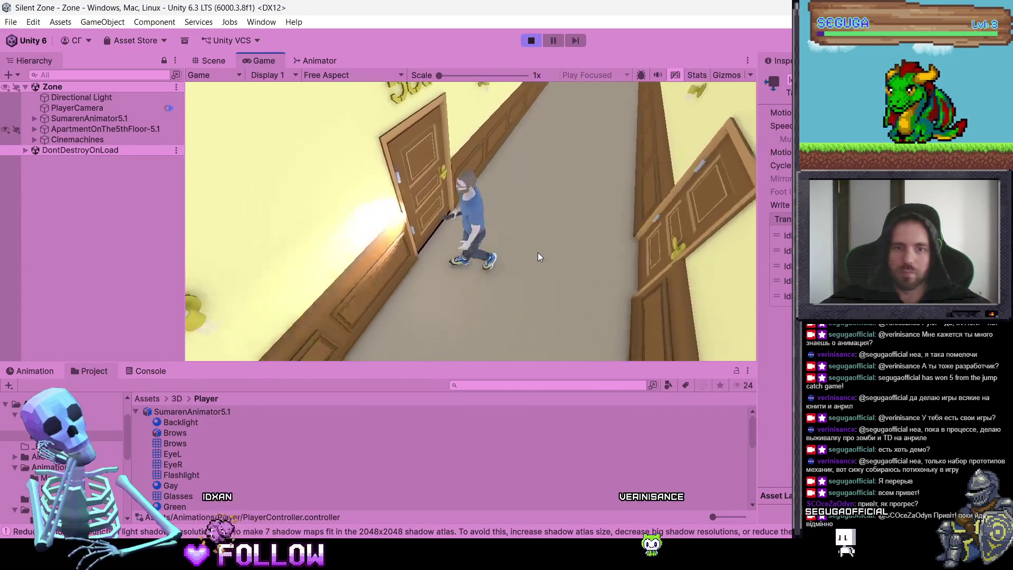
key(w)
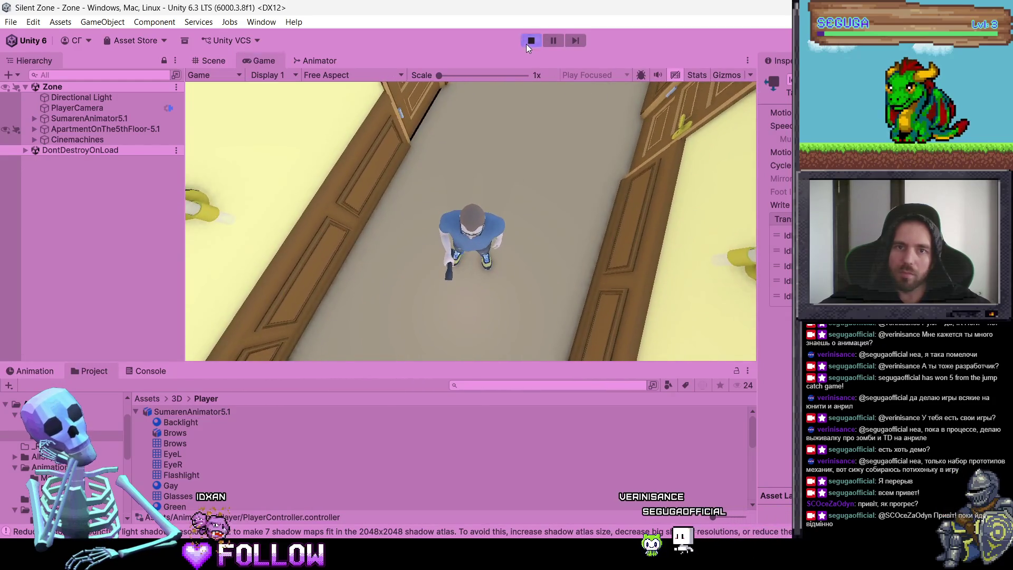
click(530, 41)
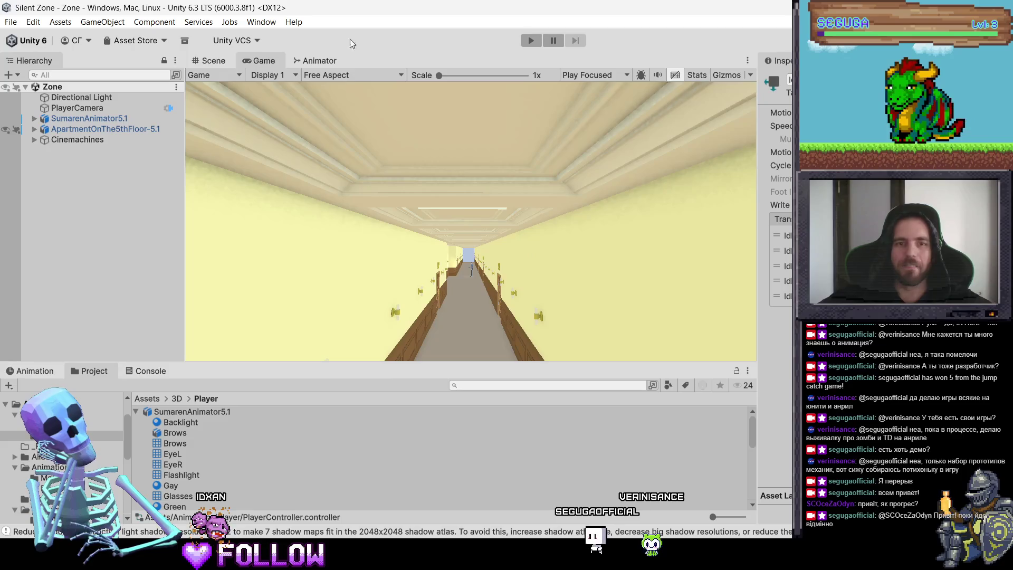
Frame the Scene view on ApartmentOnThe5thFloor and select its floor mesh by the sofa and door.
mouse_move(509, 171)
mouse_down()
mouse_move(424, 226)
mouse_move(538, 193)
mouse_move(360, 156)
mouse_move(436, 242)
mouse_up()
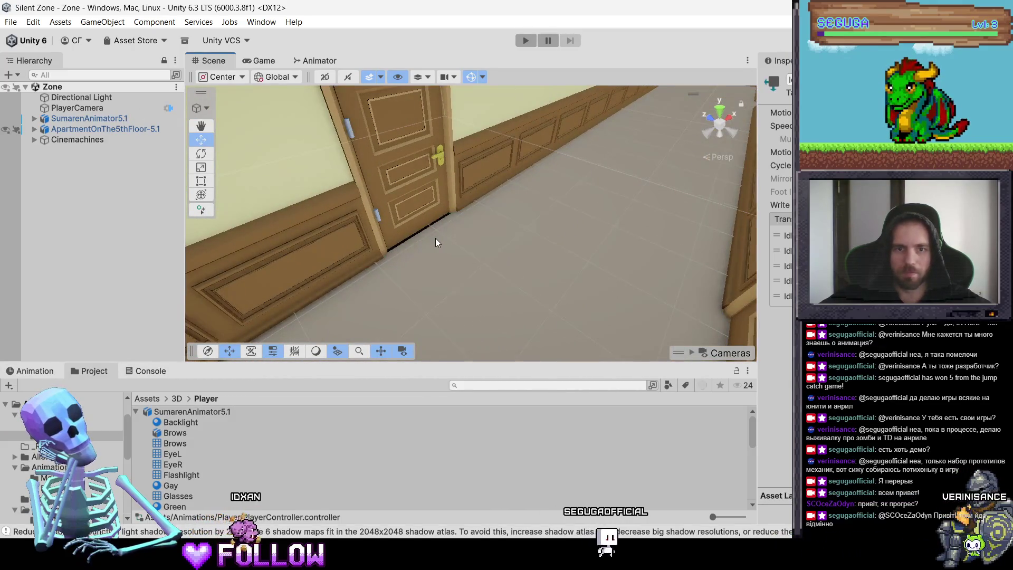
click(435, 242)
key(f)
key(f)
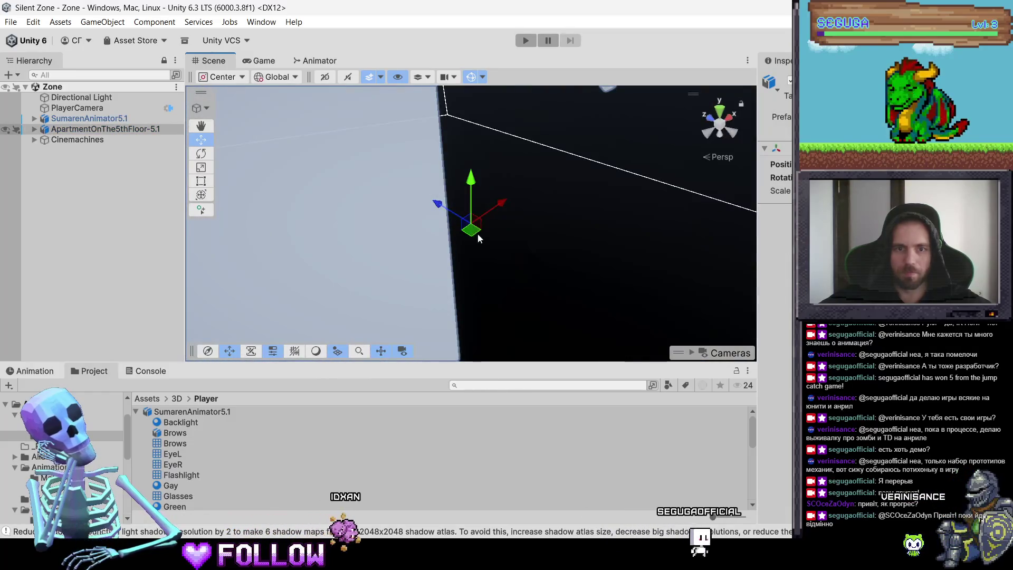
scroll(491, 248, down, 10)
mouse_move(470, 245)
mouse_down()
mouse_move(587, 253)
mouse_move(665, 282)
mouse_move(616, 274)
mouse_move(599, 254)
mouse_move(641, 267)
mouse_move(402, 194)
mouse_move(469, 234)
mouse_move(494, 273)
mouse_move(489, 251)
mouse_move(439, 243)
mouse_move(462, 264)
mouse_move(446, 257)
mouse_move(501, 248)
mouse_up()
scroll(402, 195, down, 5)
click(489, 250)
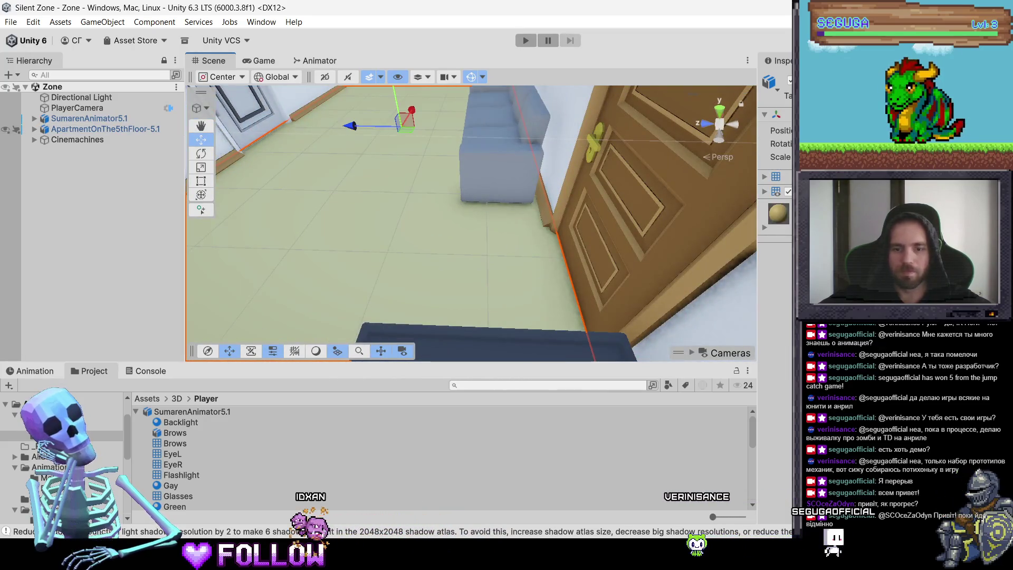
Switch to Blender and save SumarenAnimator5.1.blend with Ctrl+S.
click(637, 559)
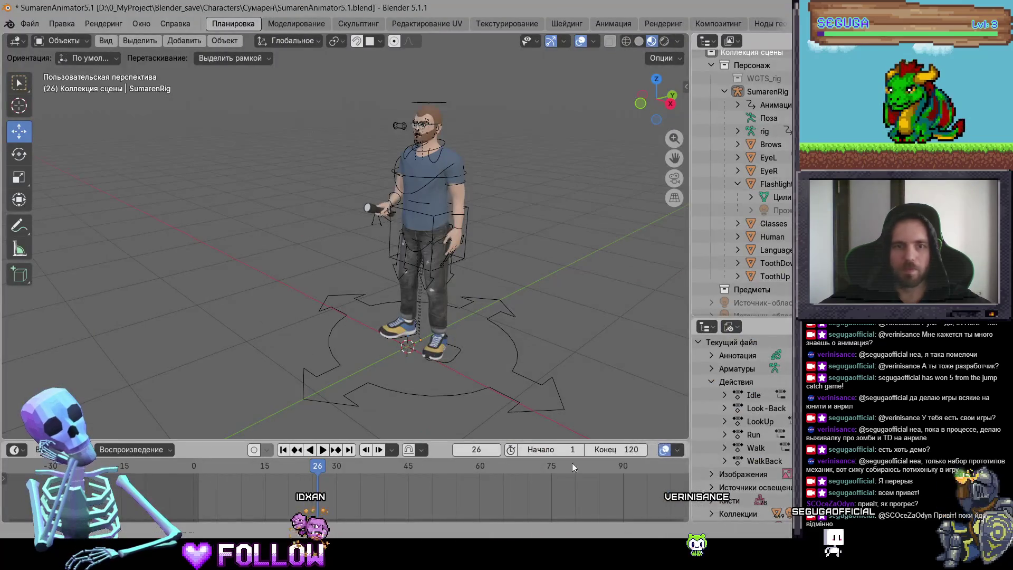
click(26, 24)
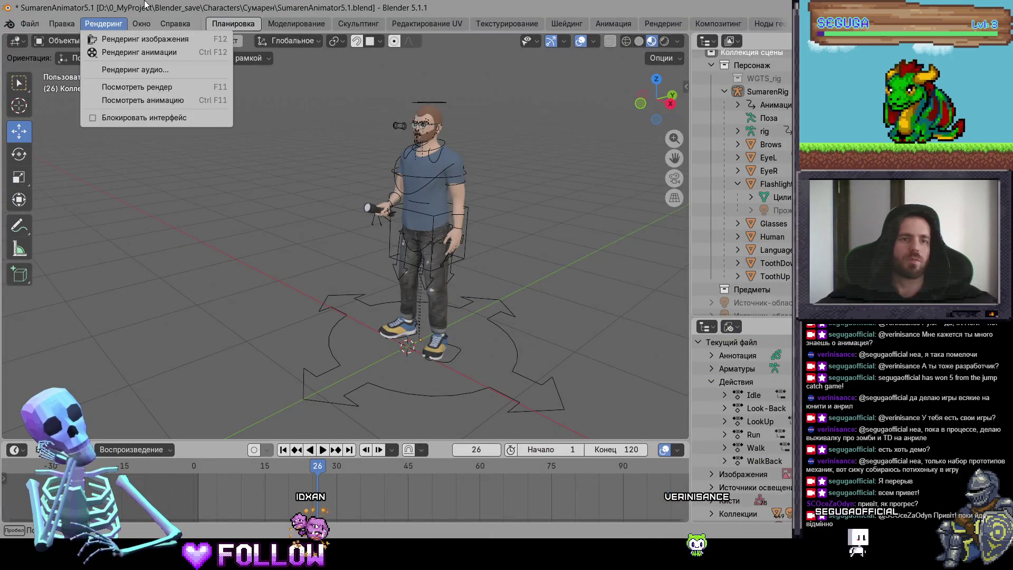
mouse_move(141, 23)
key(ctrl+s)
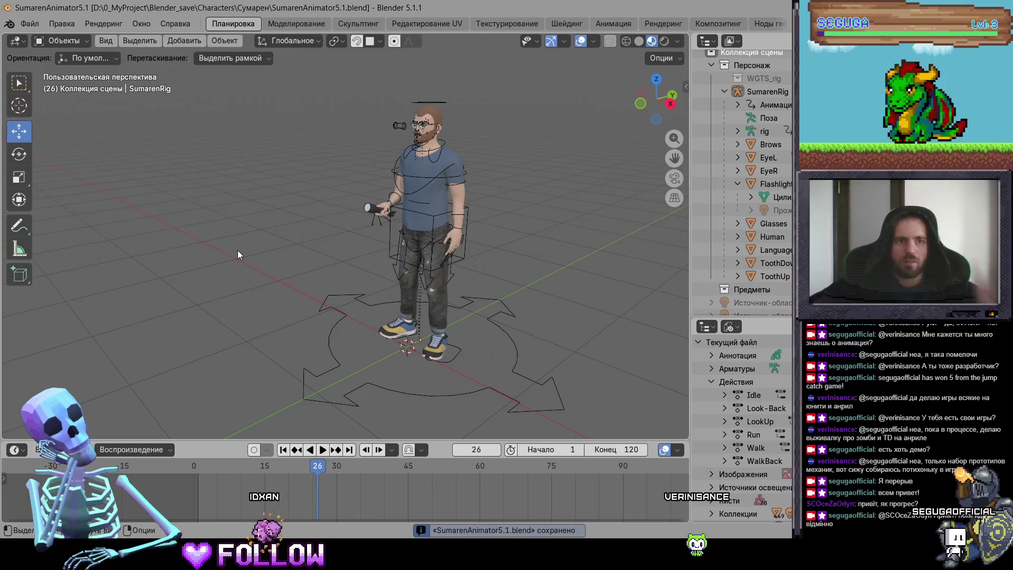
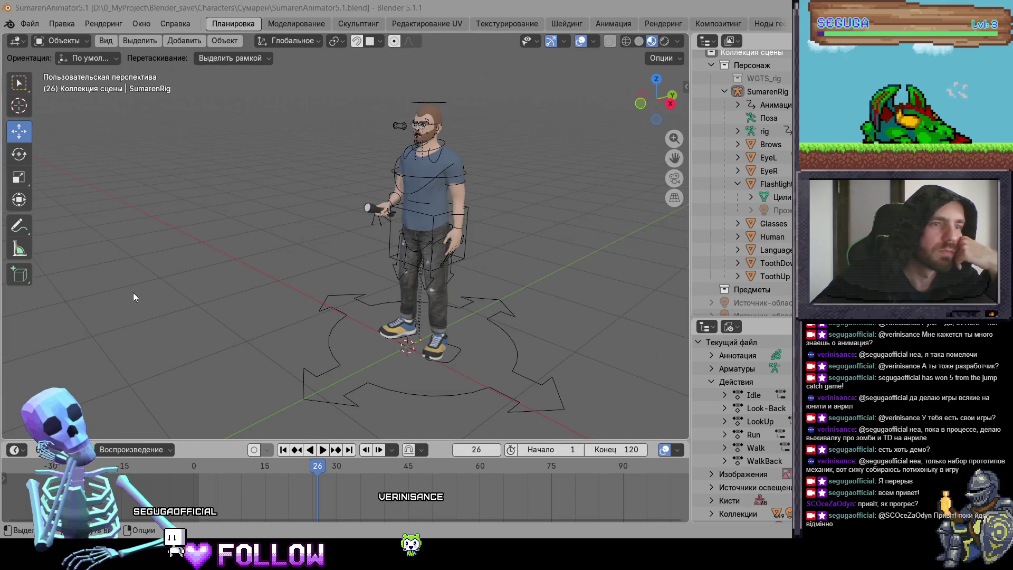
Open ApartmentOnThe5thFloor-5.1.blend from the recent files list.
click(30, 23)
mouse_move(158, 65)
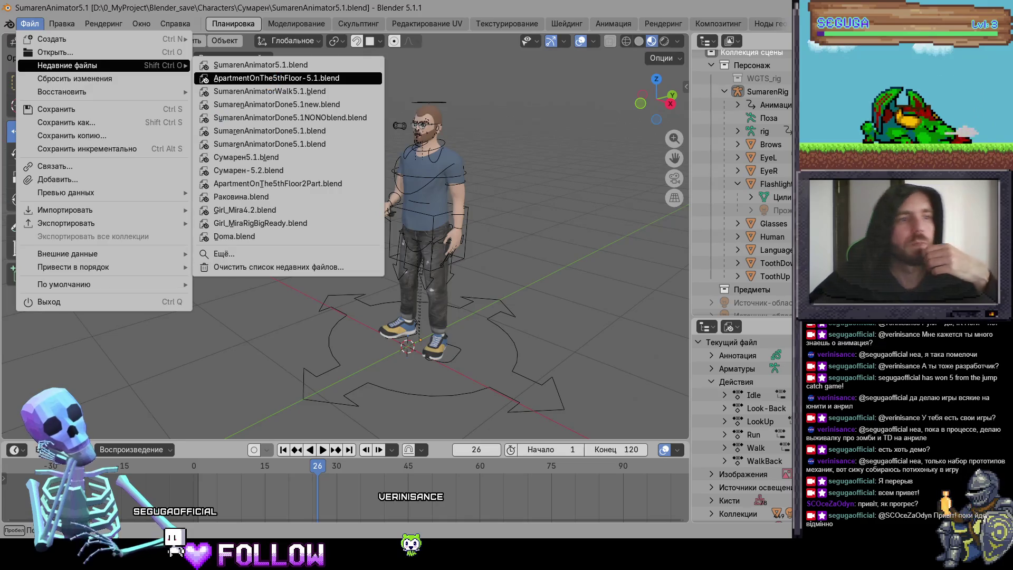
click(276, 78)
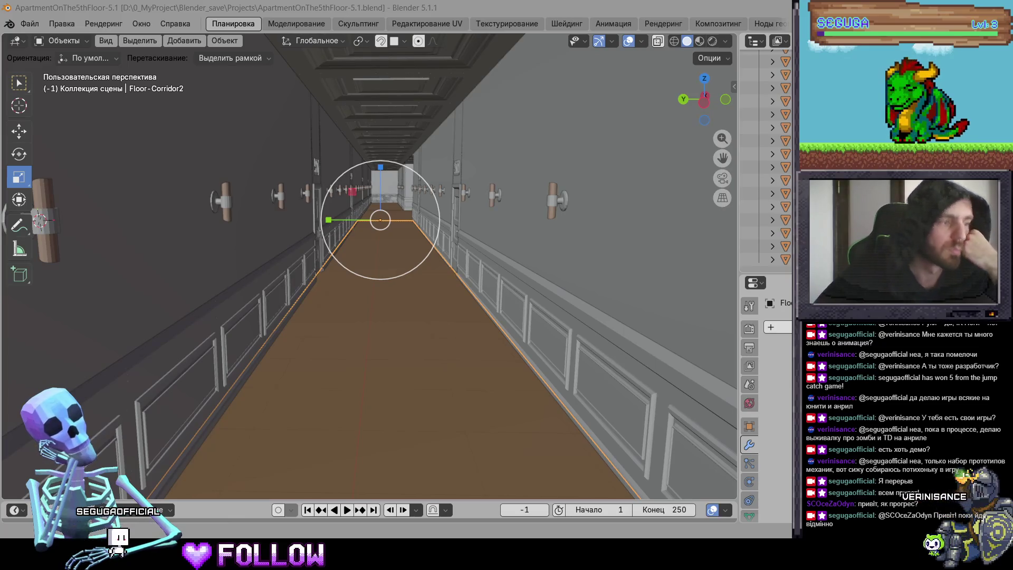
Hide the Ceiling and Ceiling-Hallway objects to expose the corridor.
scroll(360, 291, down, 10)
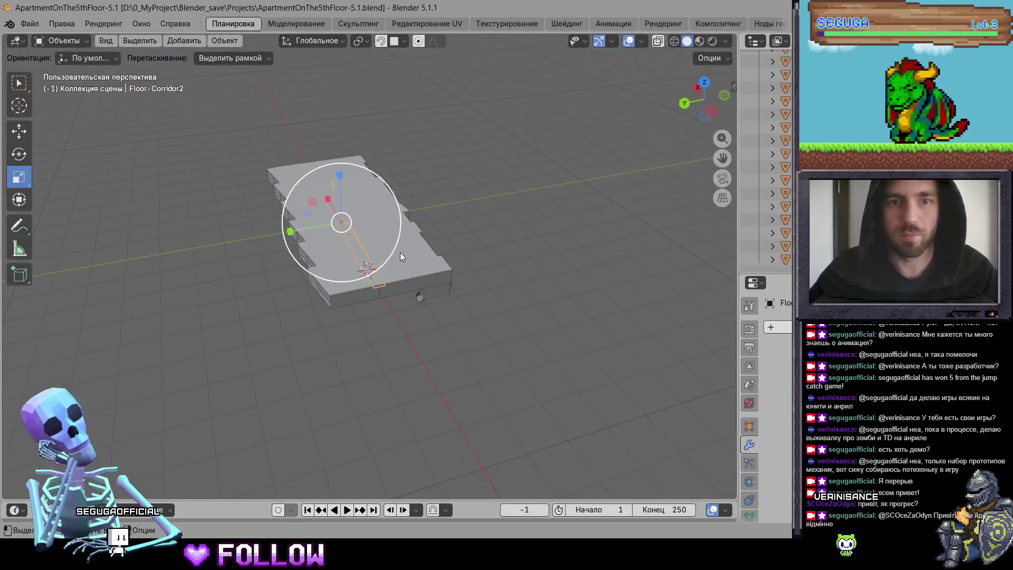
click(400, 252)
scroll(390, 251, up, 5)
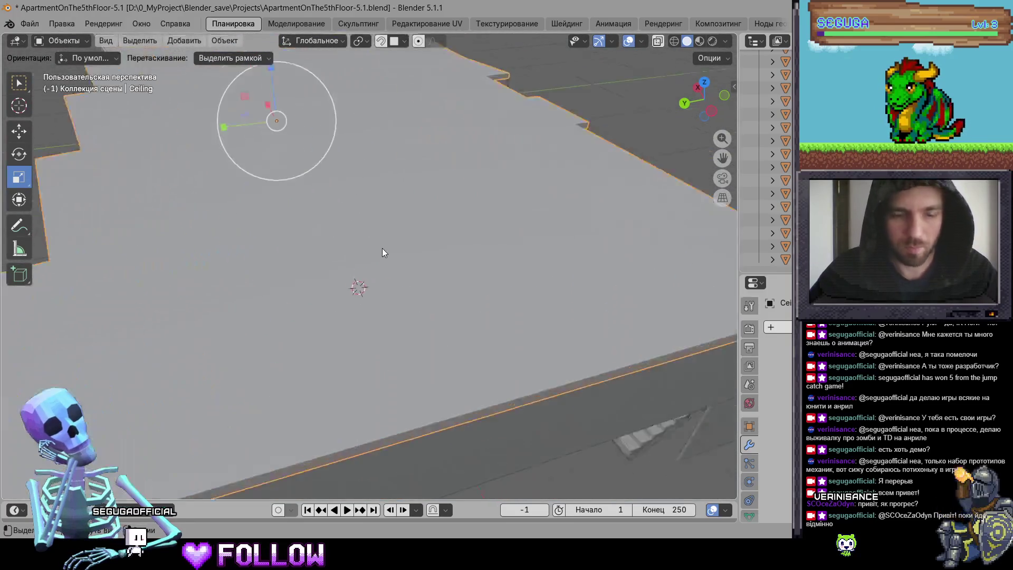
key(h)
click(386, 240)
key(h)
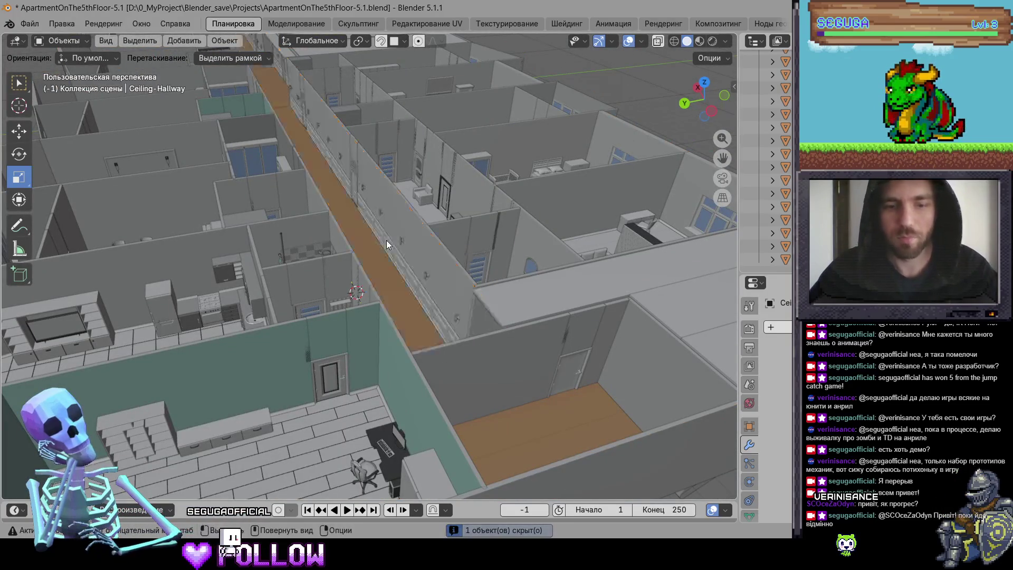
scroll(394, 250, up, 3)
scroll(350, 218, up, 8)
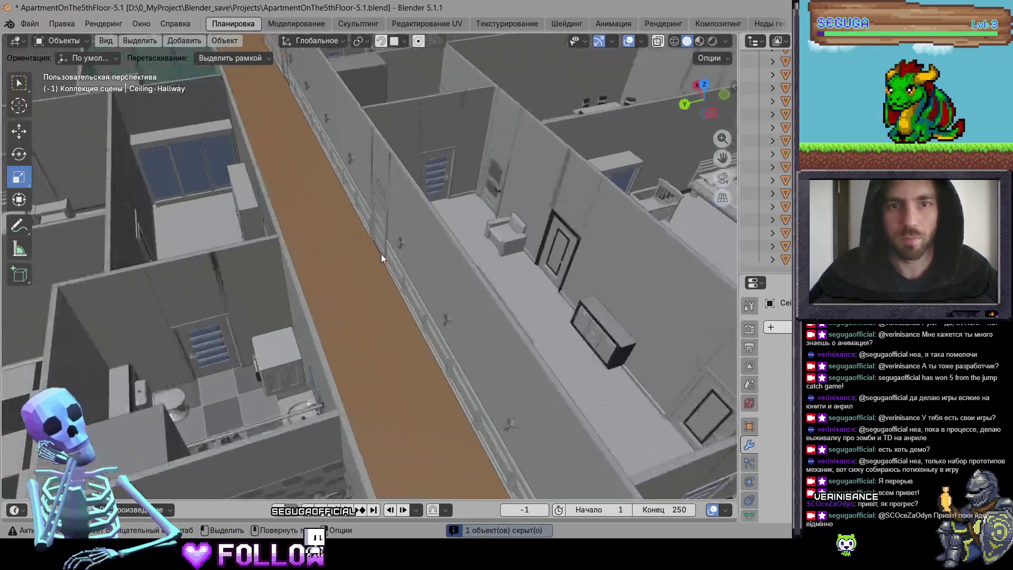
scroll(385, 287, down, 3)
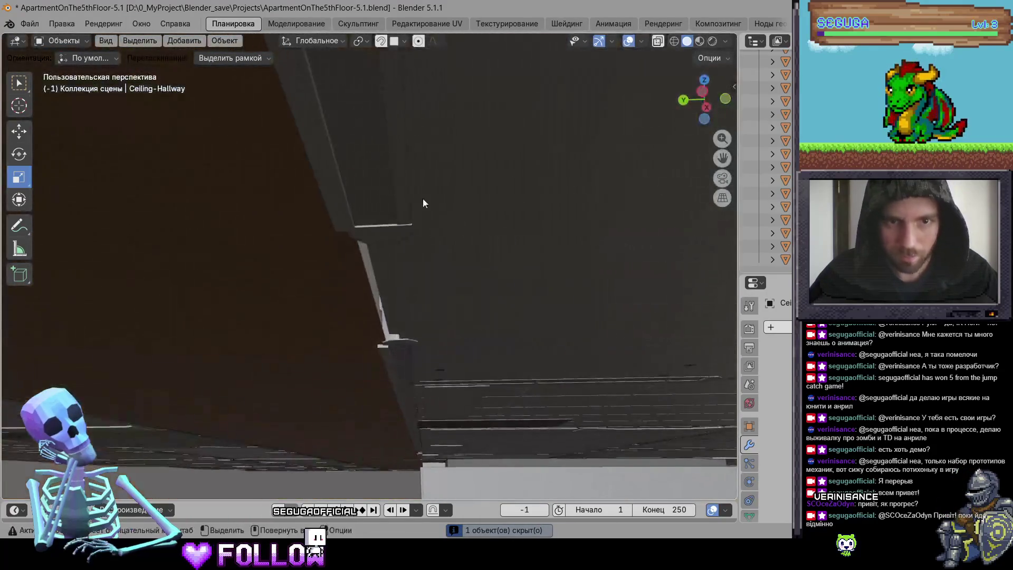
Select the entrance room floor in Edit Mode and nudge its edge along Y.
click(393, 185)
scroll(476, 257, up, 3)
key(Tab)
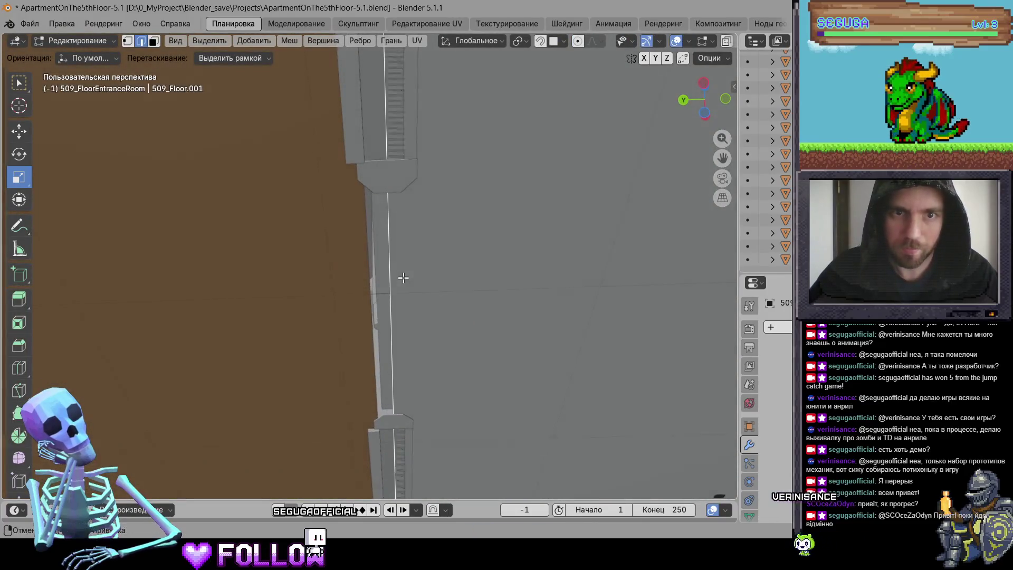
key(g)
key(y)
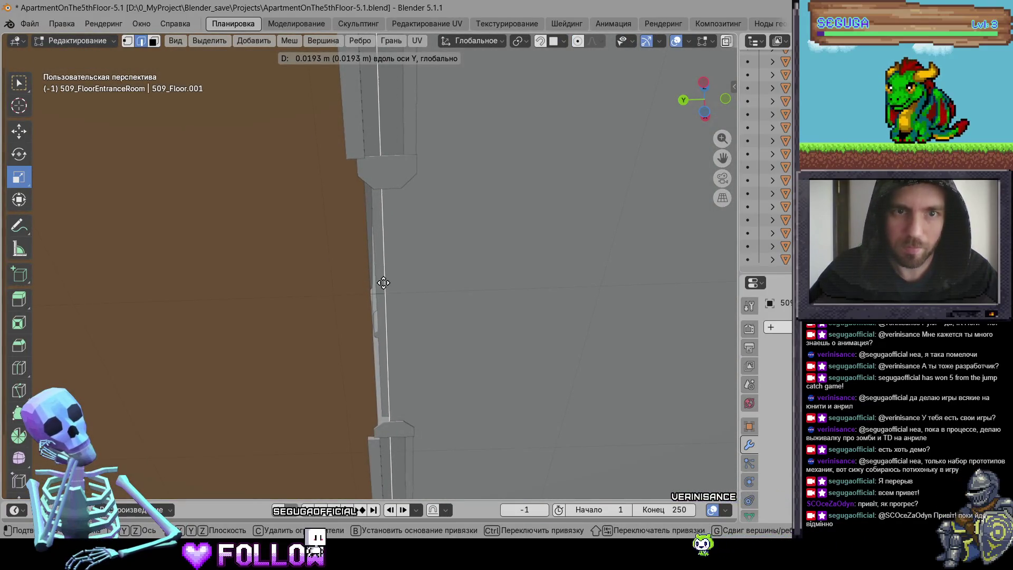
click(393, 284)
Slide the Floor-Corridor2 edge about 0.08 m along Y until flush with the wall.
click(371, 287)
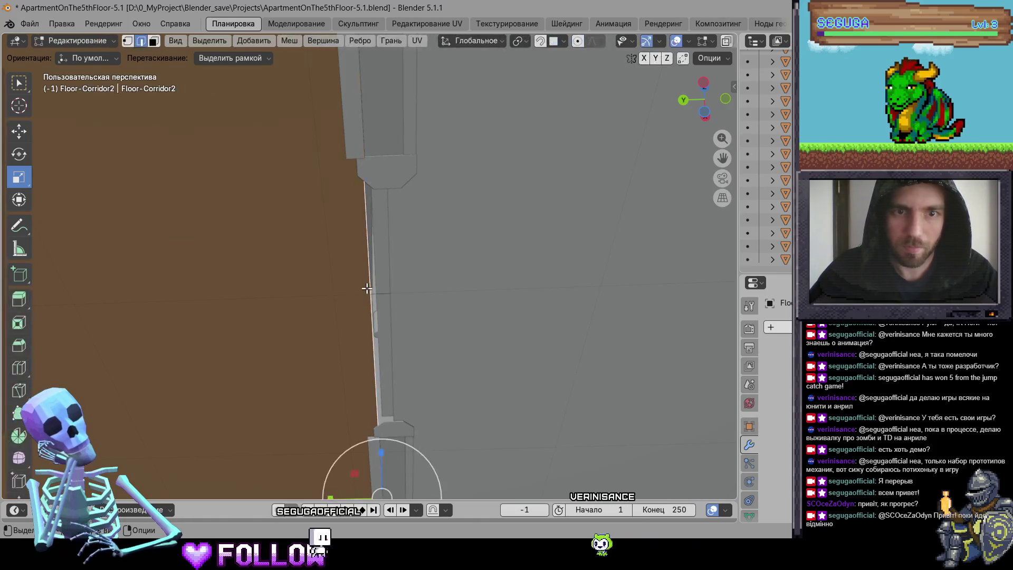
scroll(401, 351, down, 5)
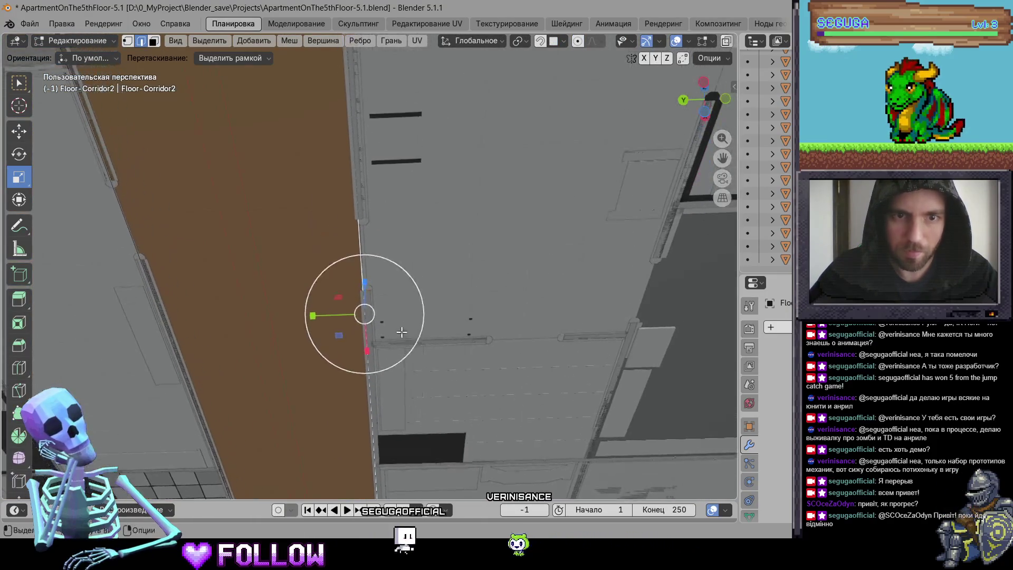
key(g)
key(y)
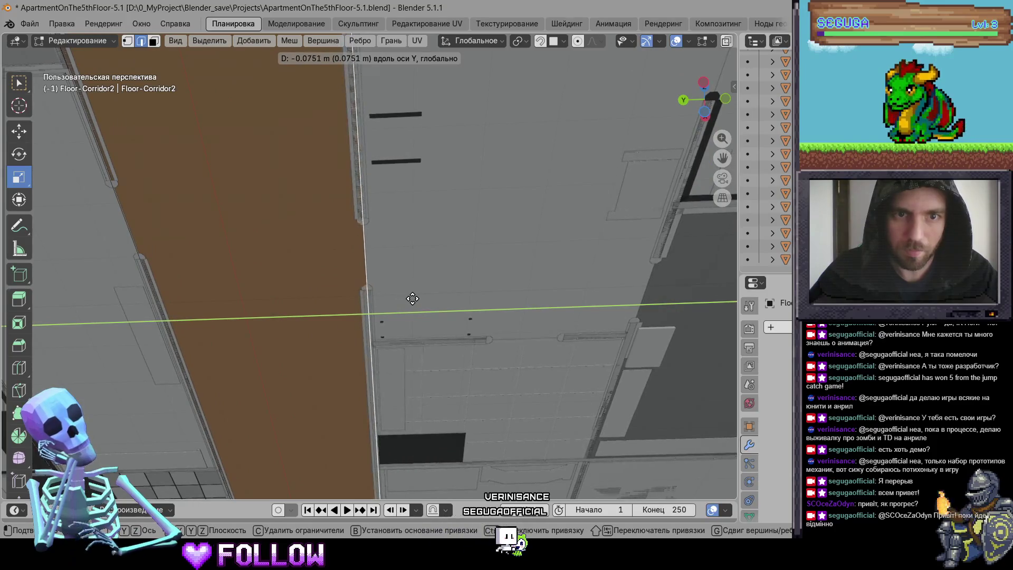
click(407, 297)
scroll(407, 297, up, 4)
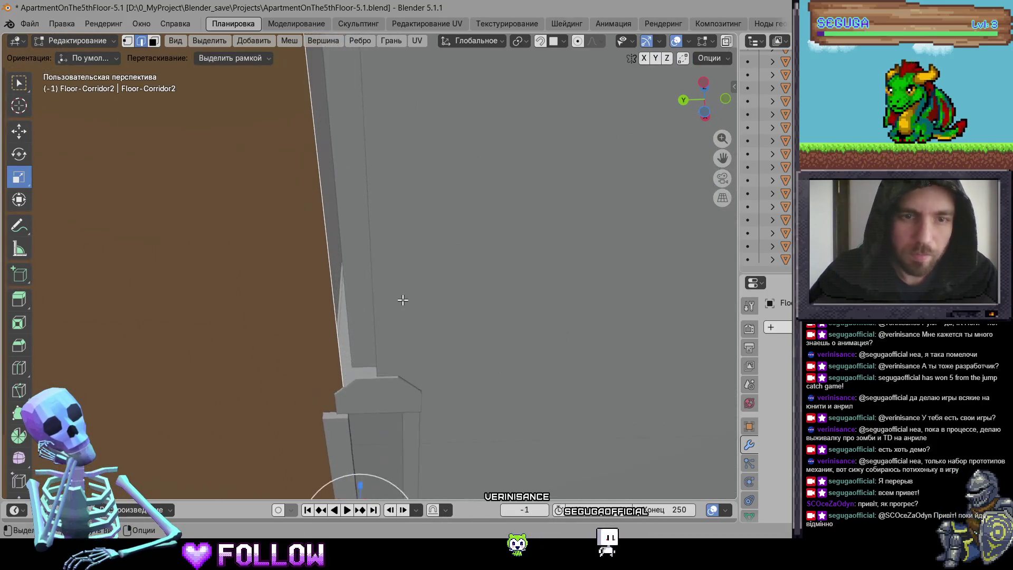
key(g)
key(y)
click(429, 301)
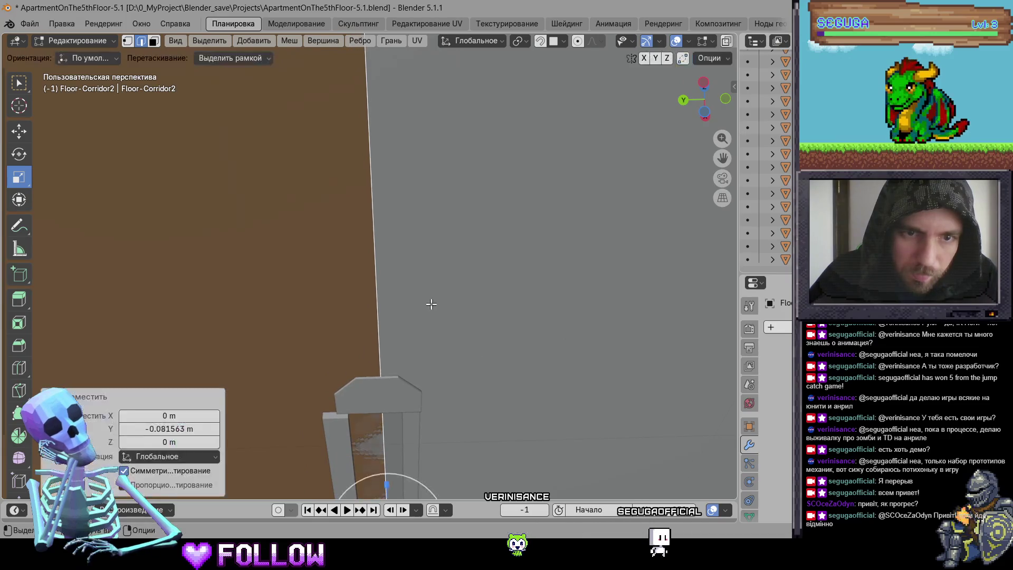
key(Tab)
scroll(438, 301, down, 3)
scroll(443, 286, down, 8)
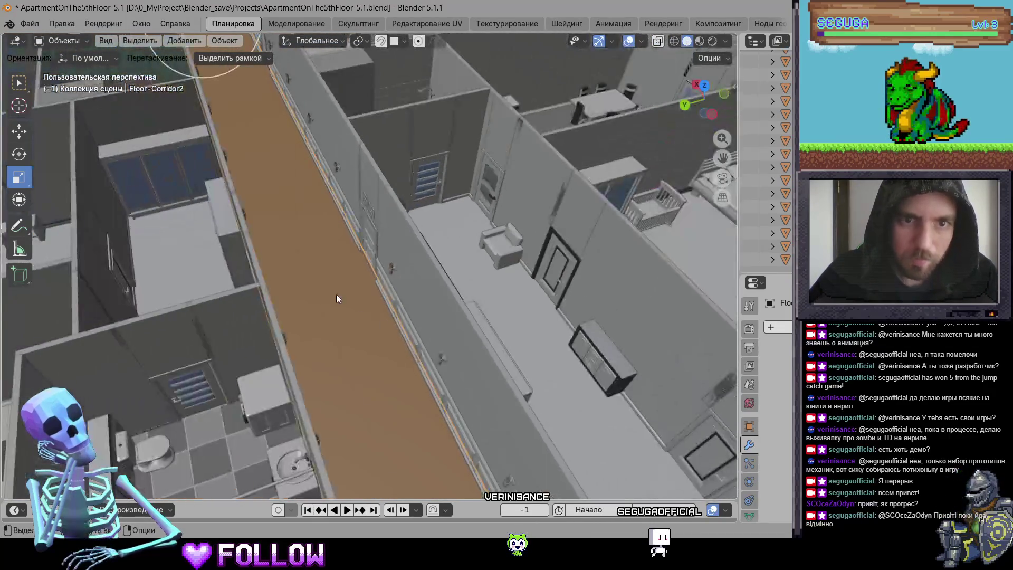
Switch the viewport to Material Preview shading.
scroll(374, 242, up, 10)
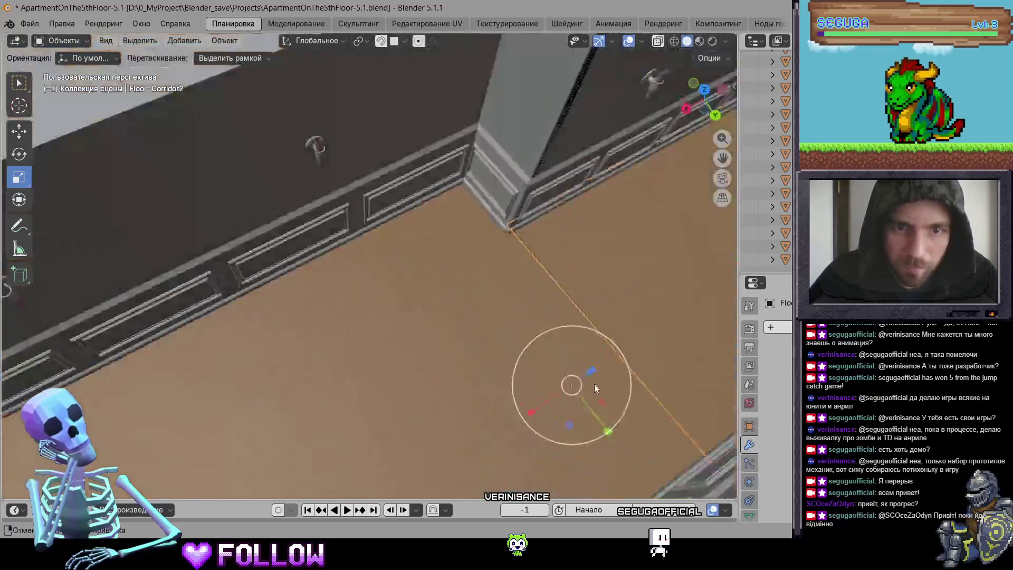
scroll(433, 235, up, 6)
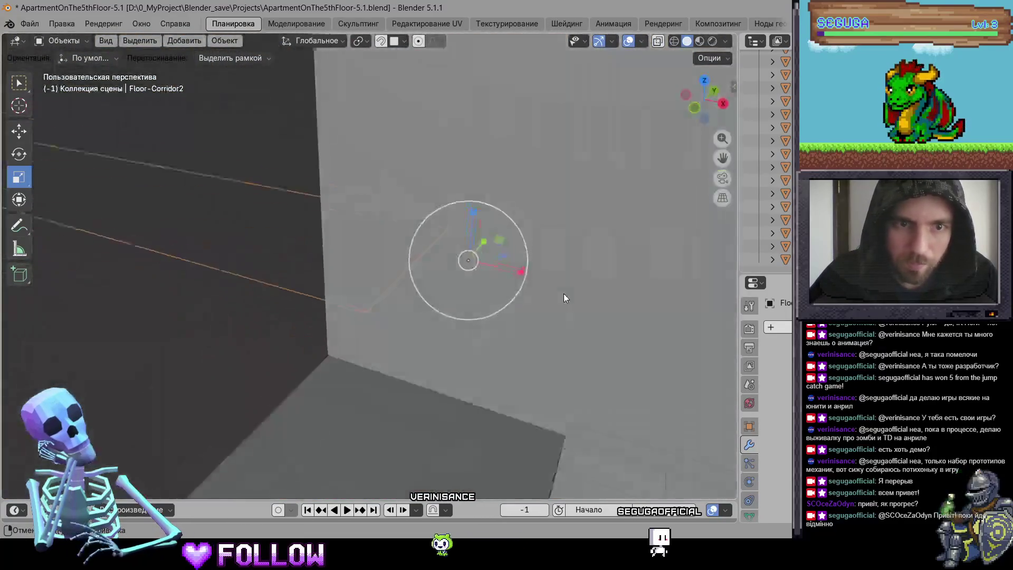
scroll(477, 242, down, 5)
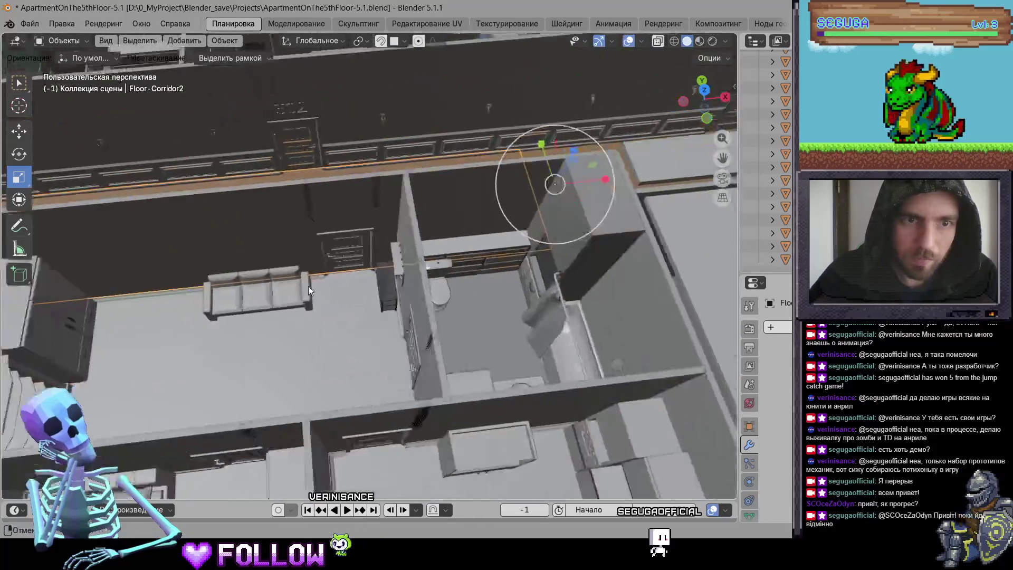
scroll(423, 296, up, 8)
scroll(502, 243, down, 8)
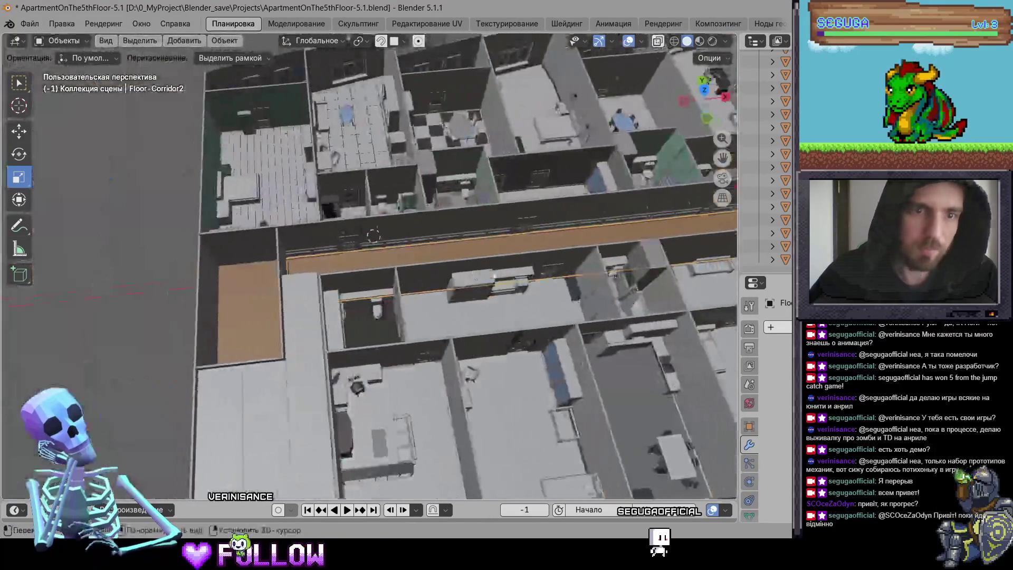
scroll(426, 287, up, 6)
scroll(416, 264, down, 5)
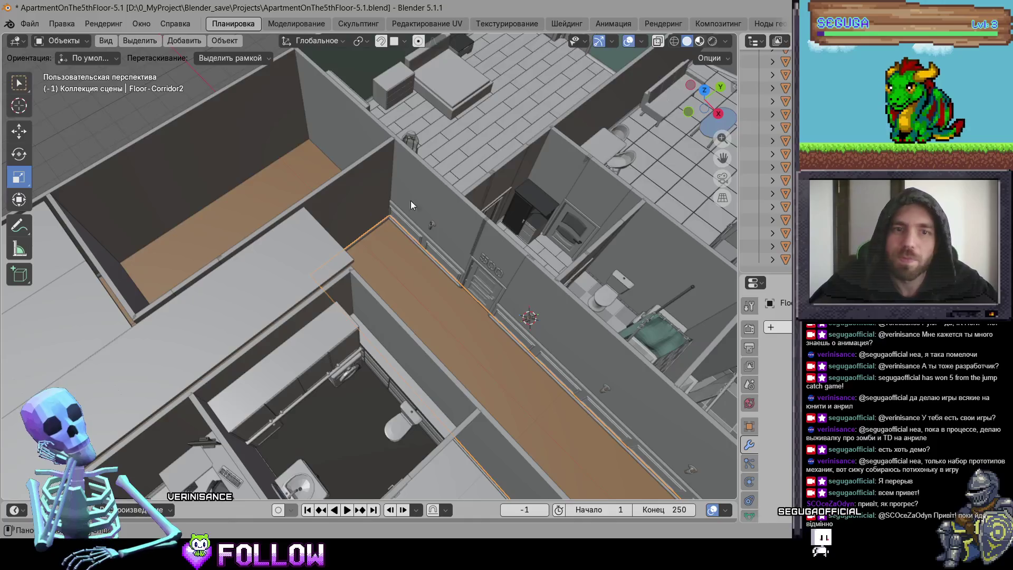
key(z)
scroll(365, 172, up, 5)
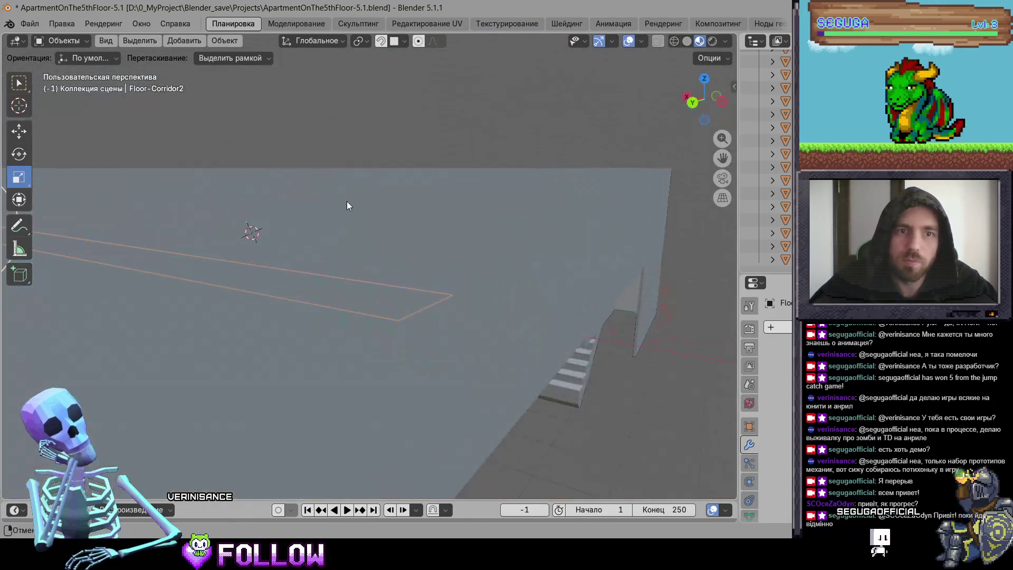
scroll(344, 252, down, 5)
scroll(436, 306, down, 3)
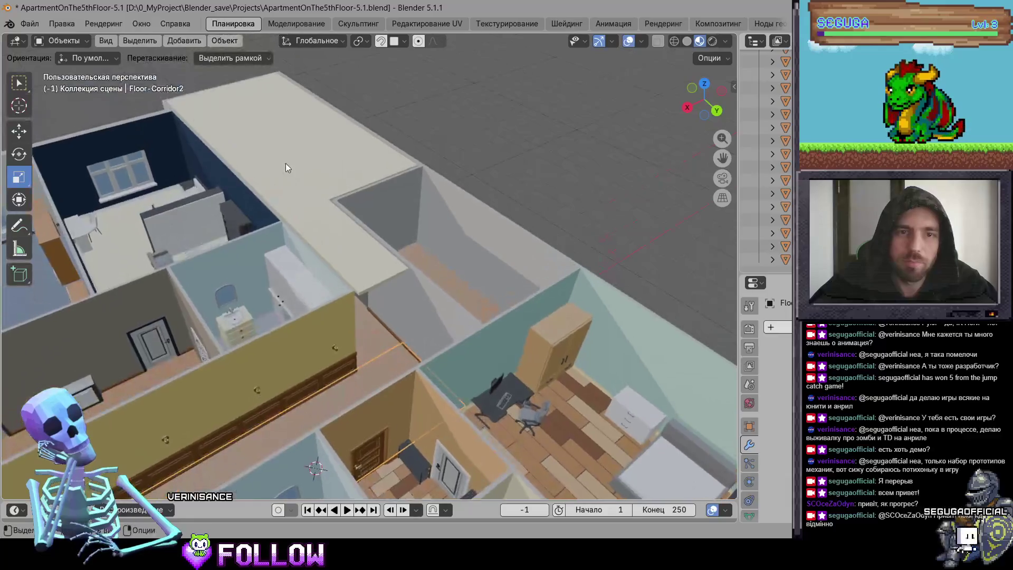
Hide both Ceiling-RightLadder pieces to reveal the stair railing, then select Walls.057.
click(292, 181)
key(h)
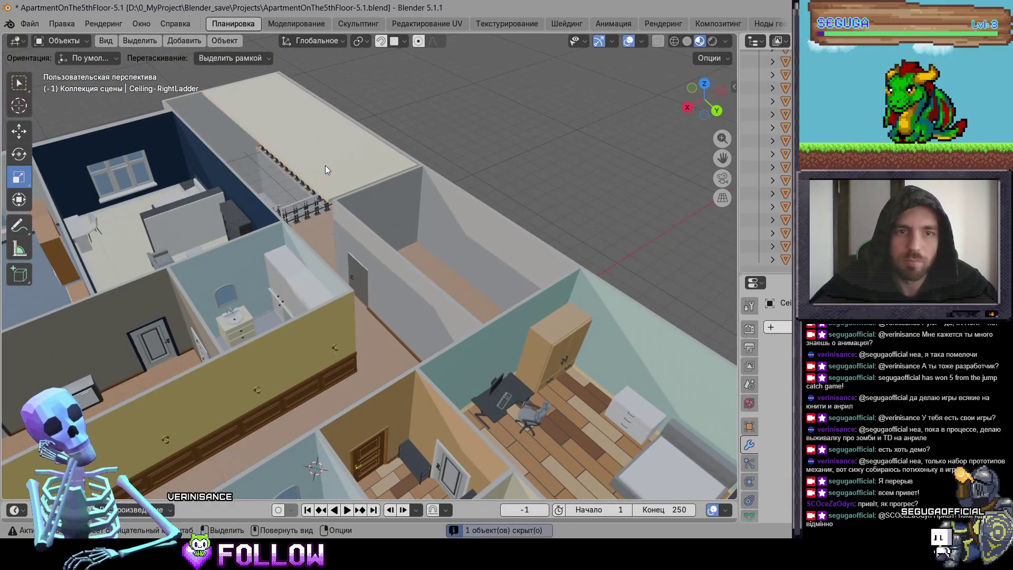
click(325, 165)
key(h)
click(402, 302)
scroll(337, 256, up, 2)
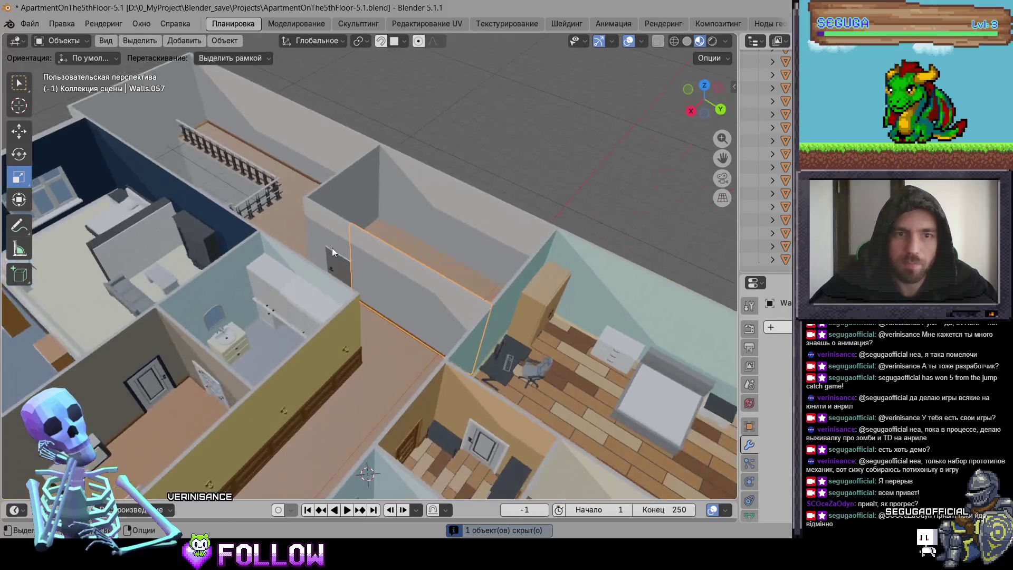
scroll(378, 267, up, 5)
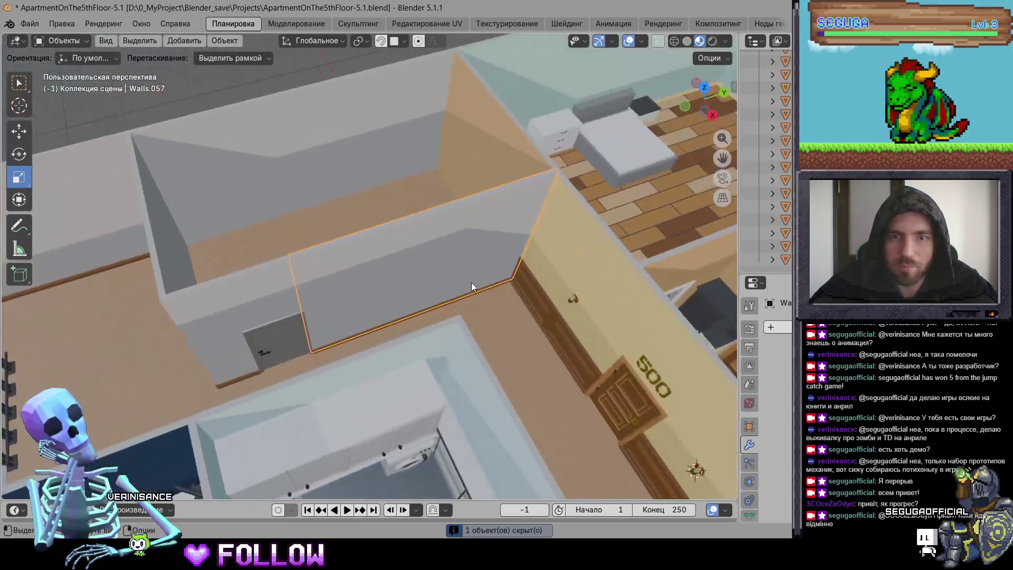
scroll(471, 287, down, 3)
Dissolve the wall face's boundary edges into one clean face in Edit Mode.
key(Tab)
click(349, 294)
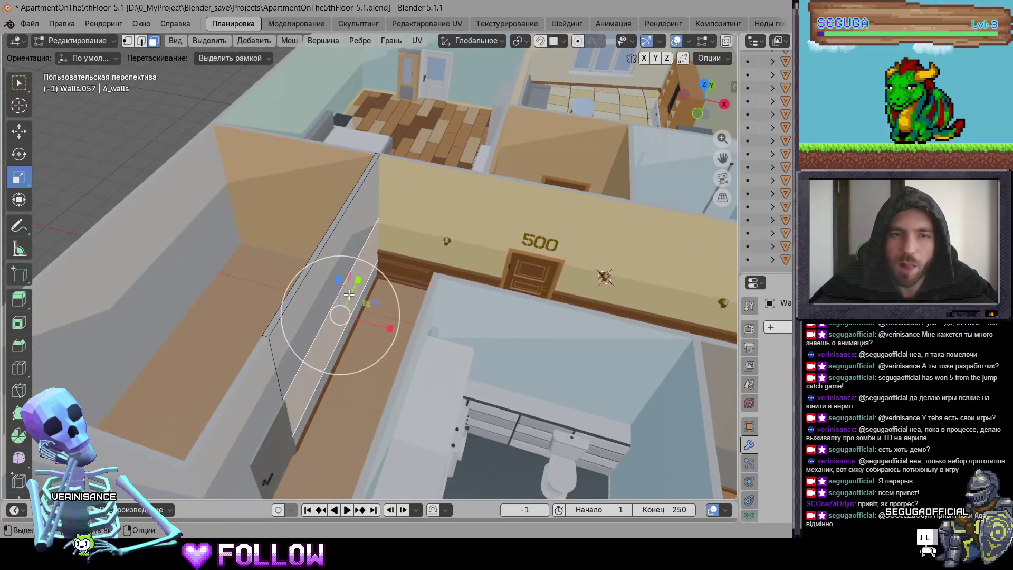
key(ctrl+e)
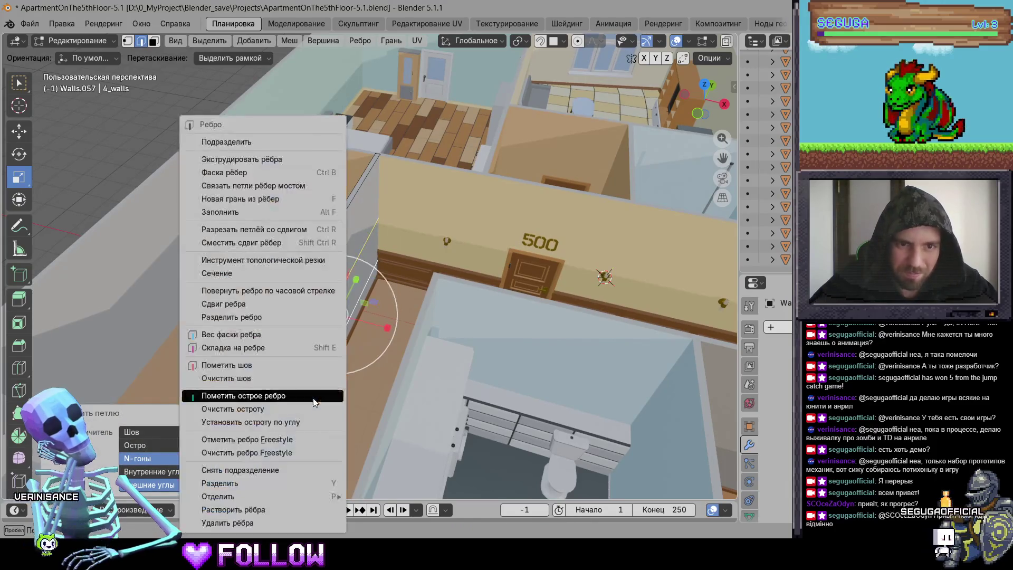
key(Return)
key(3)
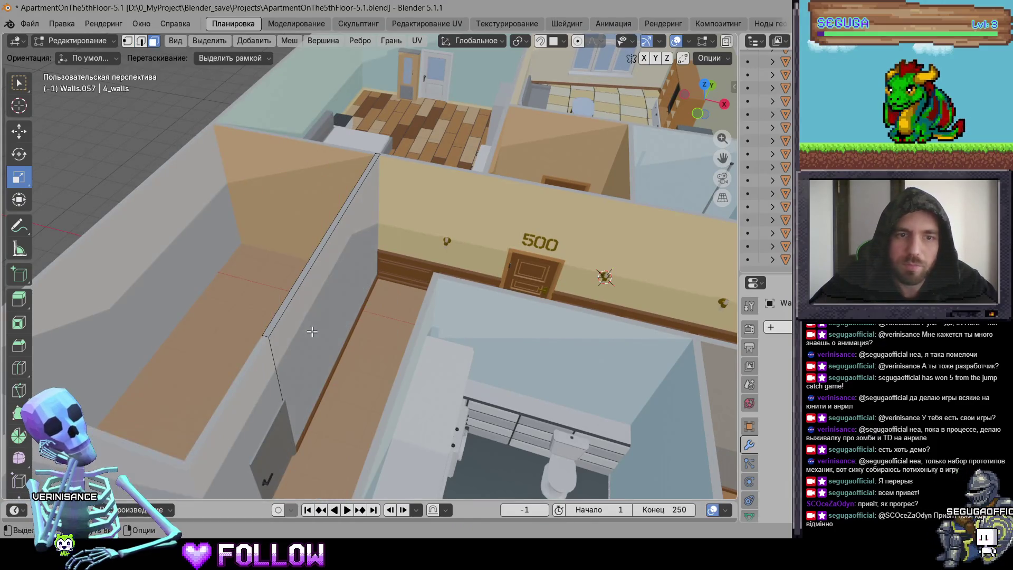
click(312, 331)
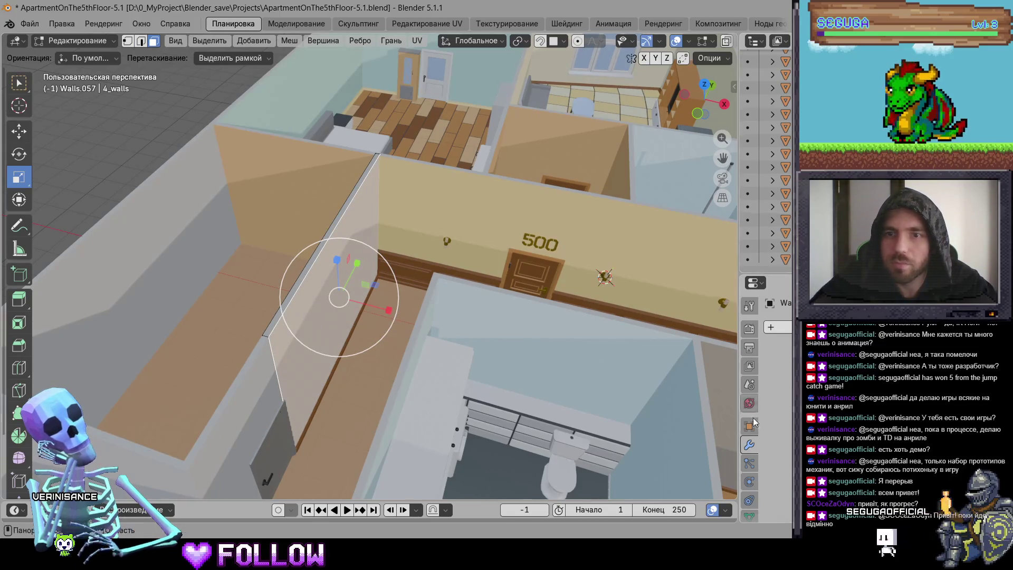
Add a second material slot holding the yellowish wall material to the wall.
scroll(749, 511, down, 3)
click(749, 489)
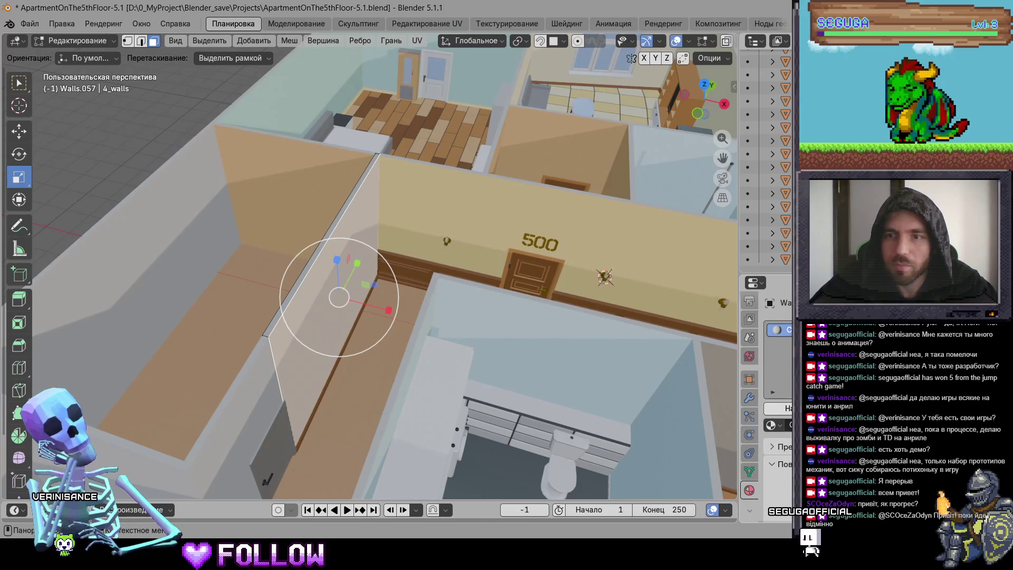
click(788, 329)
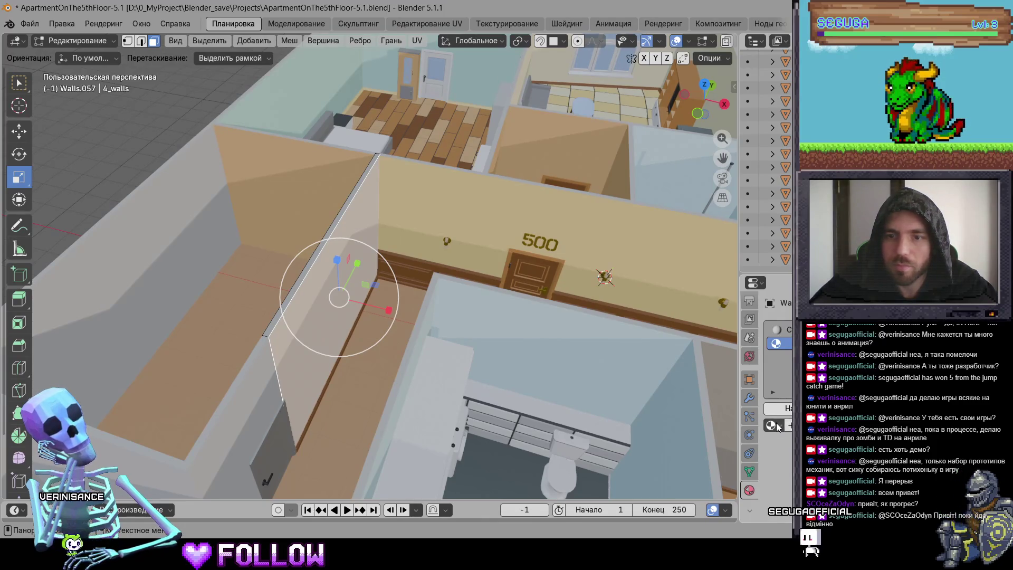
click(772, 425)
text(ye)
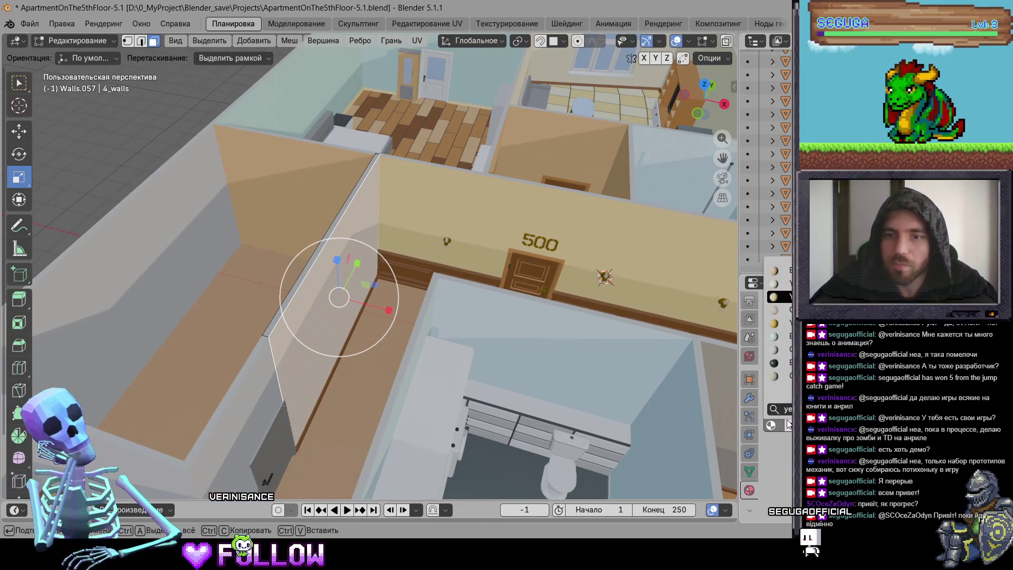
key(Return)
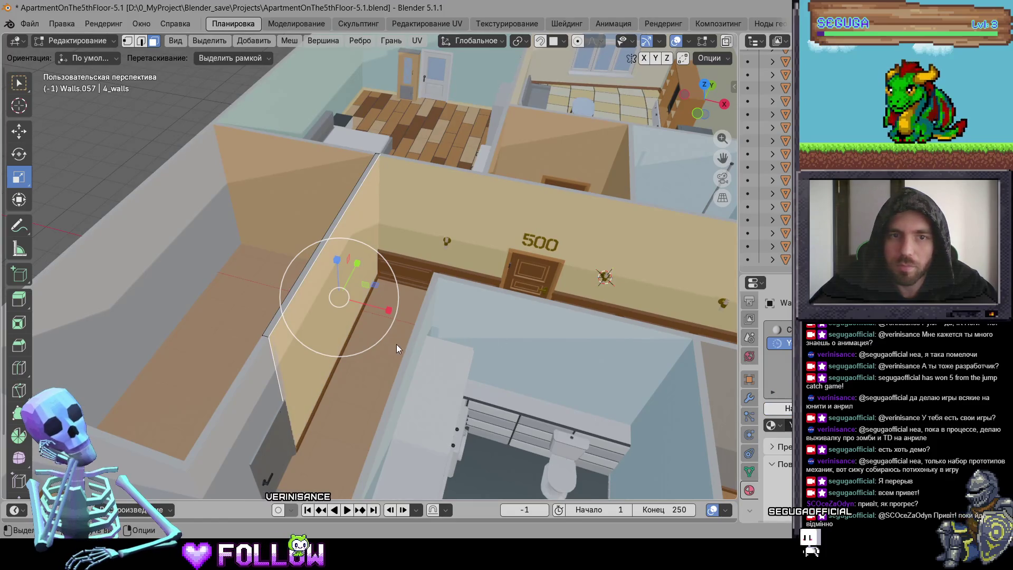
key(Tab)
Give the lintel Walls.152 a second slot with the same yellowish material, then select Walls.046.
click(328, 300)
key(KP_Decimal)
key(Tab)
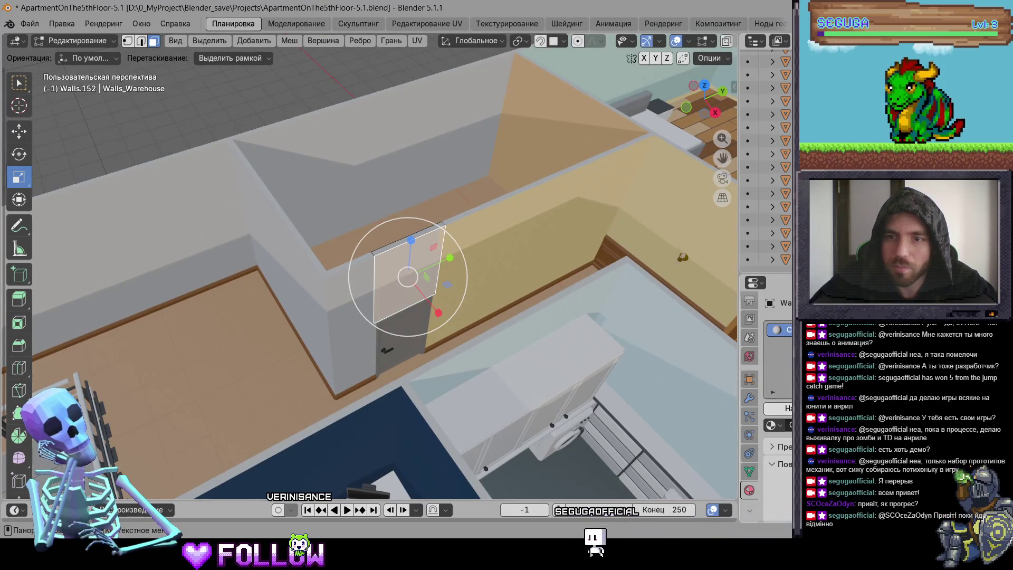
click(785, 422)
click(784, 422)
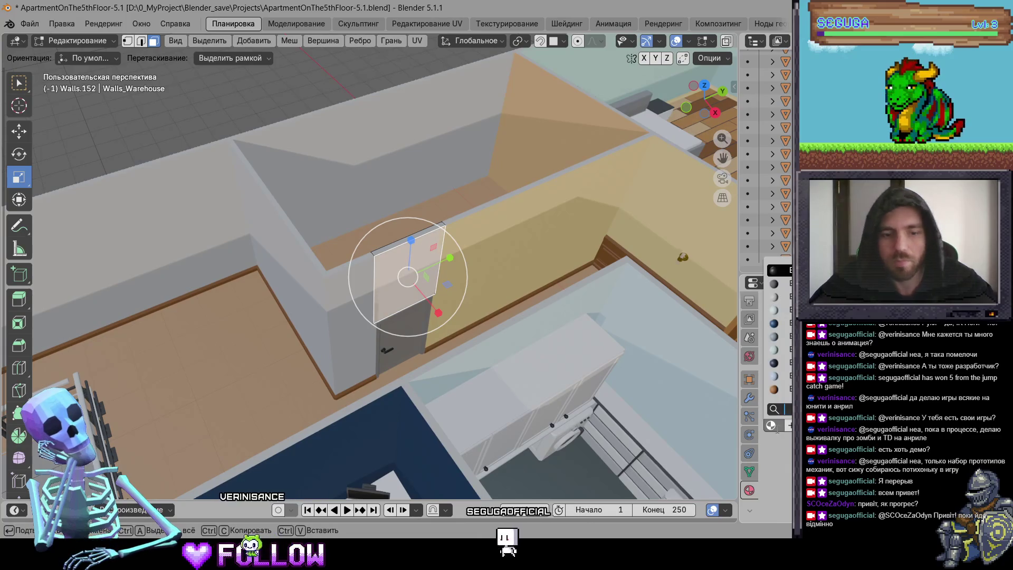
text(ye)
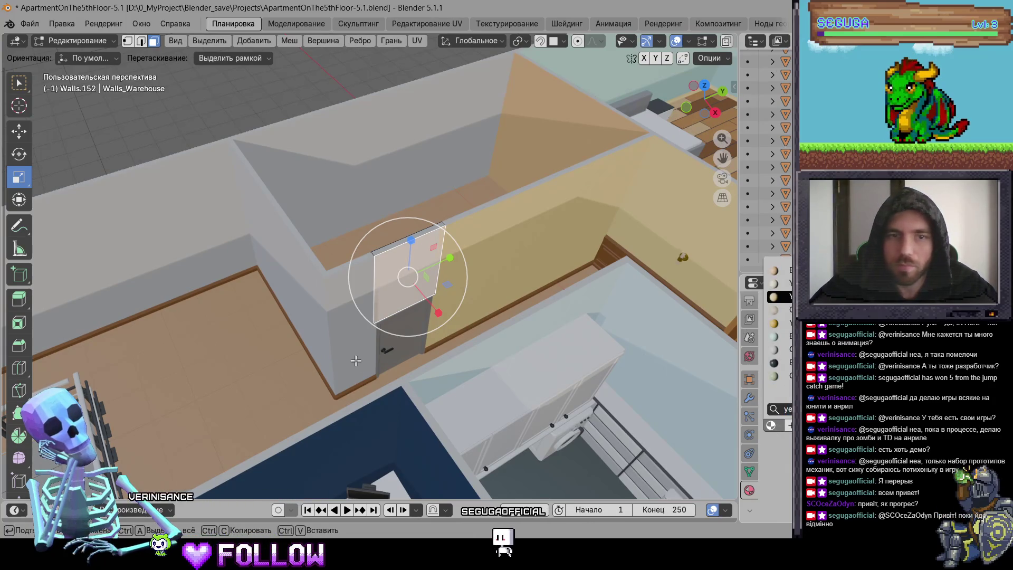
key(Return)
key(Tab)
click(347, 351)
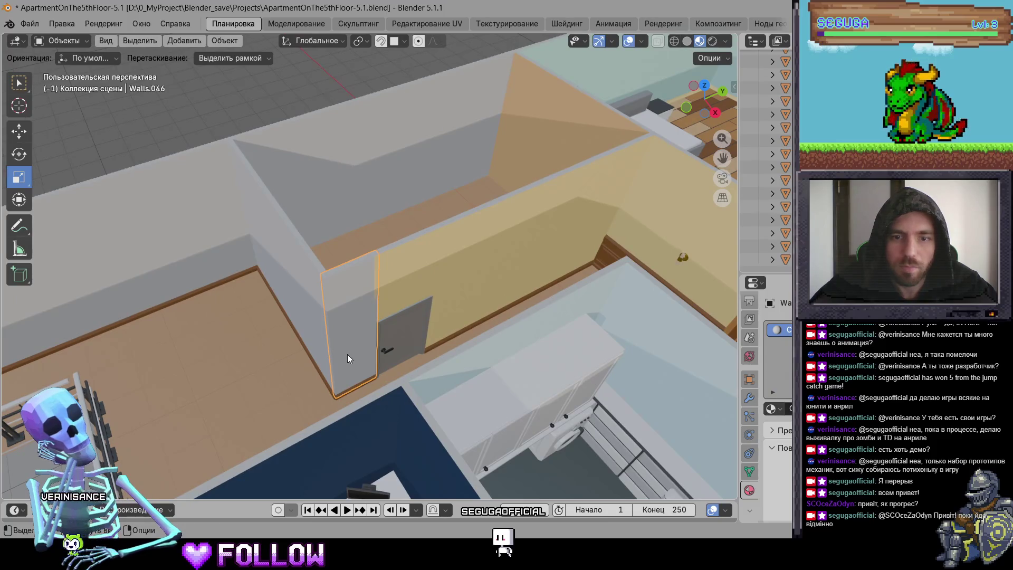
key(alt+Tab)
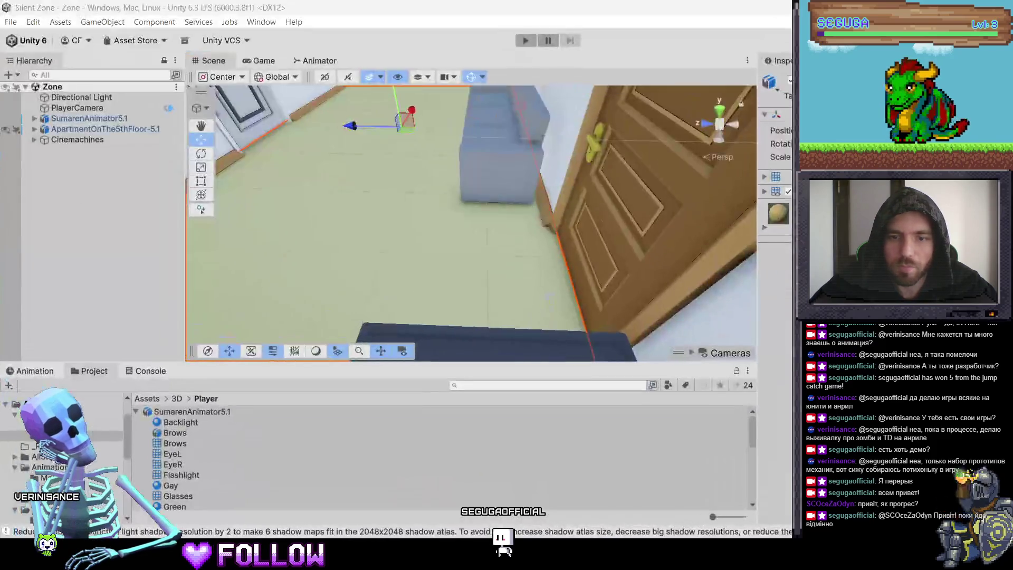
key(alt+Tab)
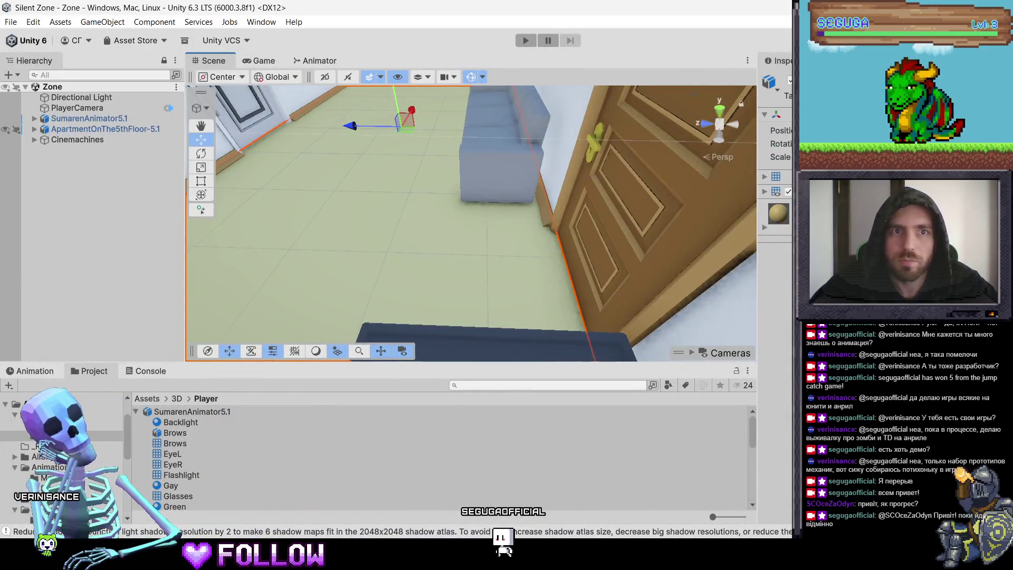
key(alt+Tab)
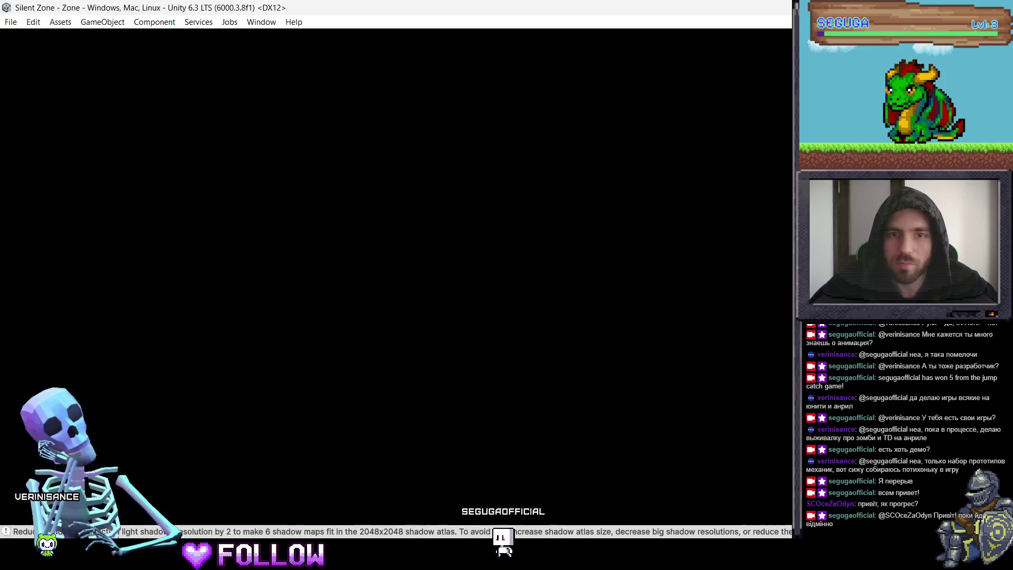
key(2)
alt+click(353, 335)
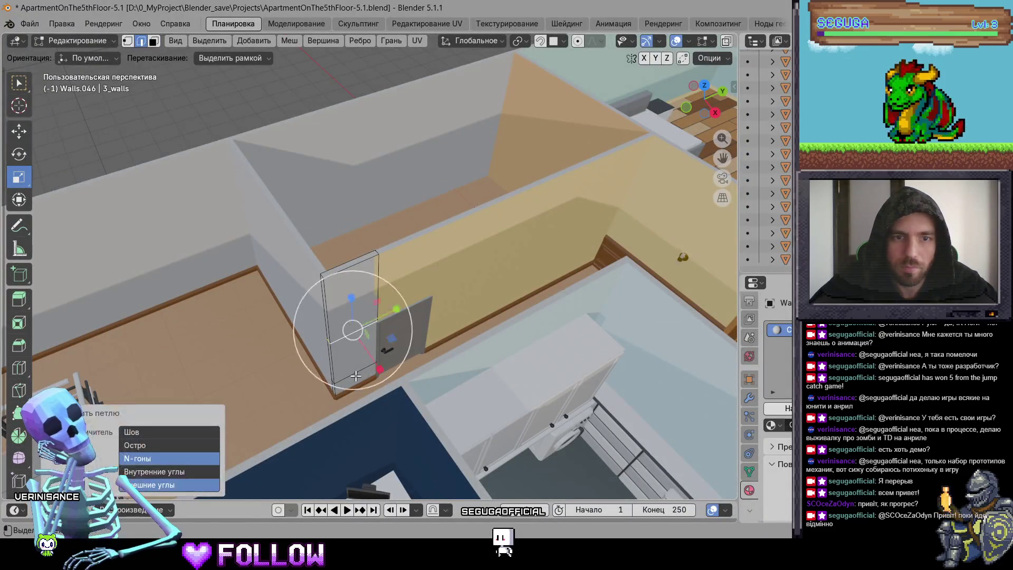
Dissolve the short wall's extra edges into one face and assign the yellowish material.
key(ctrl+e)
click(336, 416)
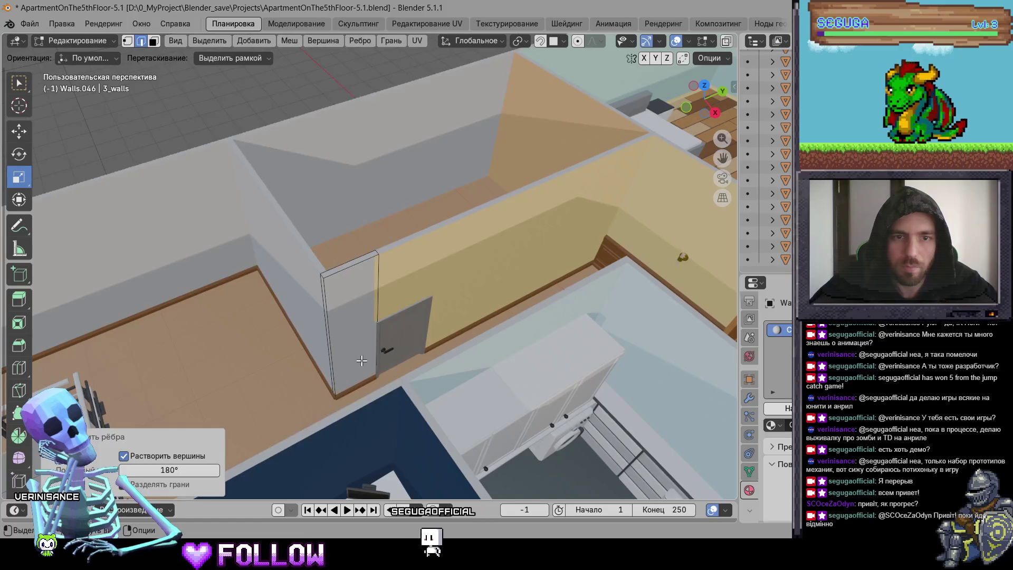
key(3)
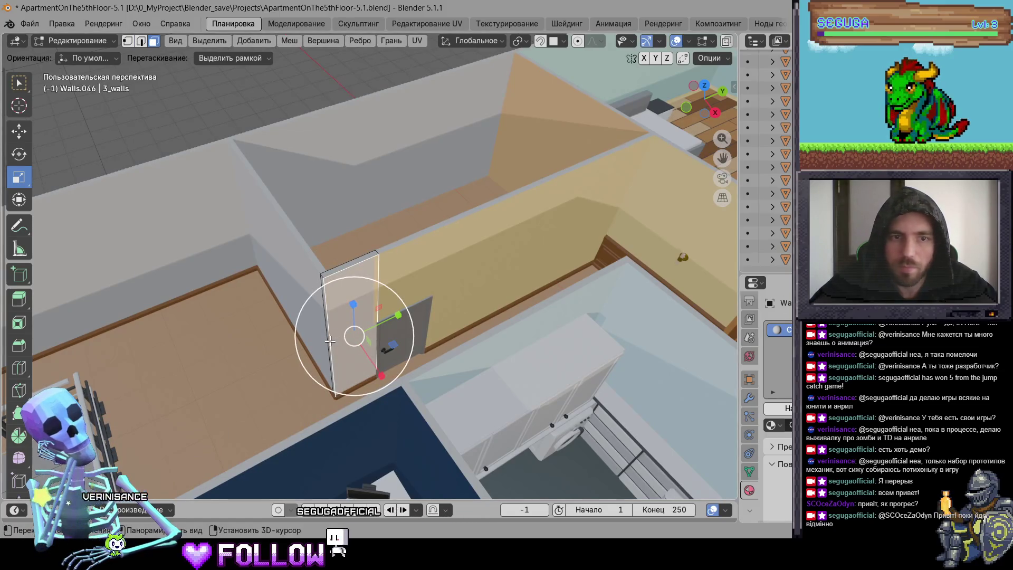
shift+click(345, 333)
shift+click(345, 335)
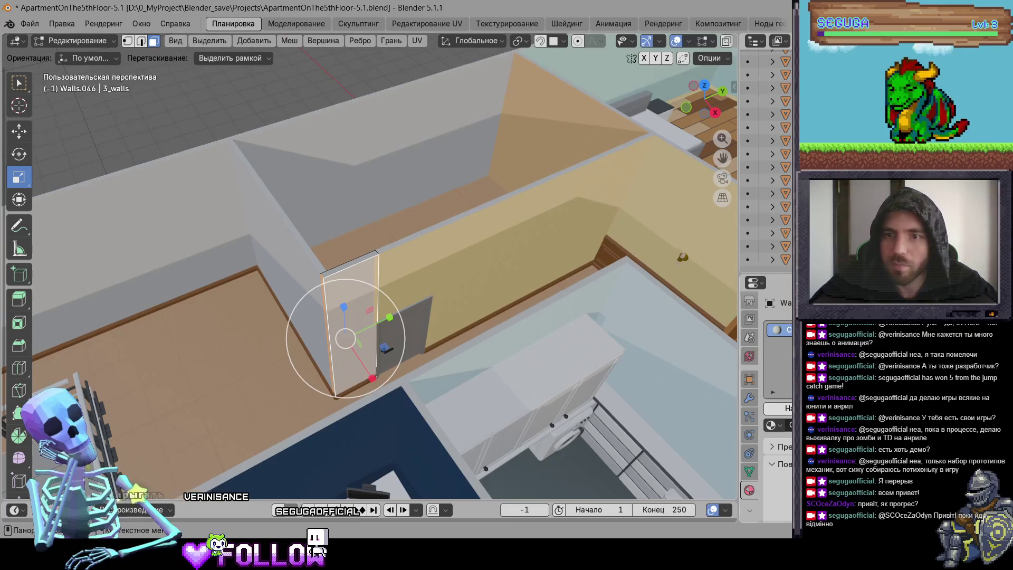
click(773, 425)
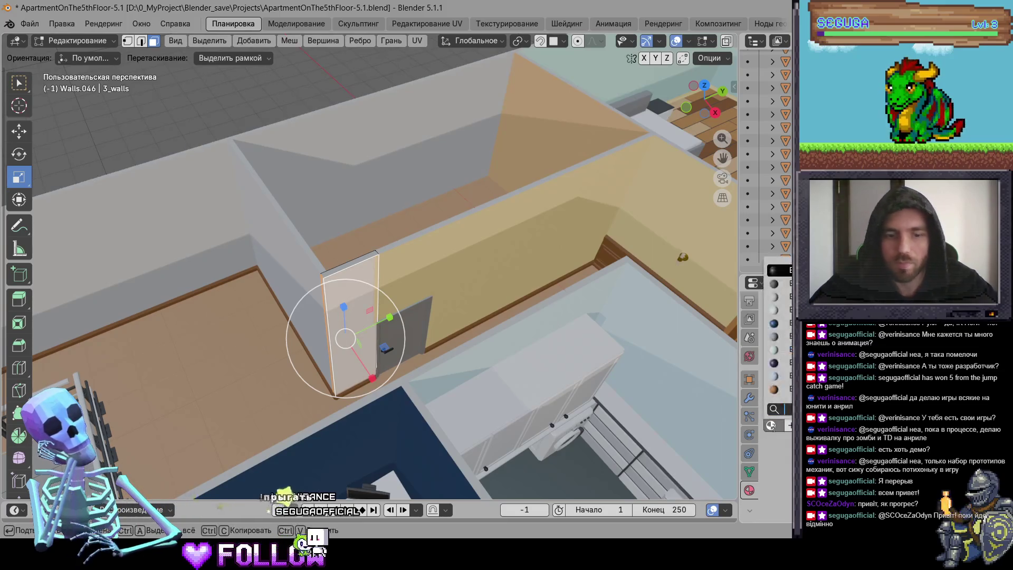
text(ye)
key(Return)
Merge the wide face band on Walls.035 into one face by dissolving its inner edges.
drag(369, 317, 431, 327)
click(389, 334)
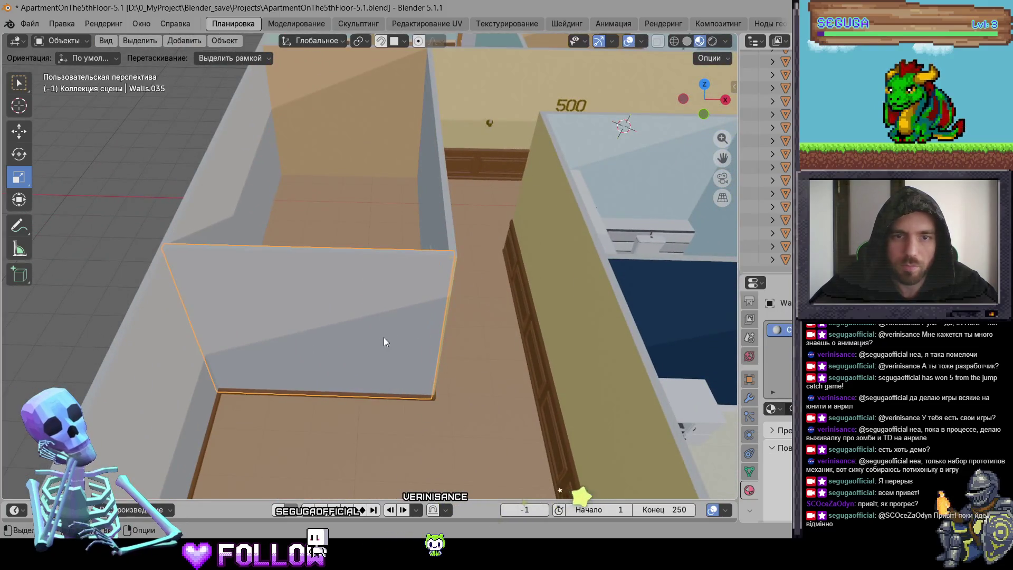
click(368, 340)
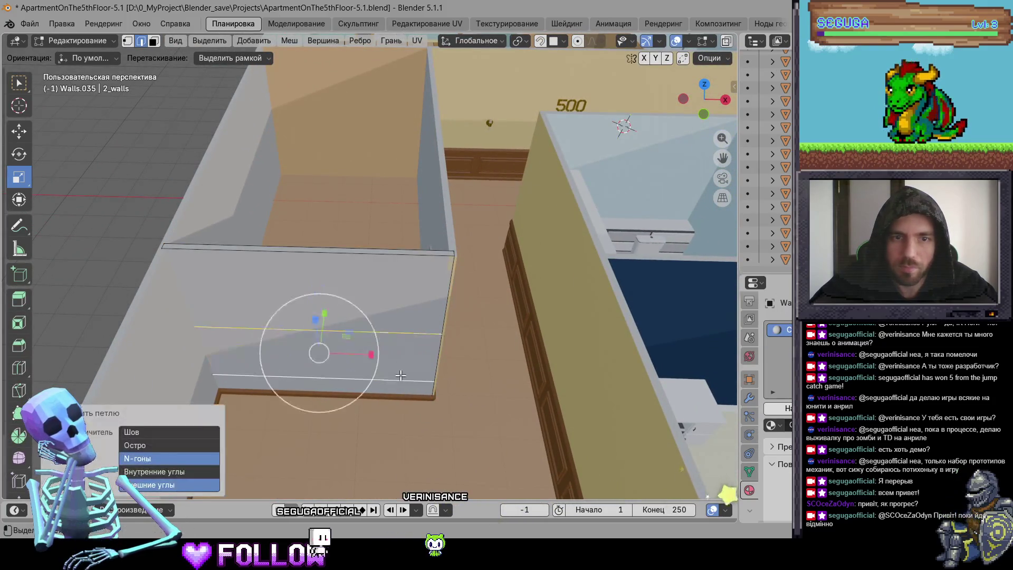
key(ctrl+e)
key(Escape)
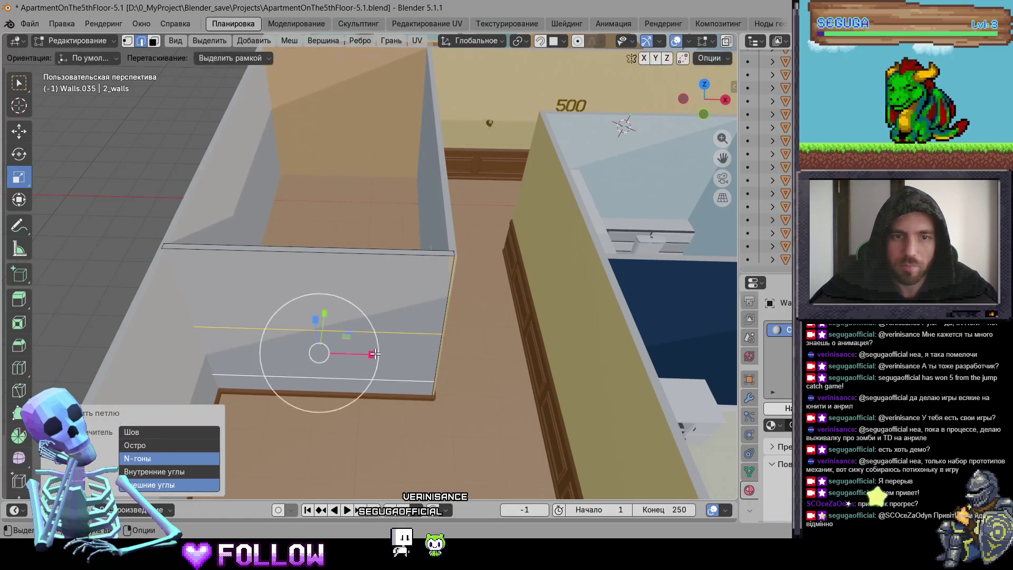
key(ctrl+e)
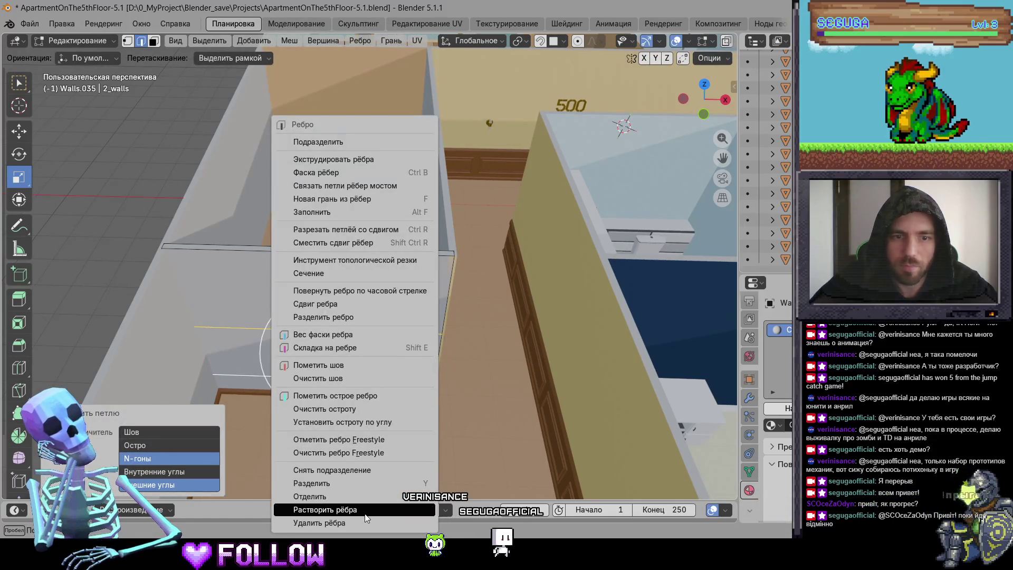
click(343, 512)
key(3)
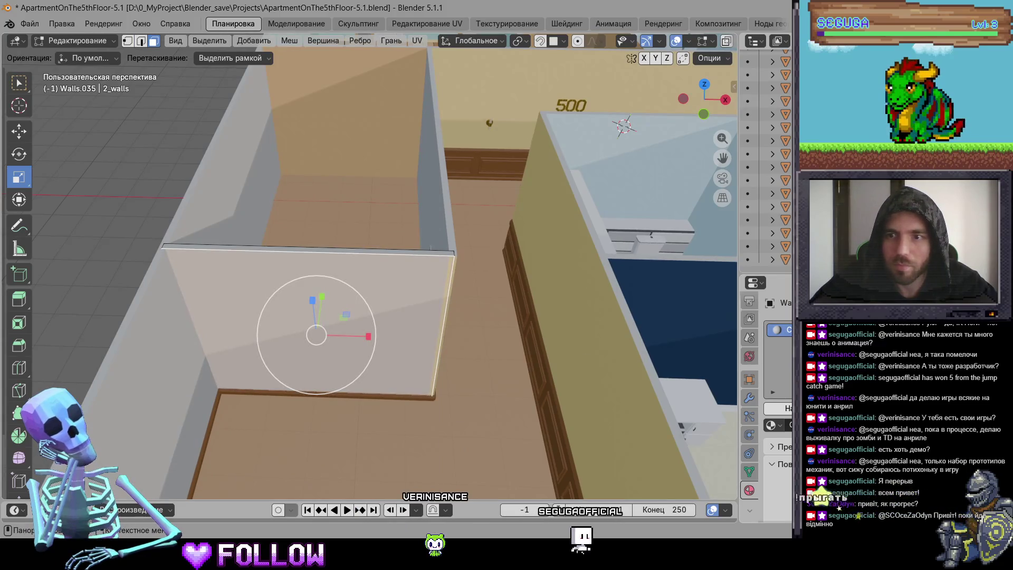
Add a material slot to Walls.035 and assign it the tan wall material.
click(787, 330)
click(780, 408)
click(771, 426)
text(ye)
click(780, 297)
key(Tab)
scroll(509, 378, down, 5)
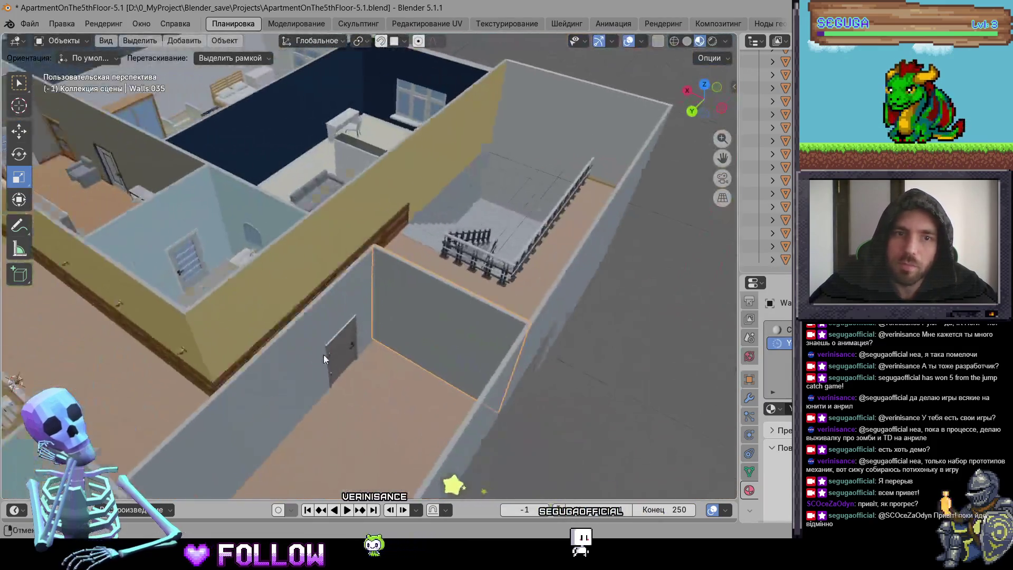
mouse_move(324, 354)
mouse_down()
mouse_move(391, 347)
mouse_move(262, 324)
mouse_move(404, 324)
mouse_move(411, 396)
mouse_move(514, 368)
mouse_move(454, 394)
mouse_move(415, 380)
mouse_up()
key(Tab)
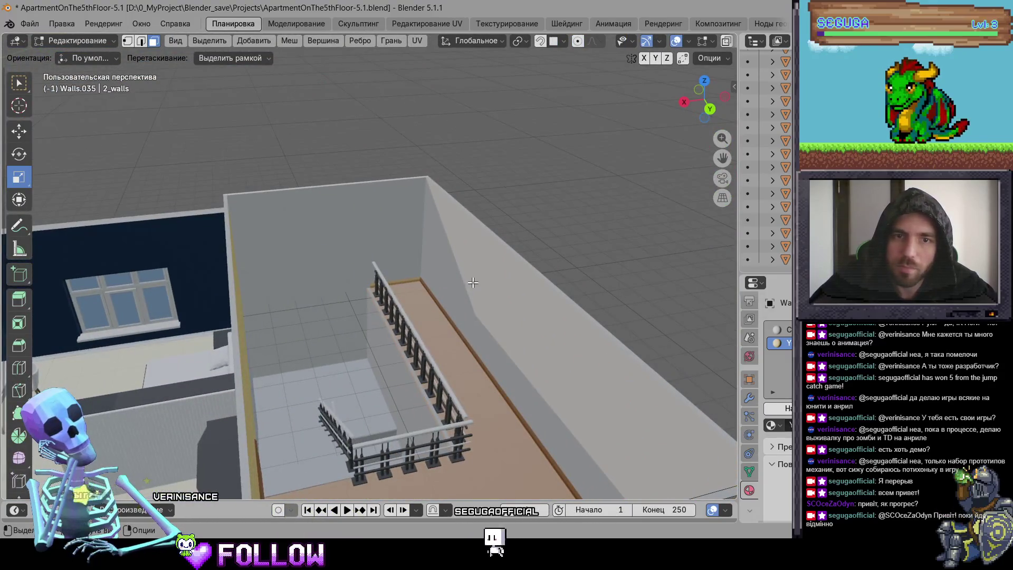
Add and slide a lengthwise edge loop on Walls.024 with the Loop Cut tool.
key(Tab)
click(474, 285)
key(Tab)
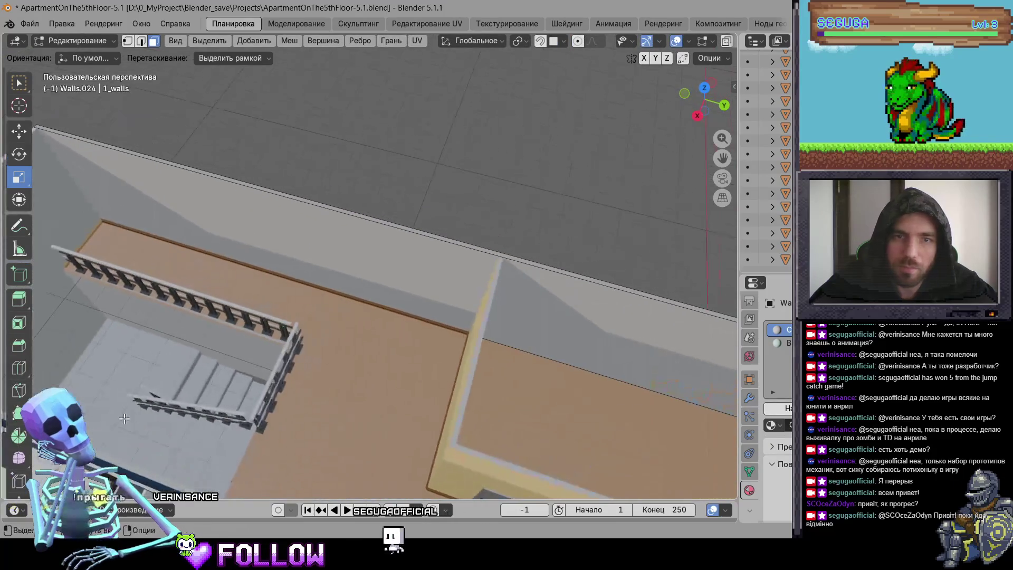
click(19, 367)
drag(417, 280, 543, 295)
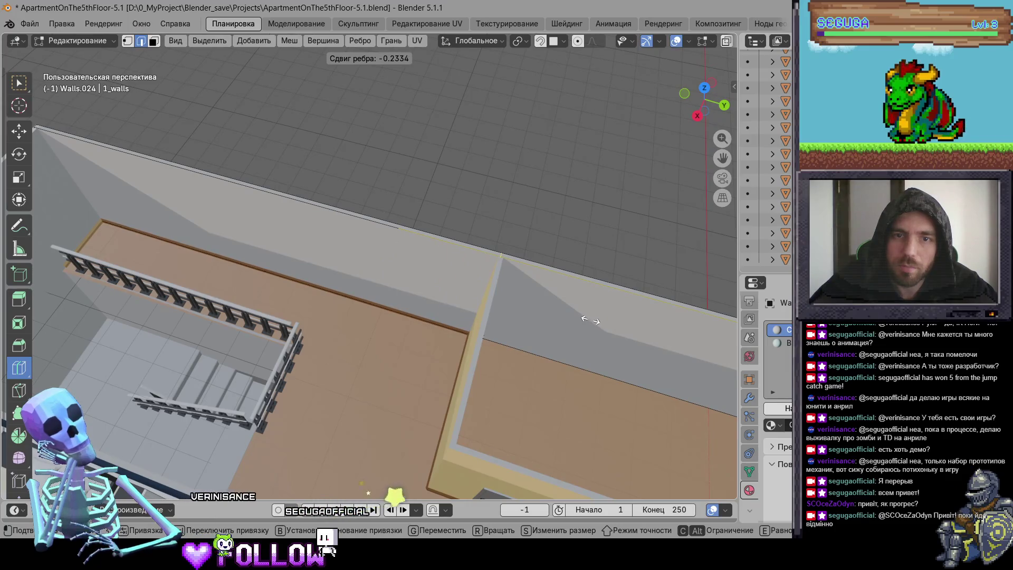
click(590, 320)
scroll(448, 281, down, 5)
Return to box selection, search materials for 'ye', and select the wall's top face.
click(19, 82)
scroll(418, 287, up, 3)
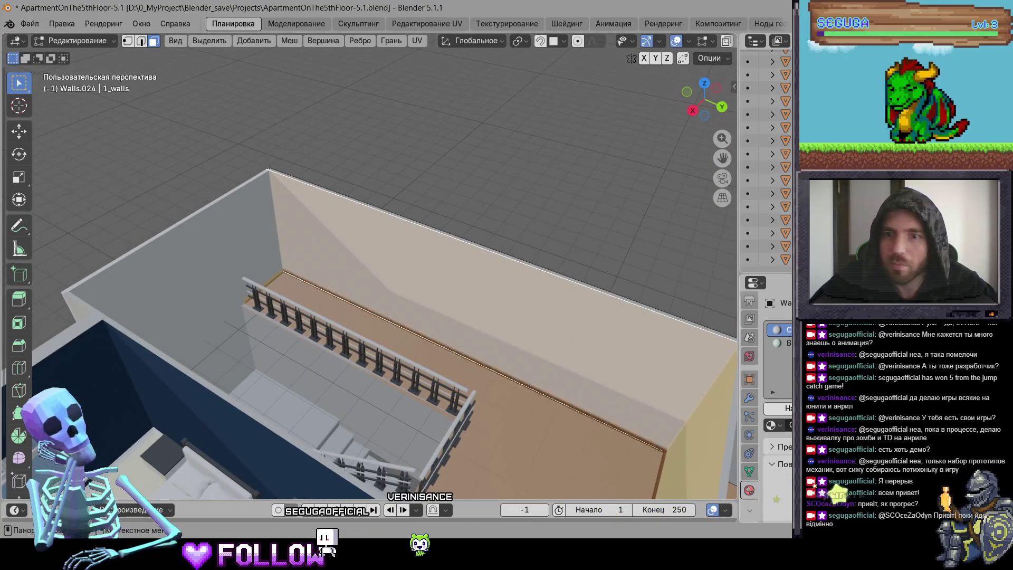
click(771, 425)
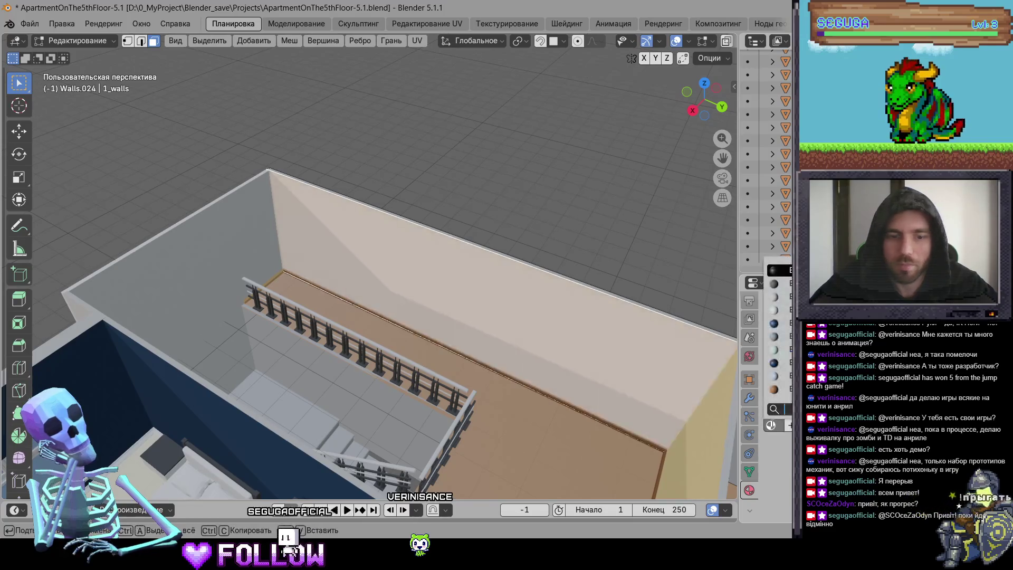
text(ye)
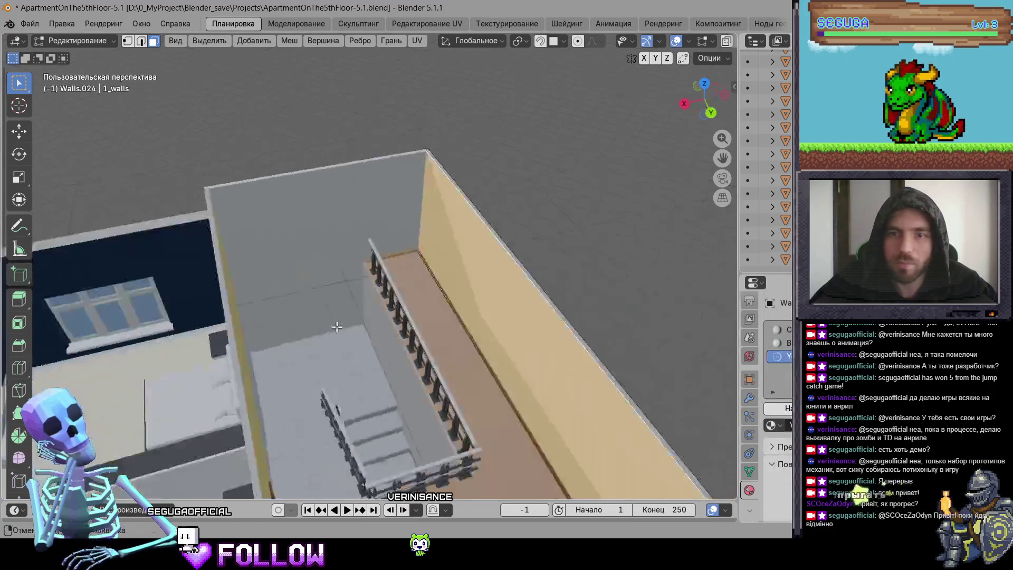
click(324, 219)
Dissolve the extra edges on Walls.012 into a single face.
key(2)
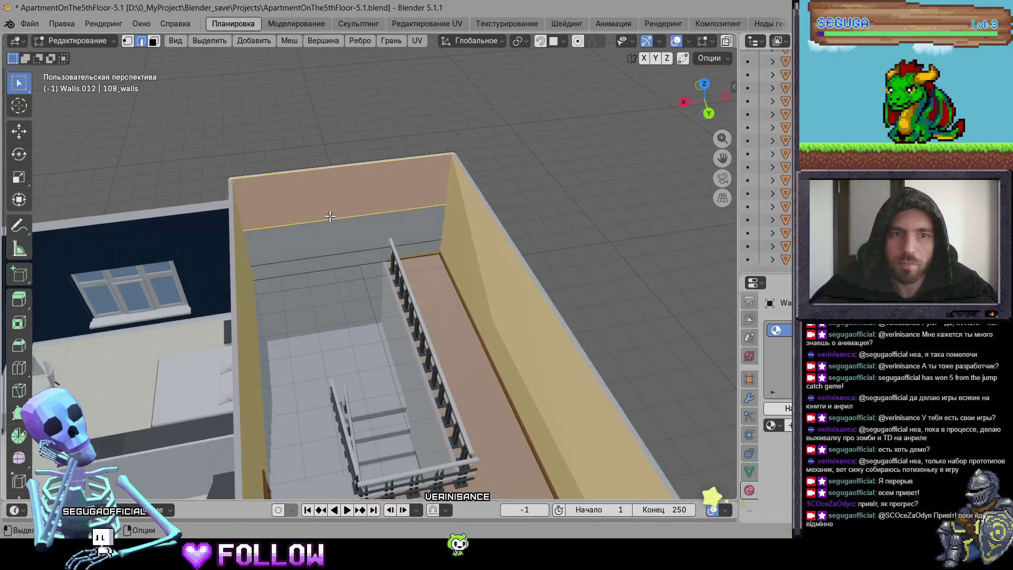
key(ctrl+e)
click(300, 416)
key(3)
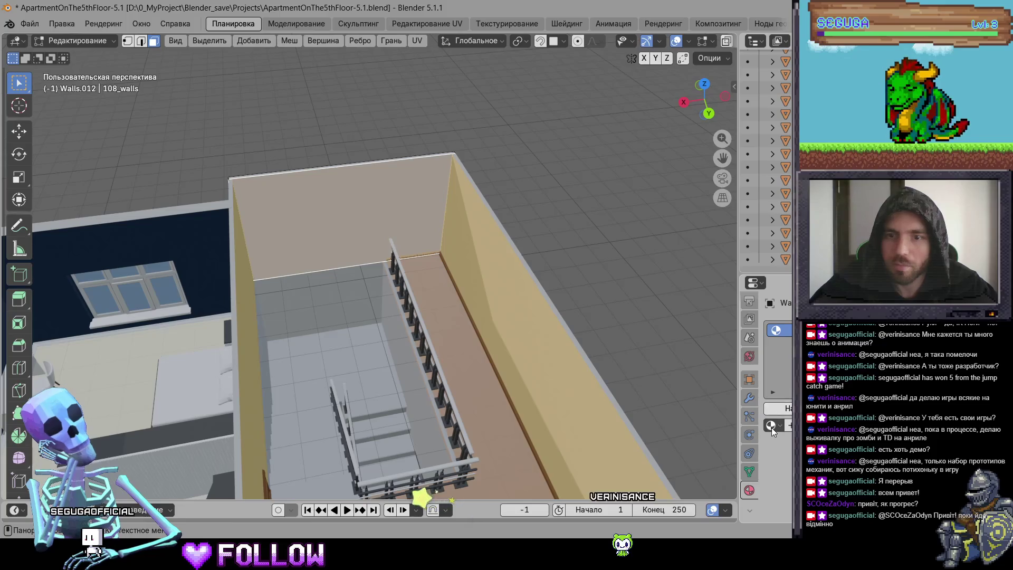
key(Tab)
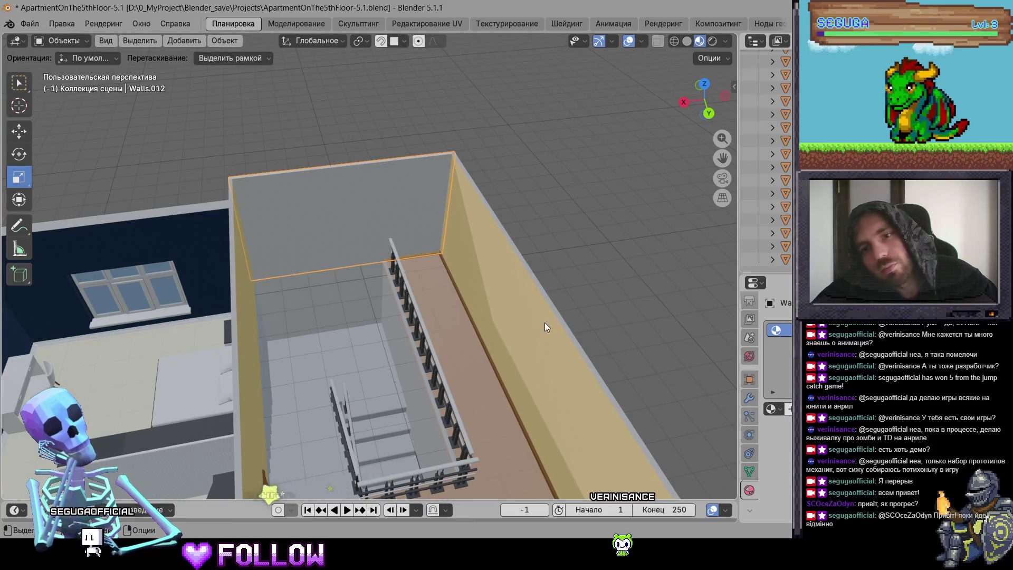
Assign materials C and Y to Walls.012 and make the C slot active.
click(772, 409)
text(c)
key(Return)
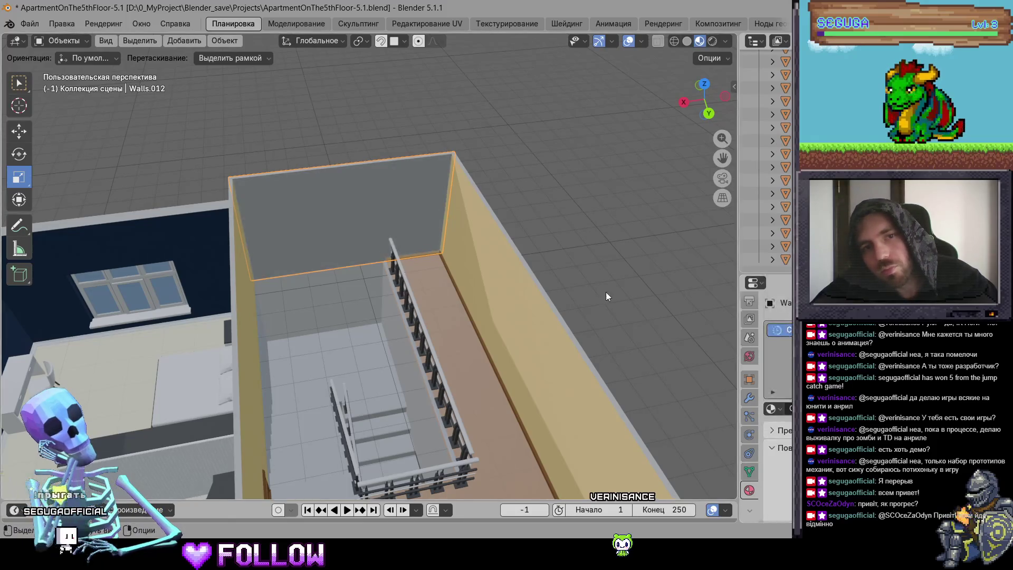
click(771, 409)
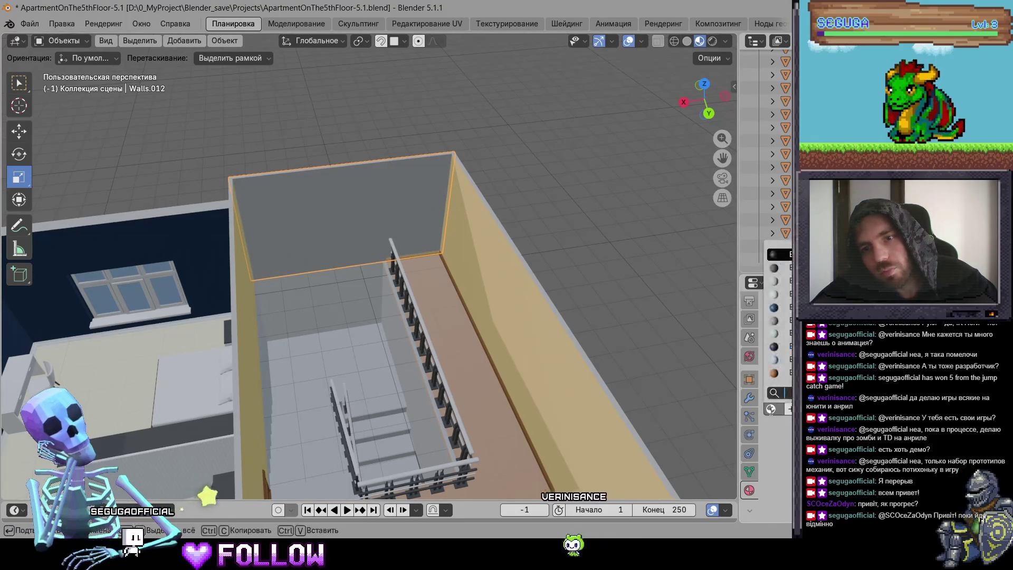
text(ye)
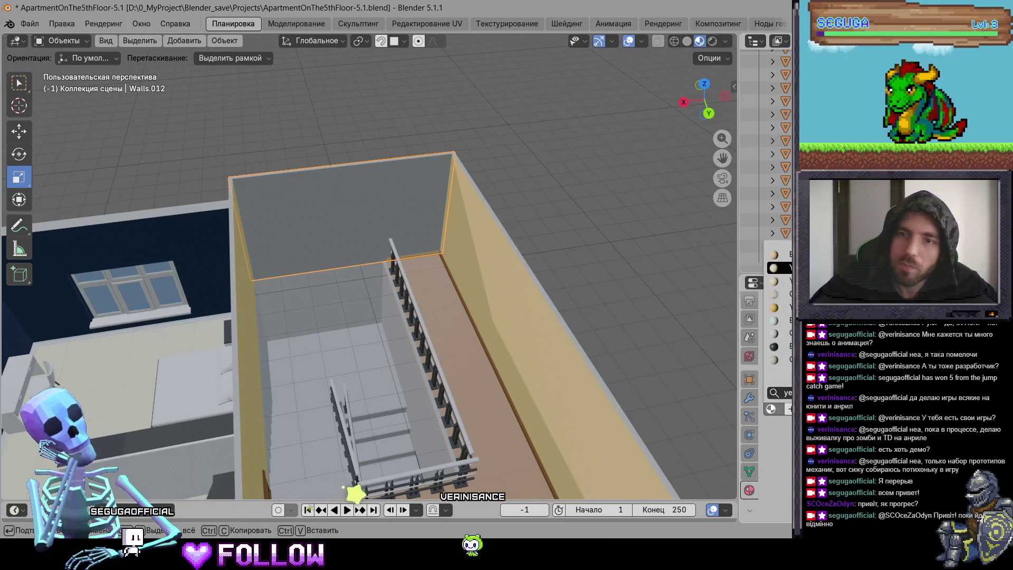
key(Return)
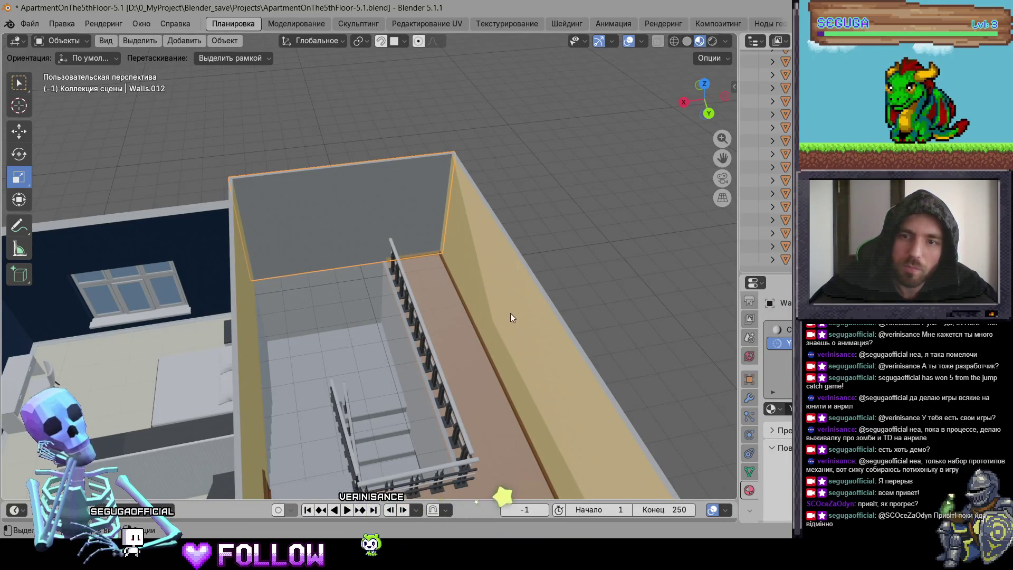
key(Tab)
click(782, 330)
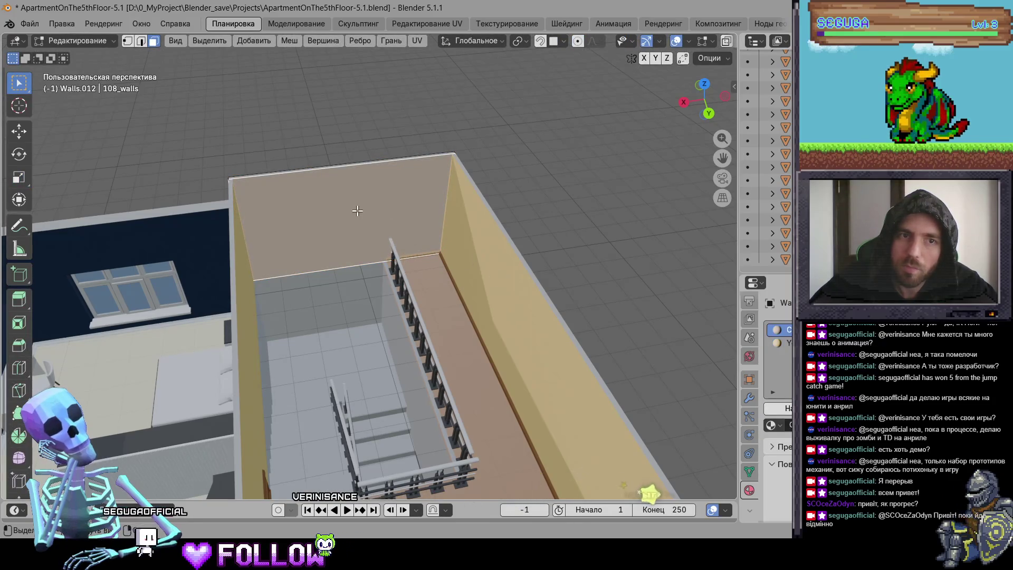
key(Tab)
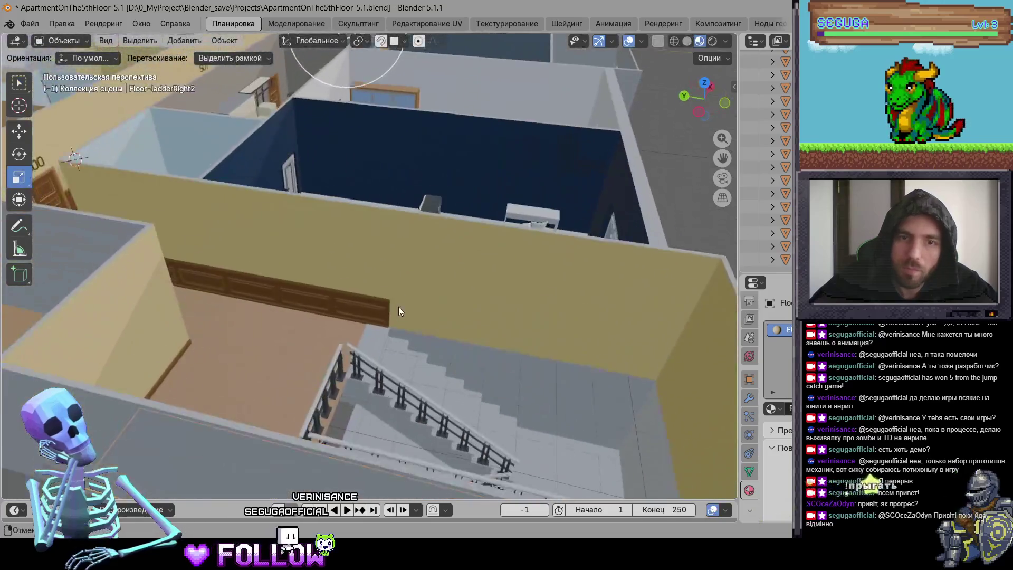
Save the apartment file with Ctrl+S.
mouse_move(399, 312)
mouse_down()
mouse_move(276, 317)
mouse_move(280, 357)
mouse_move(303, 359)
mouse_move(265, 294)
mouse_move(495, 303)
mouse_move(347, 330)
mouse_move(495, 323)
mouse_move(466, 308)
mouse_move(436, 321)
mouse_up()
key(ctrl+s)
scroll(441, 337, down, 6)
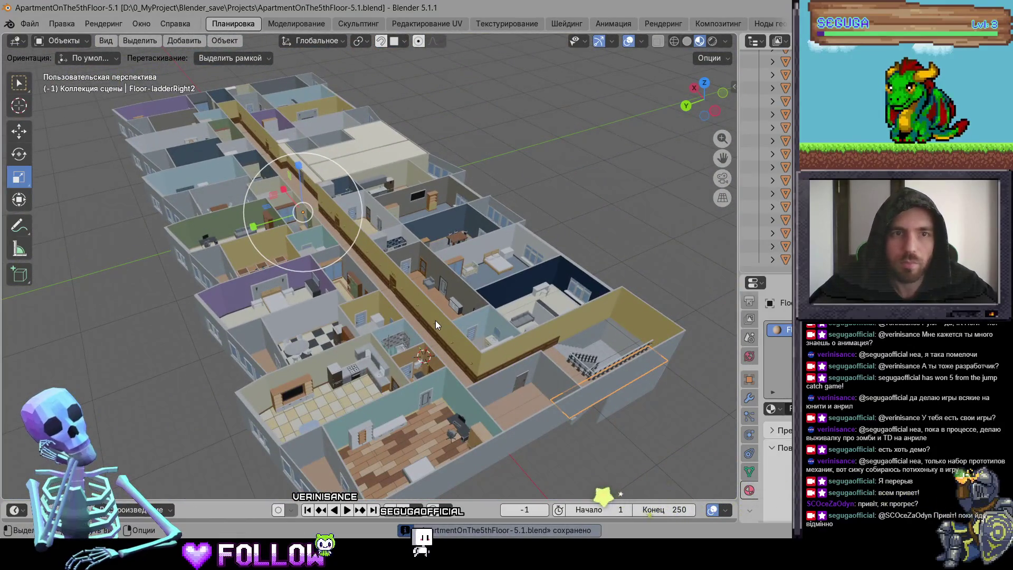
click(32, 24)
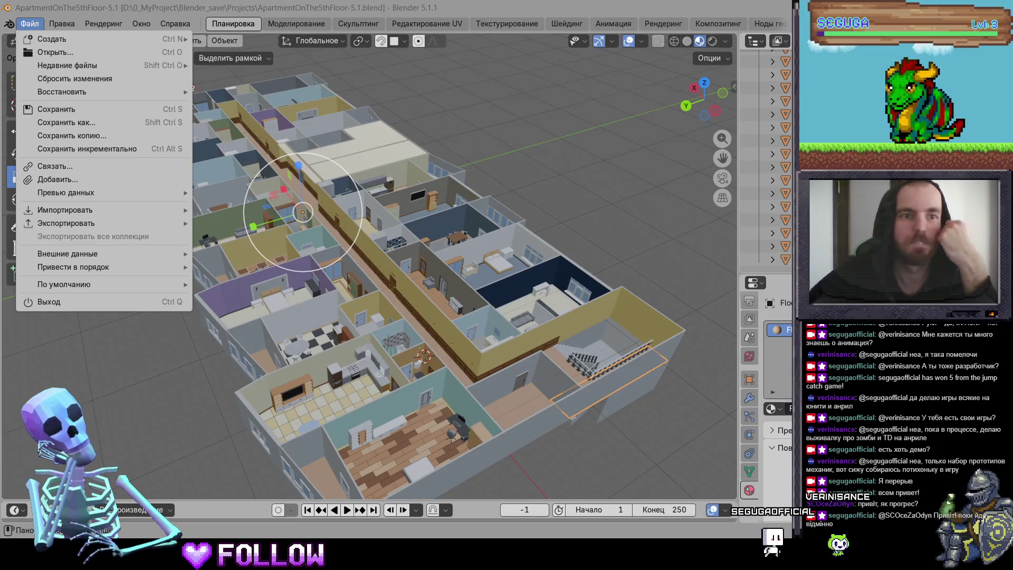
Open SumarenAnimator5.1.blend from recent files, check PlayerMovement.cs in the code editor, and return.
mouse_move(187, 70)
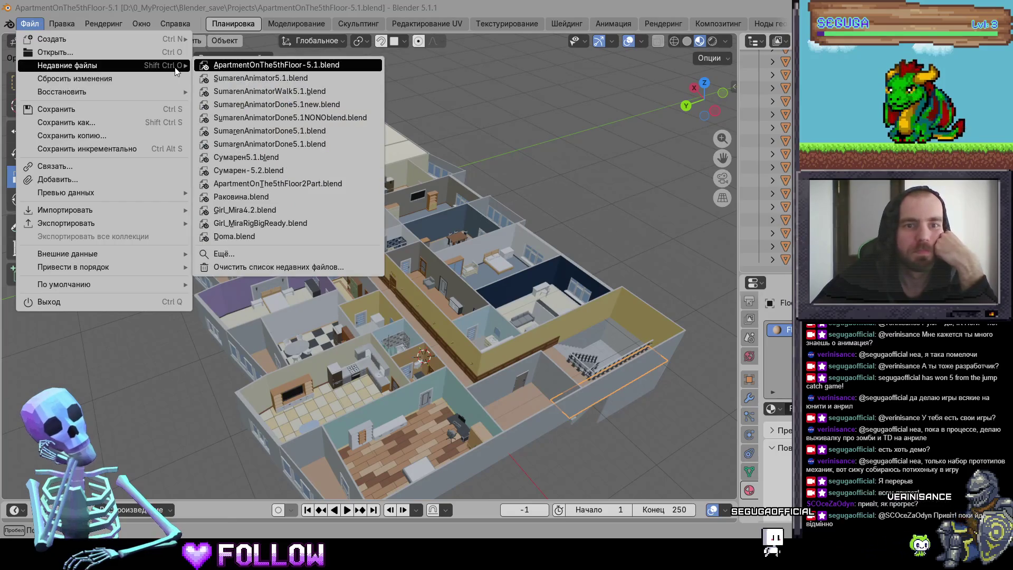
click(234, 79)
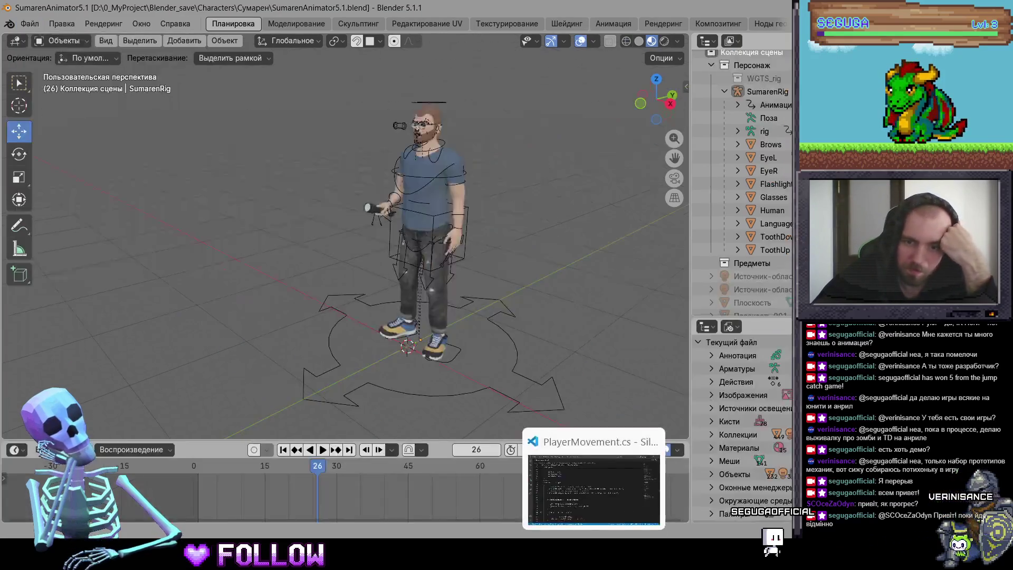
click(602, 536)
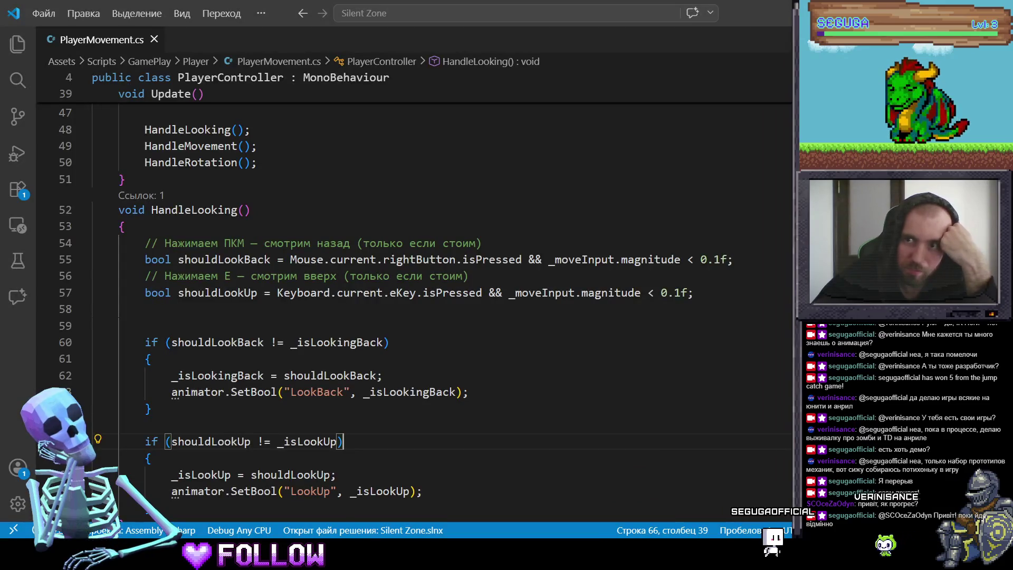
key(alt+Tab)
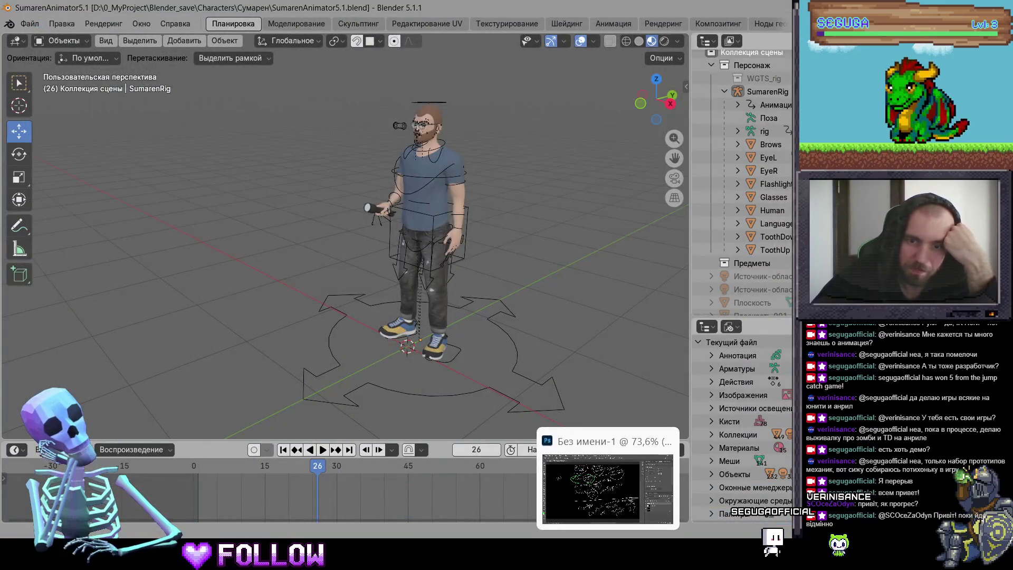
Restore the Photoshop look-back planning drawing to half width, then return to Blender.
click(608, 554)
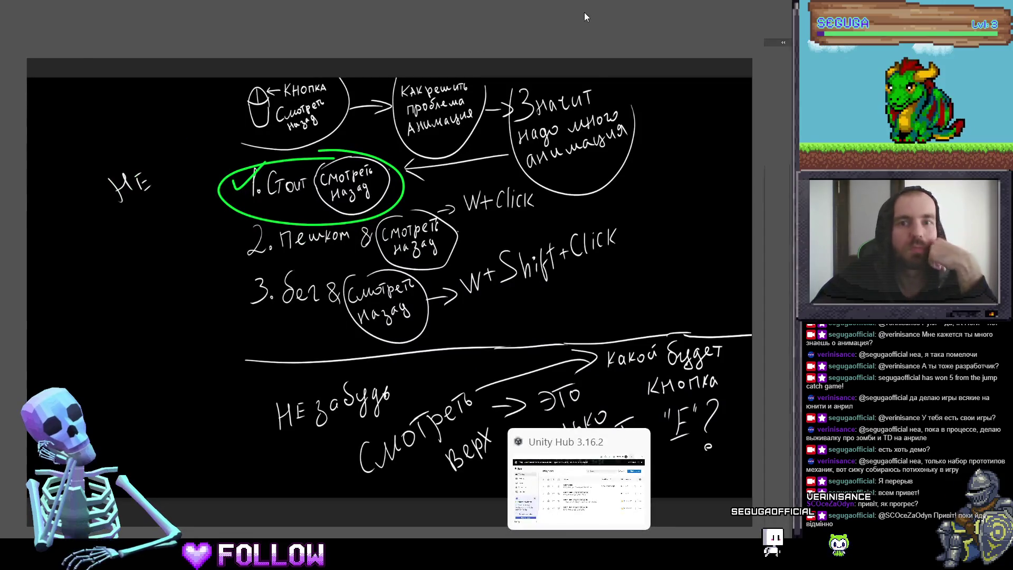
double_click(559, 7)
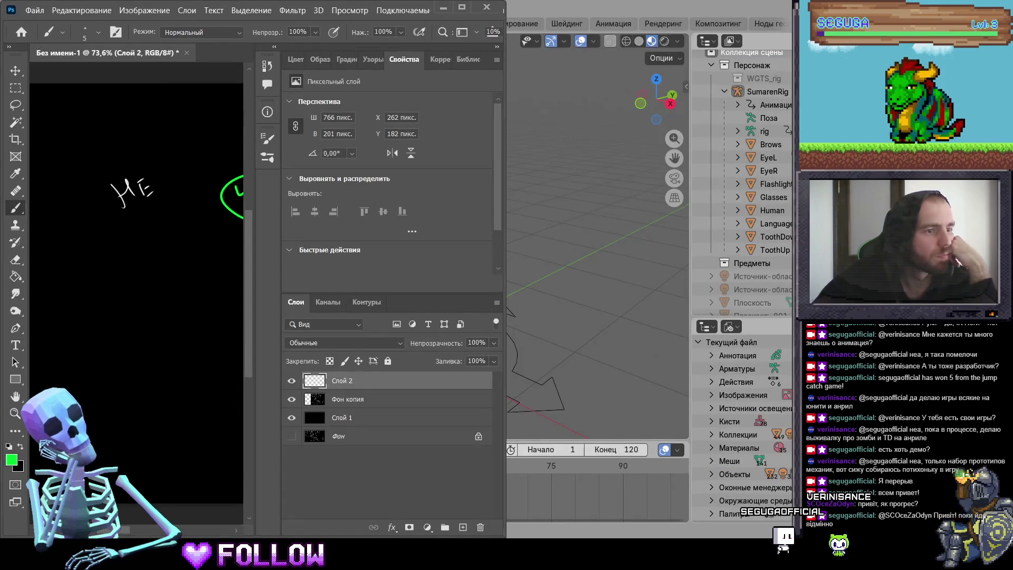
key(alt+Tab)
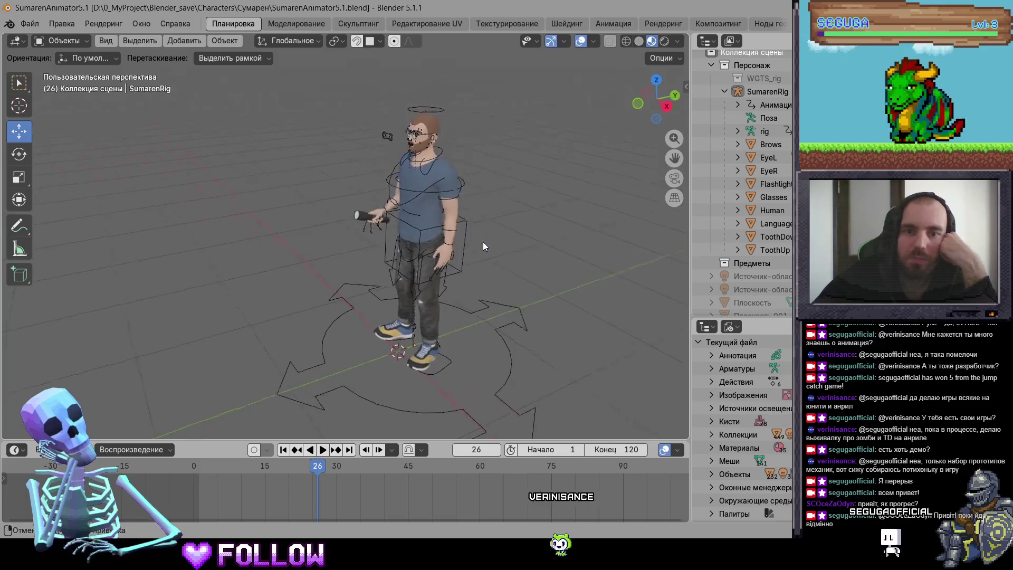
Unhide the lights and plane, then move the plane 5.3873 m along Y.
scroll(489, 231, up, 5)
scroll(301, 248, down, 10)
drag(350, 254, 423, 261)
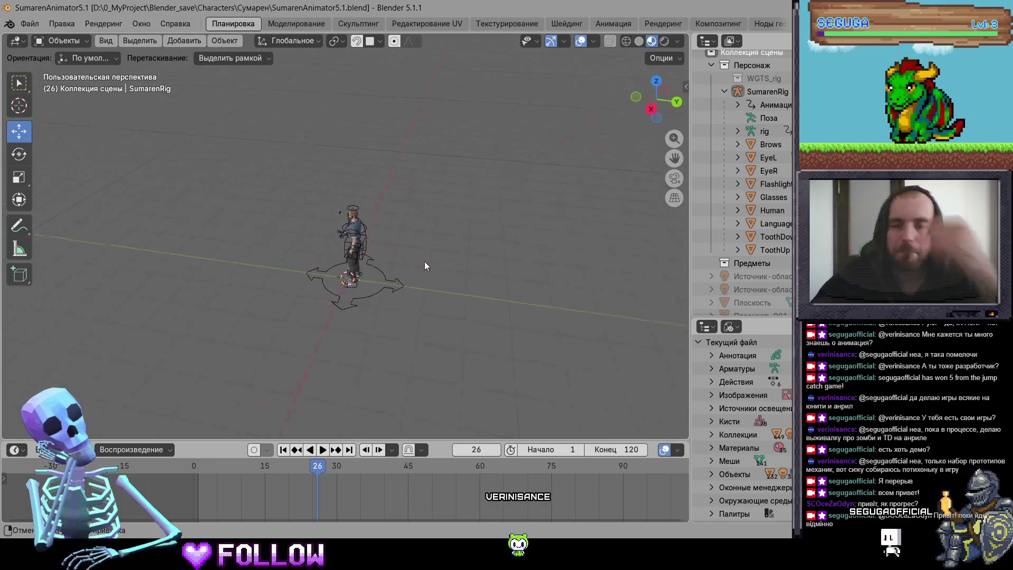
key(alt+h)
scroll(495, 236, up, 2)
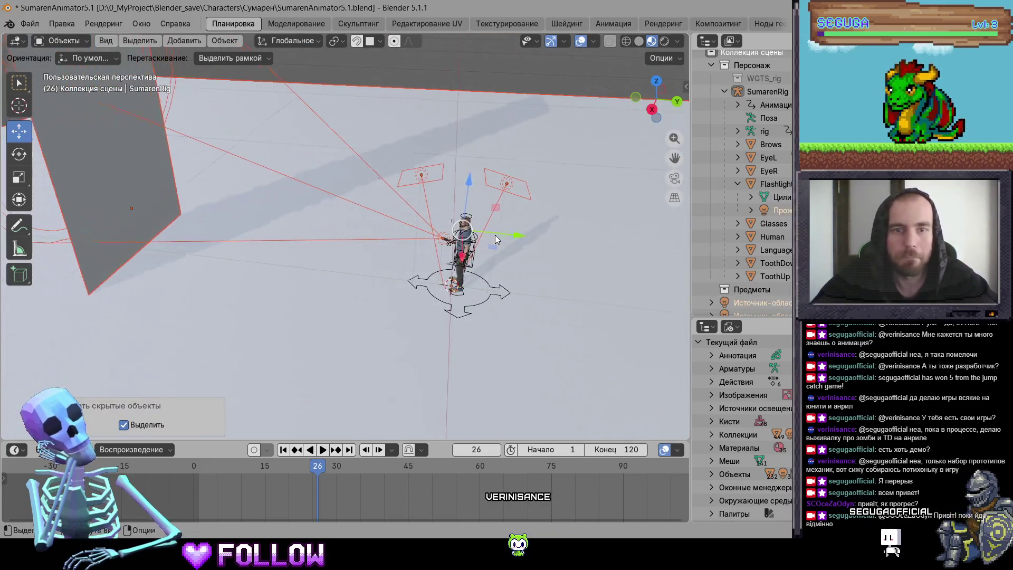
click(113, 176)
key(g)
key(y)
click(330, 252)
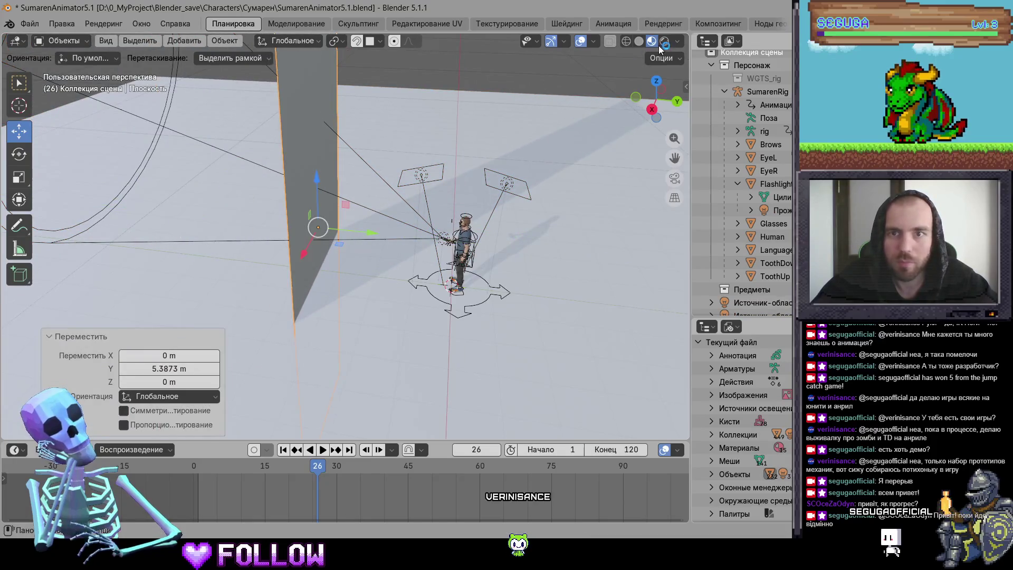
Switch to Rendered shading, select SumarenRig and bring up the Animation workspace with LookUp loaded.
click(664, 40)
scroll(479, 299, up, 3)
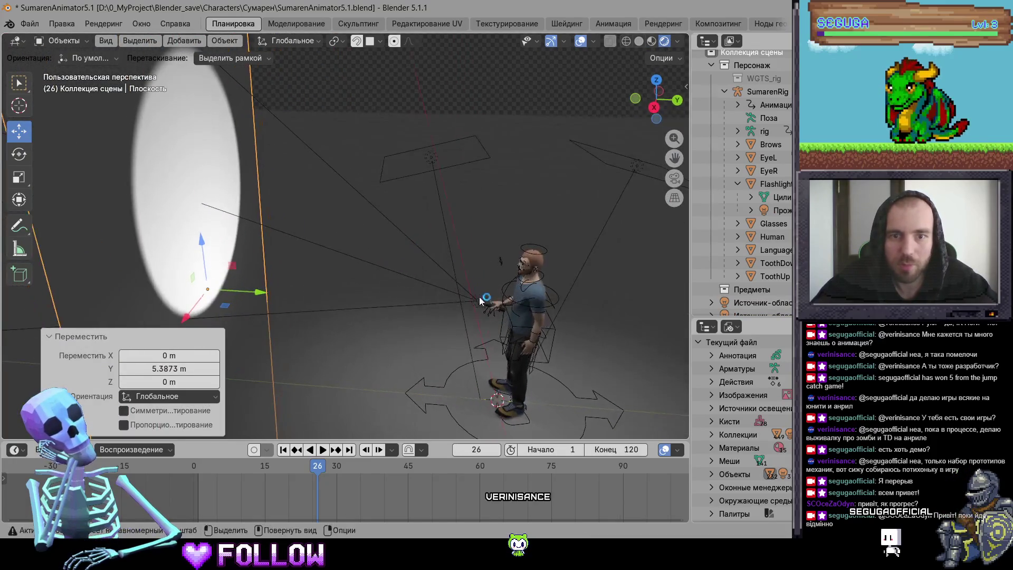
click(215, 276)
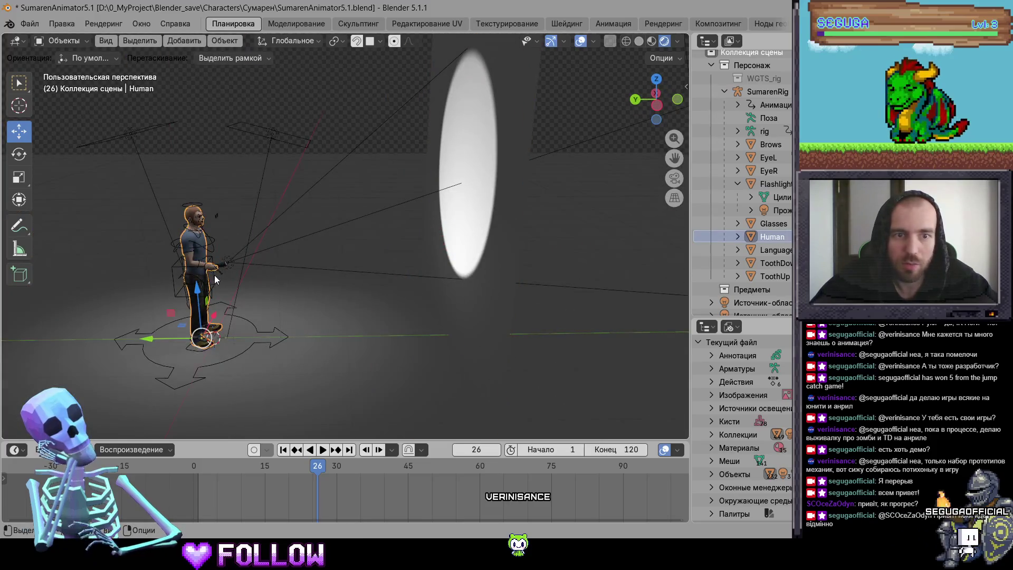
click(215, 276)
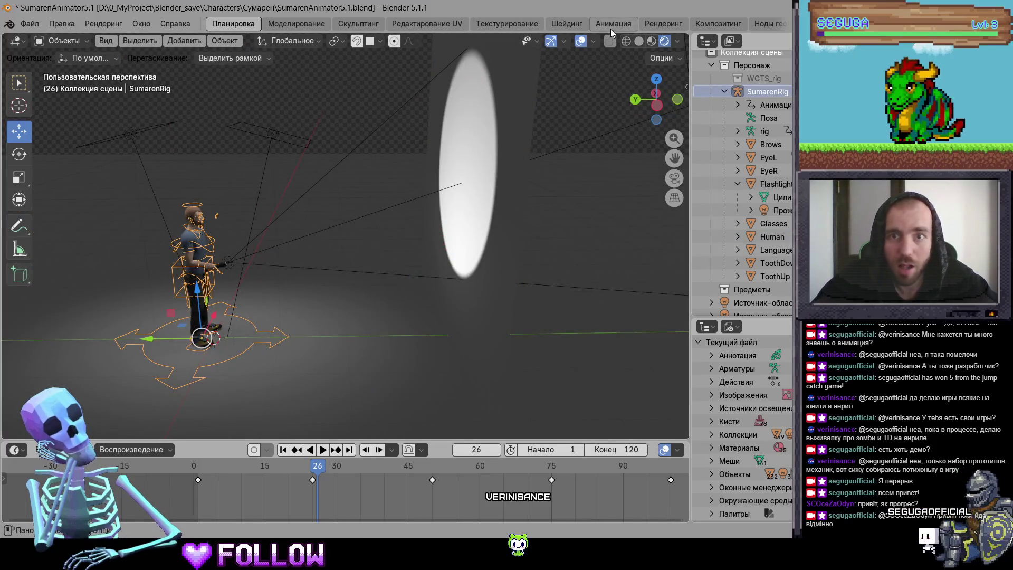
click(613, 24)
mouse_move(427, 327)
mouse_down()
mouse_move(436, 271)
mouse_move(482, 215)
mouse_move(560, 174)
mouse_up()
click(505, 198)
mouse_move(504, 198)
mouse_down()
mouse_move(354, 296)
mouse_move(369, 253)
mouse_move(343, 191)
mouse_move(593, 132)
mouse_up()
Return to rendered shading and rotate the index finger bone about -18.87°.
key(z)
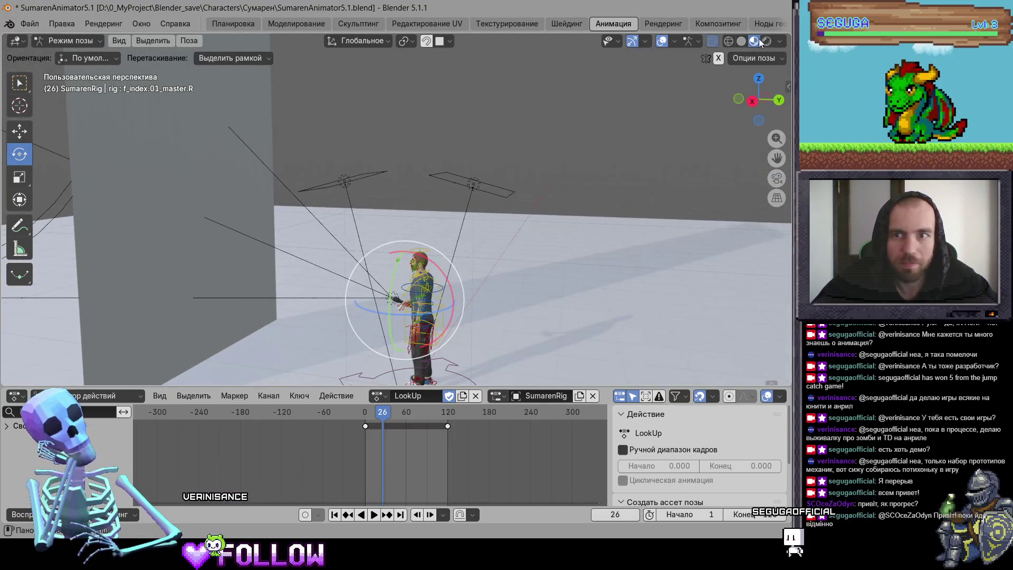
click(766, 41)
drag(452, 244, 474, 237)
key(r)
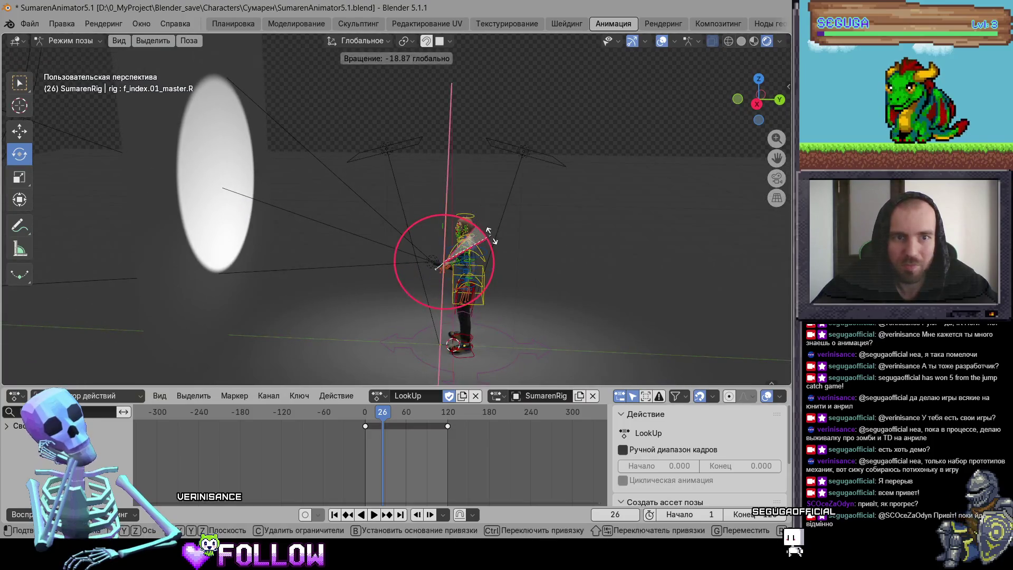
click(491, 236)
At frame 1, tilt the right hand FK bone about -7.7° on X and keyframe it.
click(382, 411)
drag(381, 411, 365, 425)
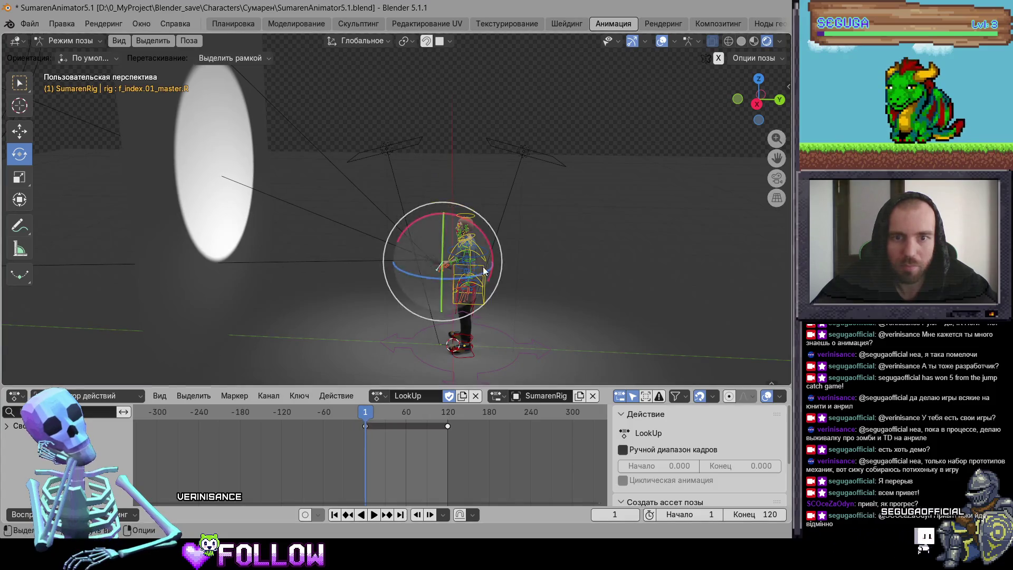
scroll(523, 287, up, 1)
key(w)
mouse_move(523, 287)
mouse_down()
mouse_move(433, 248)
mouse_move(407, 219)
mouse_move(403, 239)
mouse_move(369, 237)
mouse_move(343, 275)
mouse_up()
click(387, 230)
key(shift+space)
key(r)
scroll(343, 276, down, 4)
drag(350, 226, 347, 221)
mouse_move(348, 221)
mouse_down()
mouse_move(417, 186)
mouse_move(371, 277)
mouse_move(398, 236)
mouse_move(407, 263)
mouse_move(425, 258)
mouse_up()
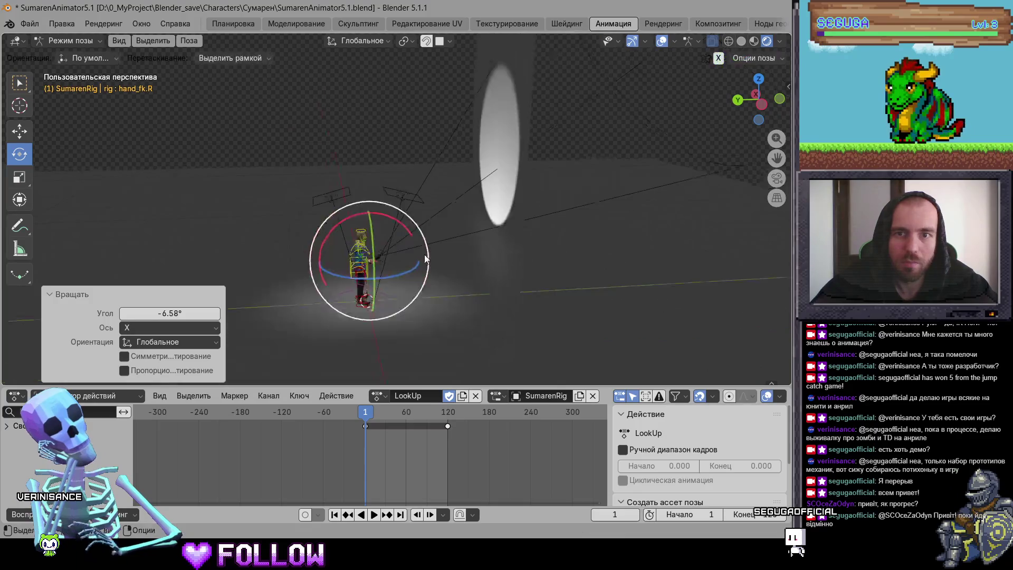
scroll(433, 269, up, 4)
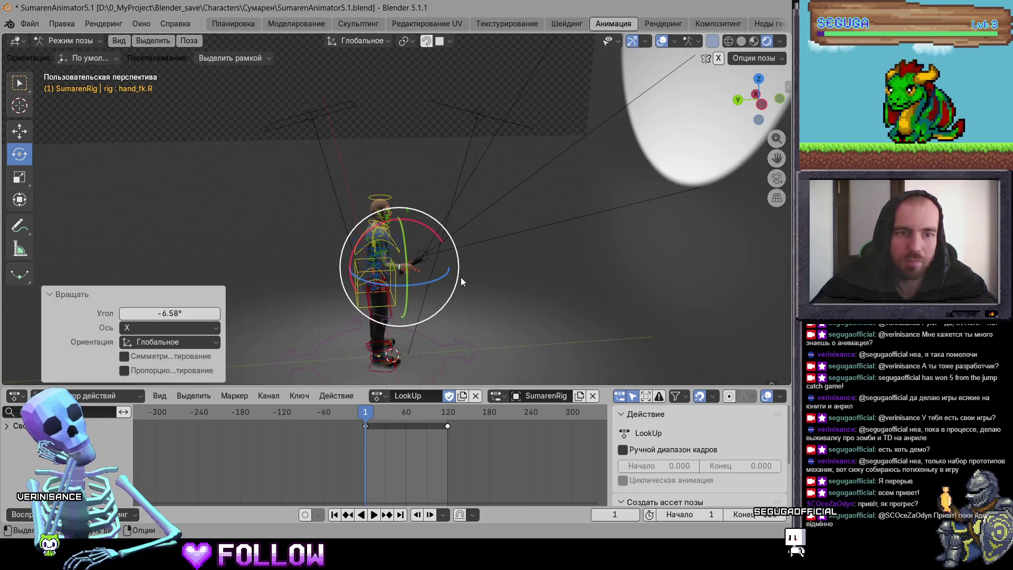
key(i)
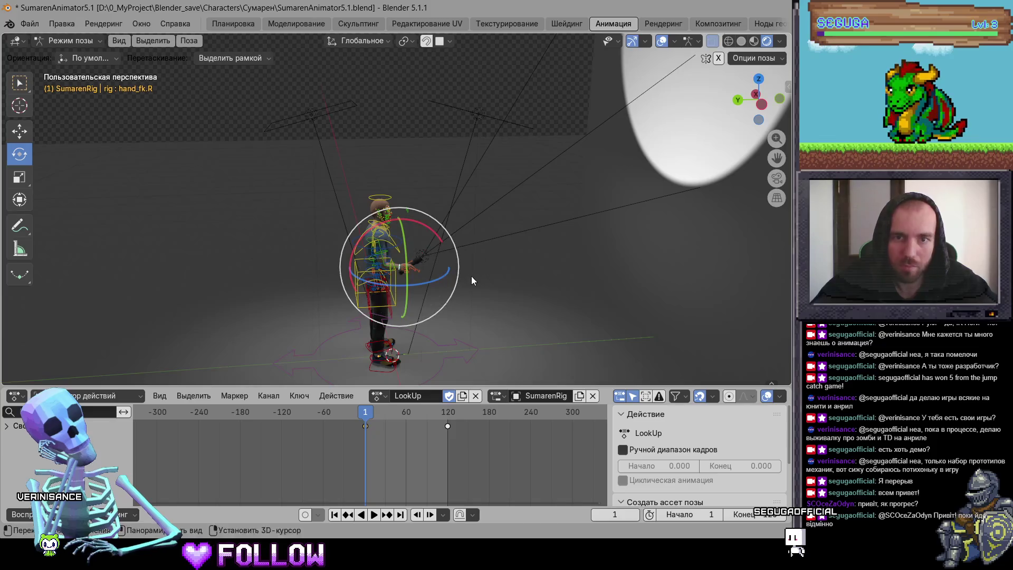
In object mode, move the backdrop plane 1.7026 m along Y.
scroll(471, 276, down, 4)
scroll(436, 232, up, 2)
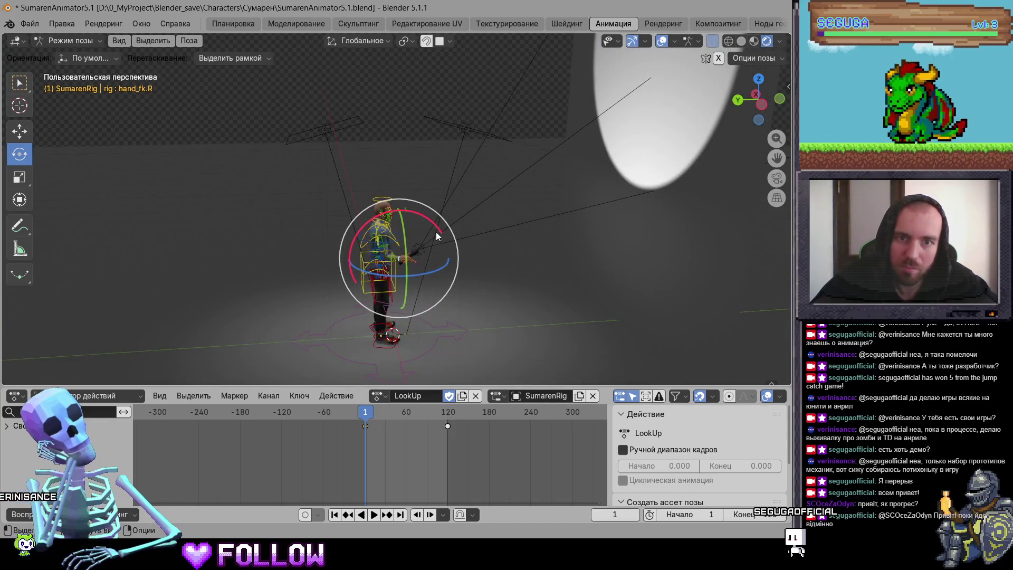
key(Tab)
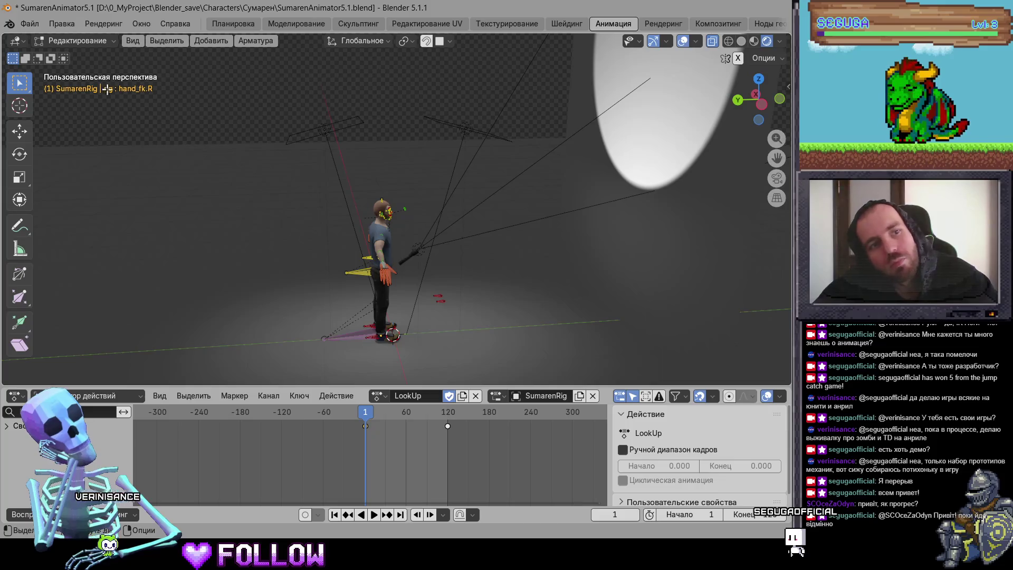
click(74, 41)
click(58, 57)
click(674, 247)
key(g)
key(y)
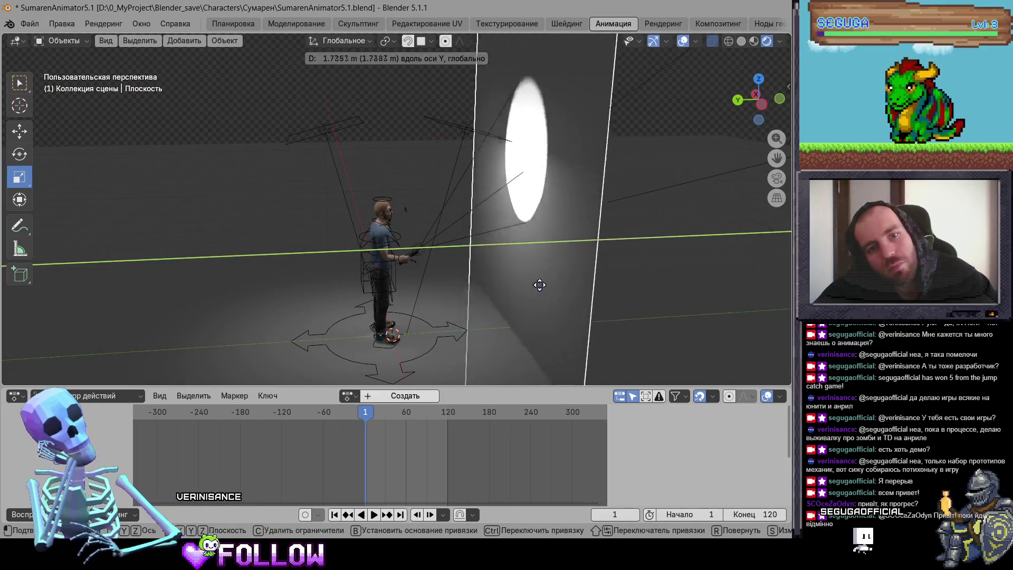
click(550, 296)
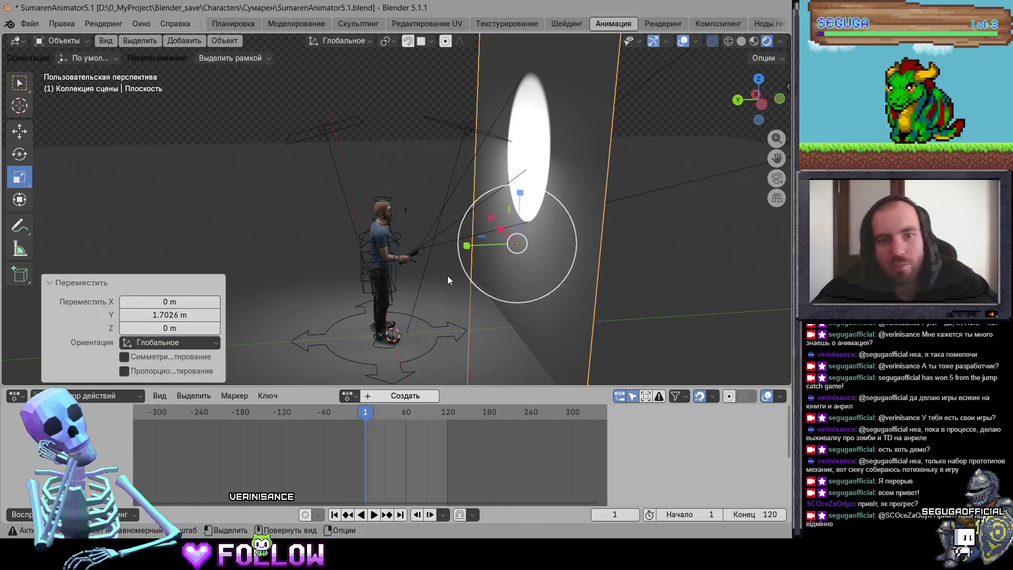
scroll(422, 272, up, 3)
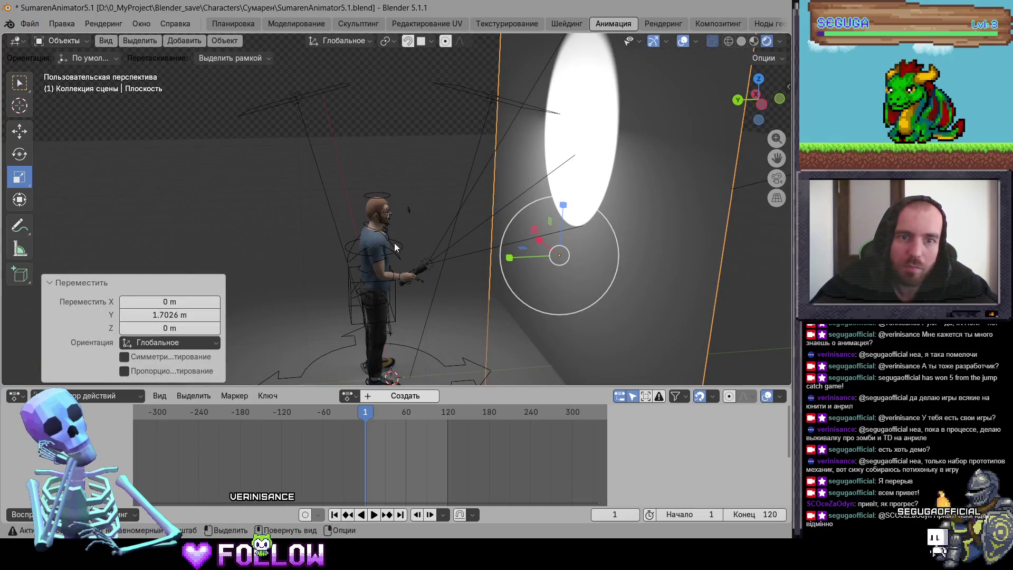
Put SumarenRig back in Pose Mode and rotate the right hand about 5 degrees more.
click(398, 258)
click(61, 41)
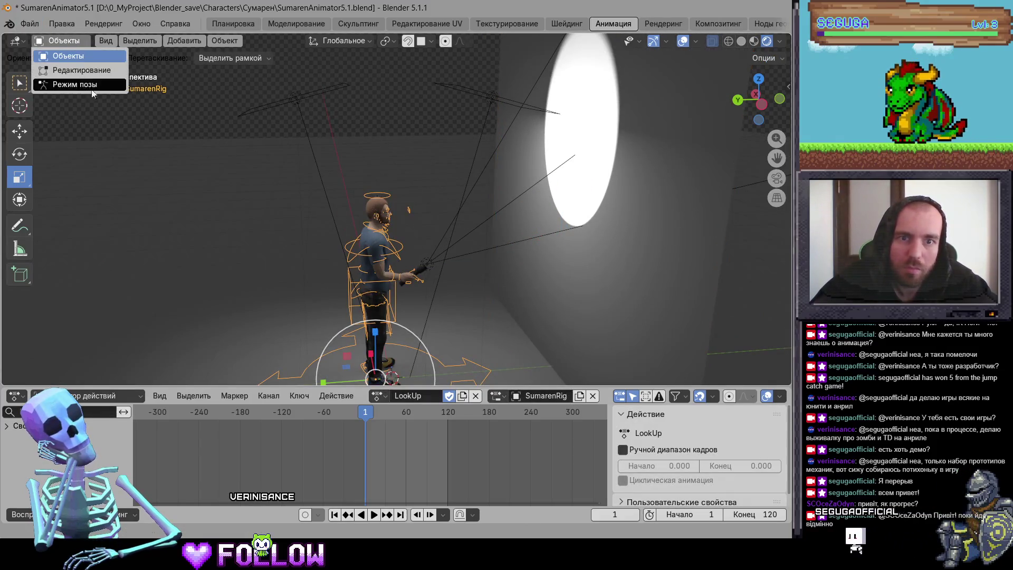
click(58, 83)
click(404, 296)
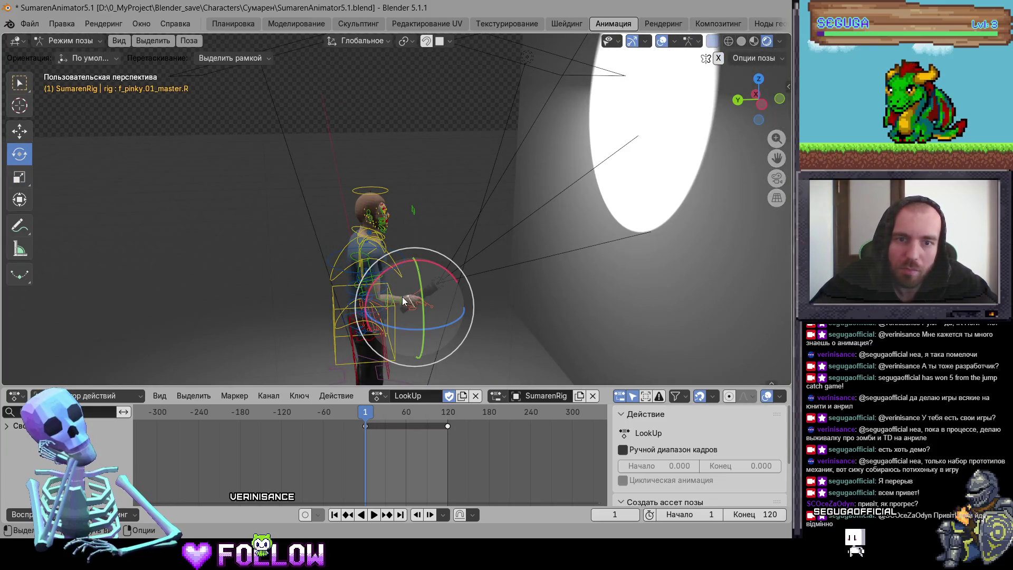
drag(402, 300, 439, 296)
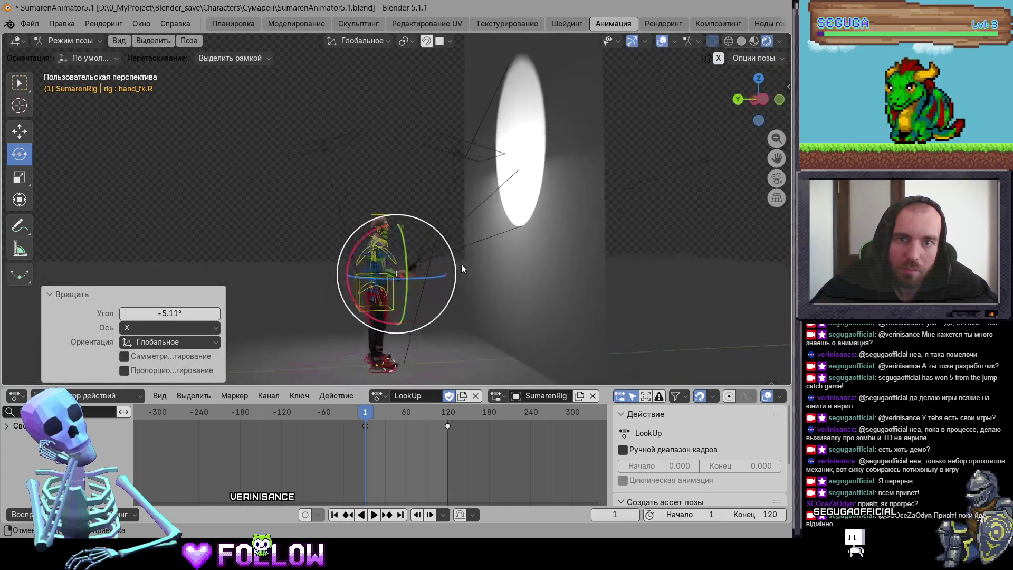
drag(372, 233, 362, 239)
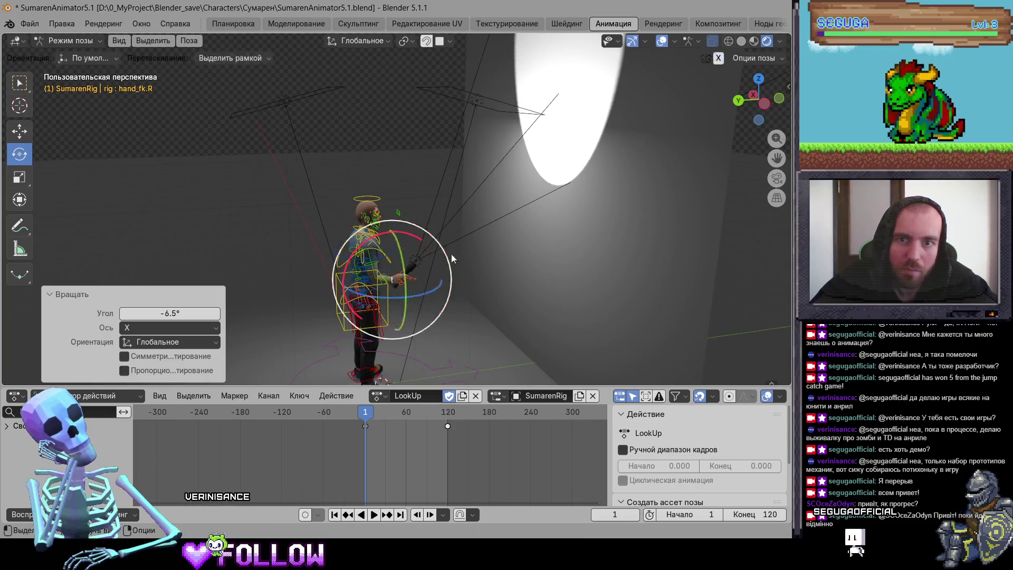
Tip the head back about 20 degrees and slightly rotate the neck bone.
drag(487, 269, 511, 305)
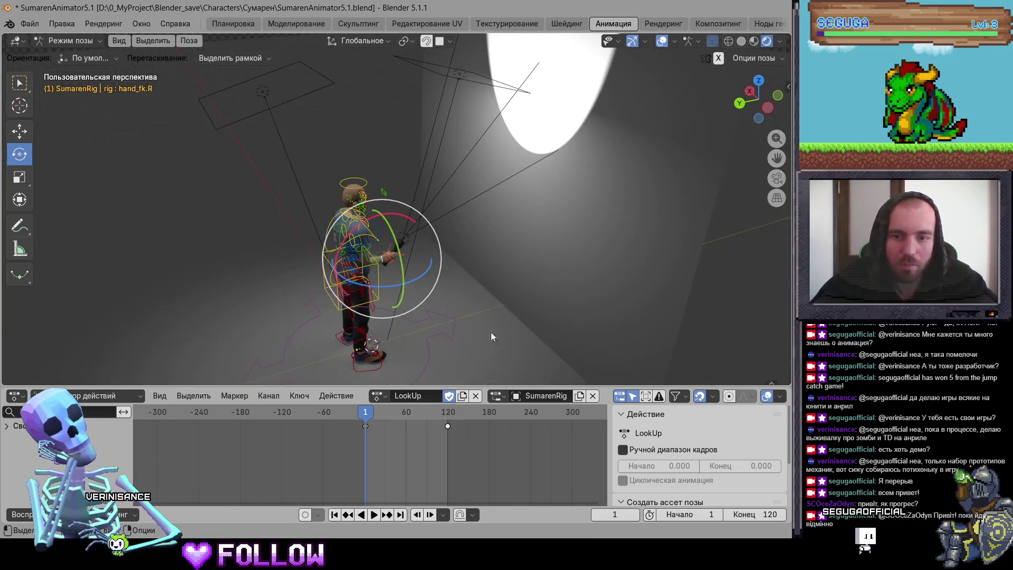
mouse_move(384, 369)
mouse_down()
mouse_move(347, 226)
mouse_move(469, 222)
mouse_move(439, 274)
mouse_move(562, 233)
mouse_move(508, 198)
mouse_move(478, 158)
mouse_up()
click(347, 226)
mouse_move(477, 158)
mouse_down()
mouse_move(464, 220)
mouse_move(450, 192)
mouse_move(479, 239)
mouse_move(522, 238)
mouse_move(462, 305)
mouse_move(339, 309)
mouse_move(353, 310)
mouse_move(338, 323)
mouse_up()
click(451, 232)
click(522, 211)
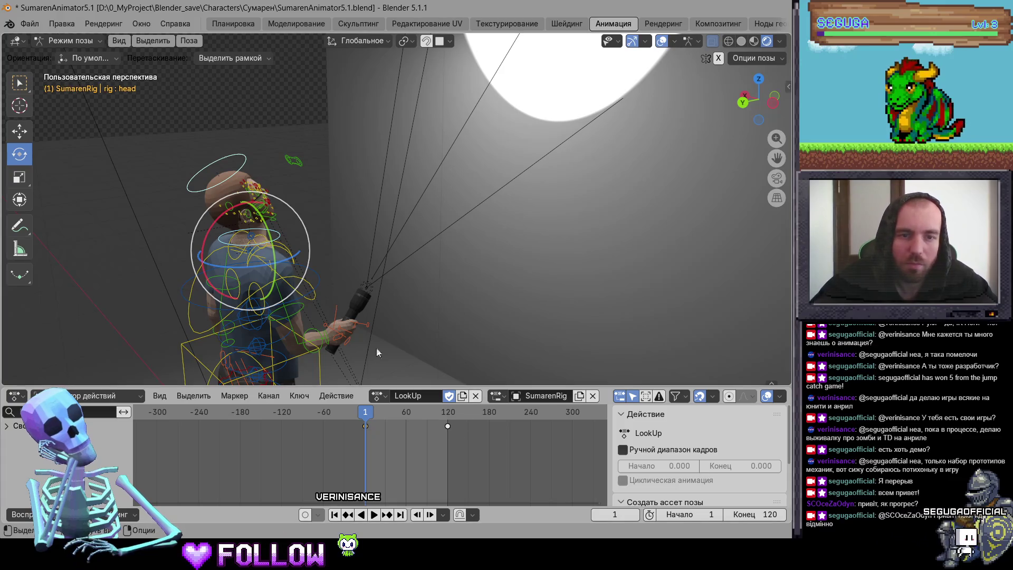
click(328, 331)
drag(404, 268, 501, 283)
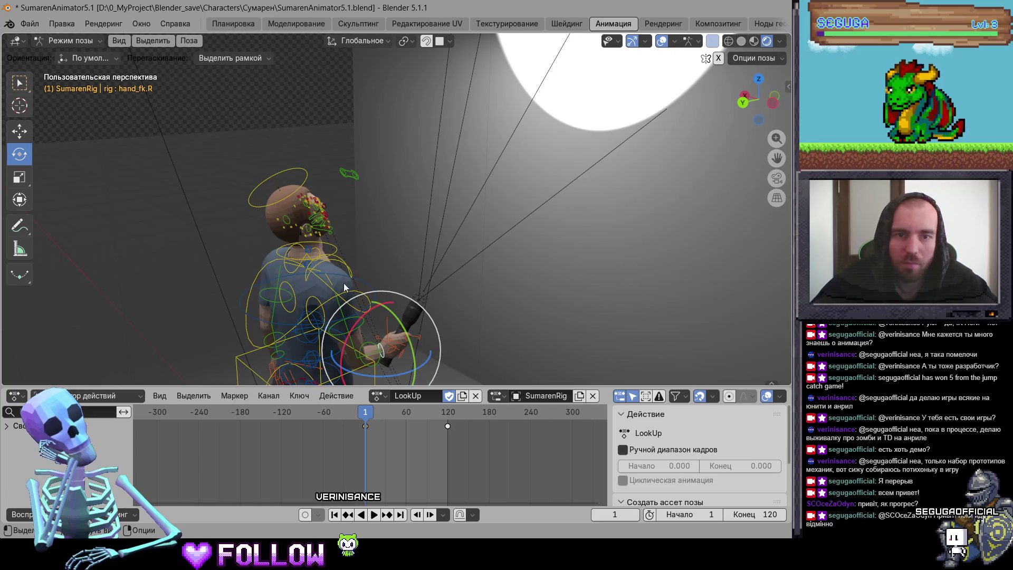
click(338, 252)
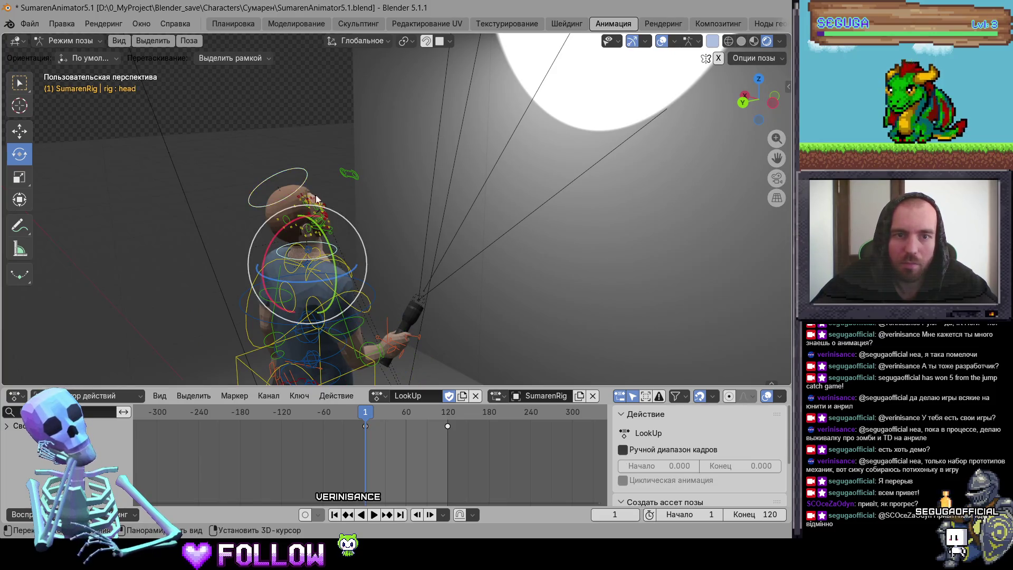
click(383, 349)
drag(348, 414, 448, 417)
Keyframe the pose at frame 120, then move to frame 60.
key(ctrl+shift+space)
key(space)
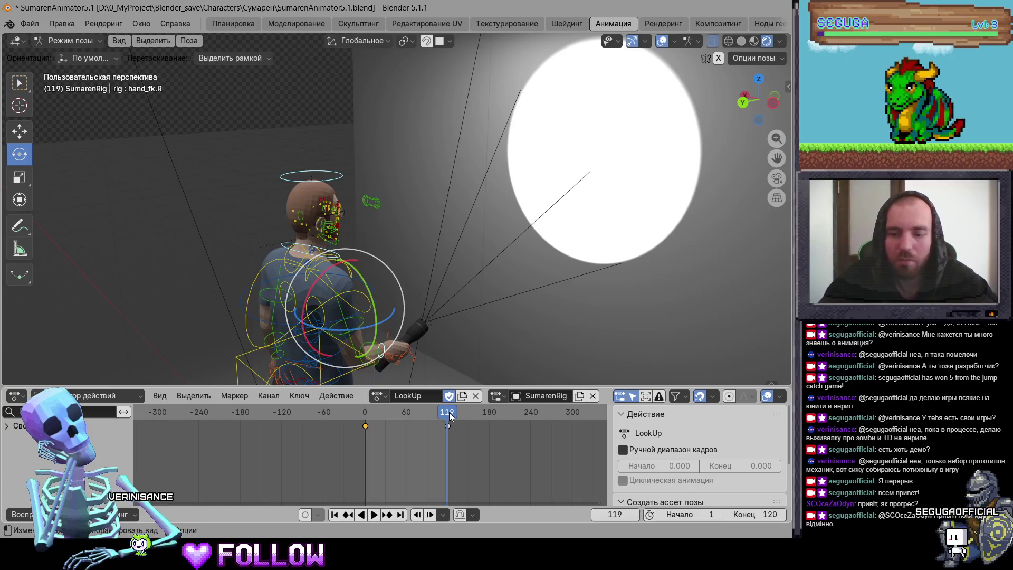
key(i)
drag(449, 417, 405, 420)
key(ctrl+shift+space)
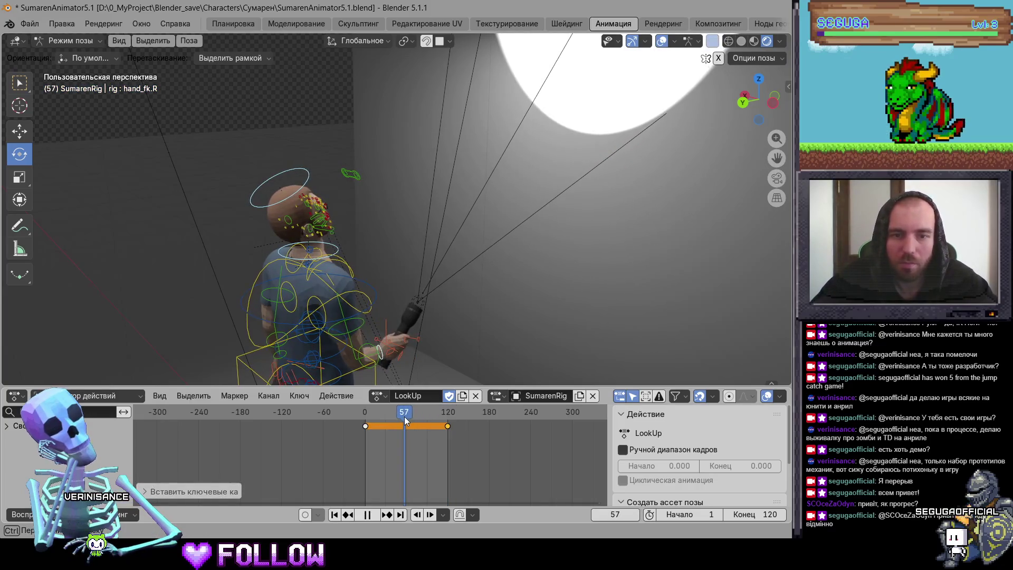
key(space)
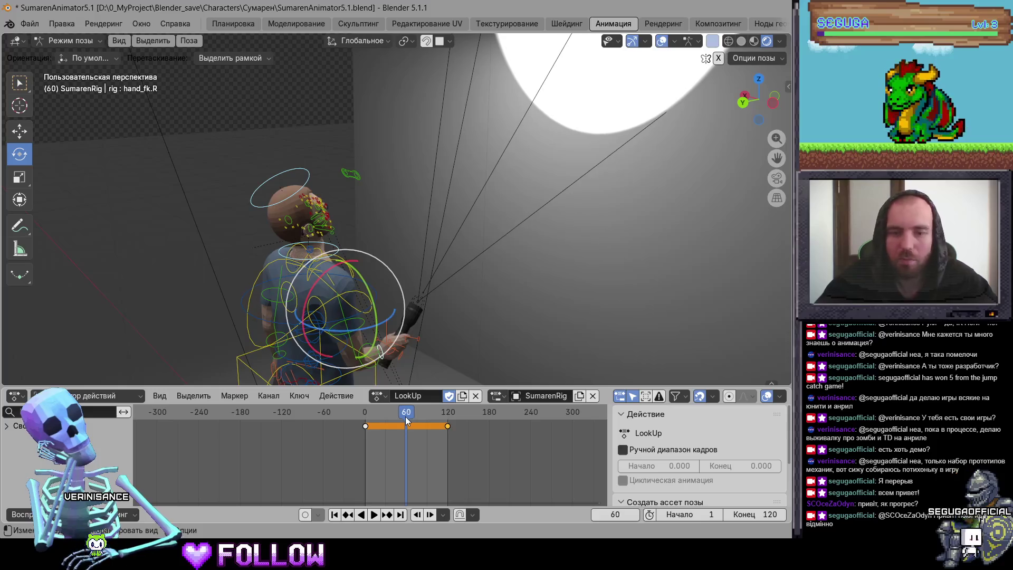
At frame 60, tilt the head and rotate the neck about 1.6°, then preview playback.
click(310, 160)
drag(382, 195, 471, 227)
click(489, 220)
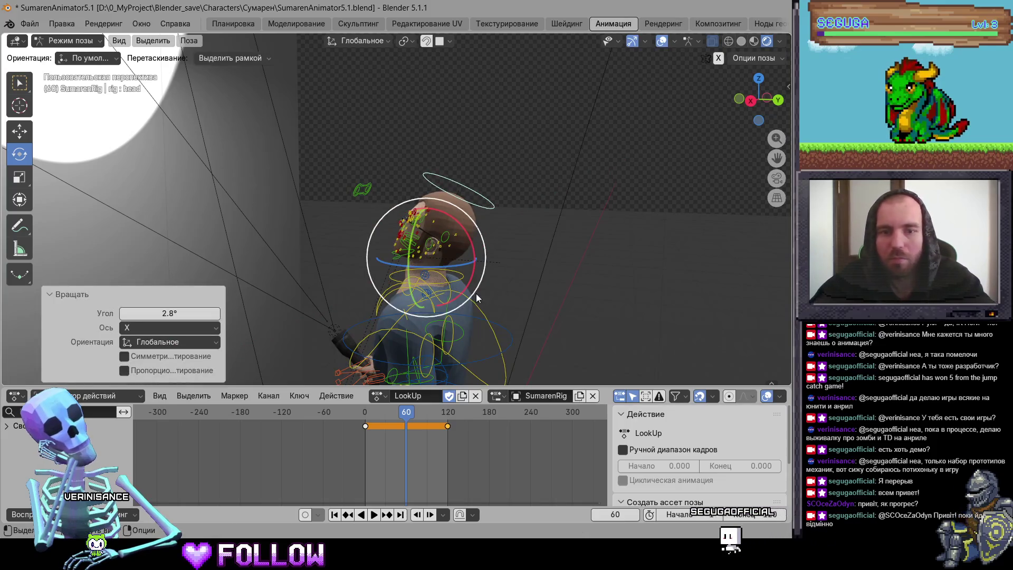
click(466, 276)
drag(465, 277, 479, 258)
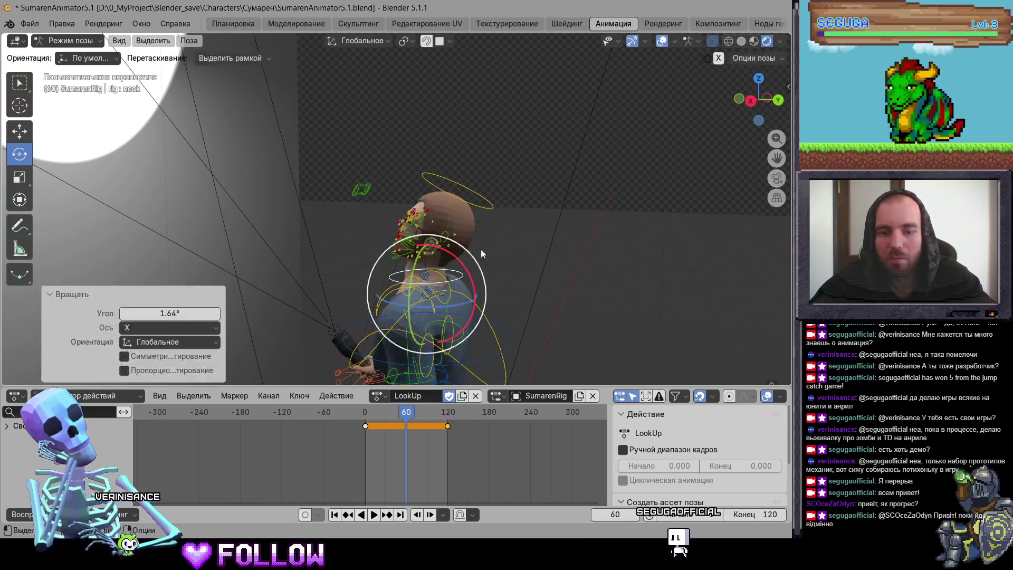
click(482, 205)
mouse_move(631, 277)
mouse_down()
mouse_move(413, 261)
mouse_move(565, 289)
mouse_up()
key(space)
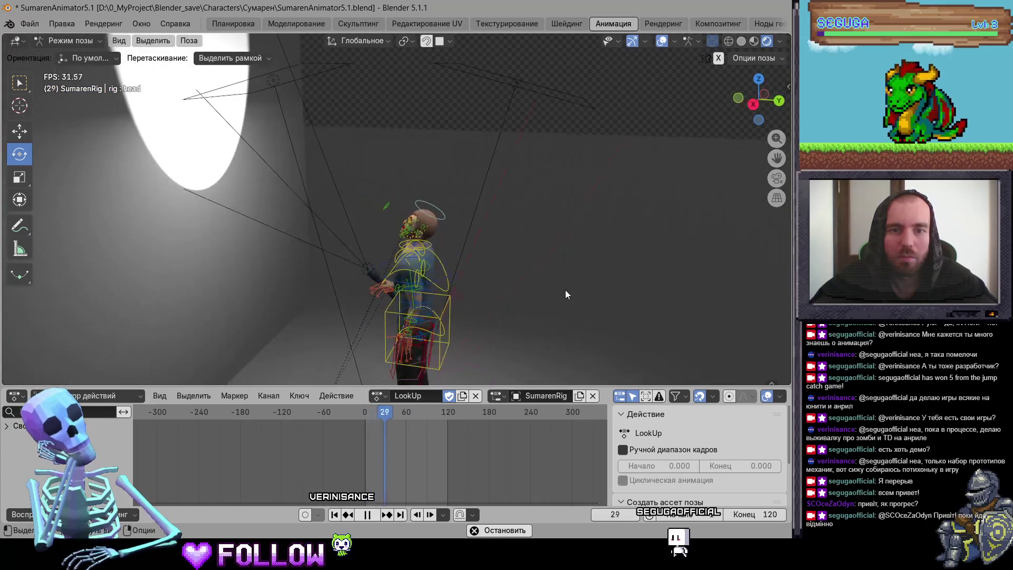
key(space)
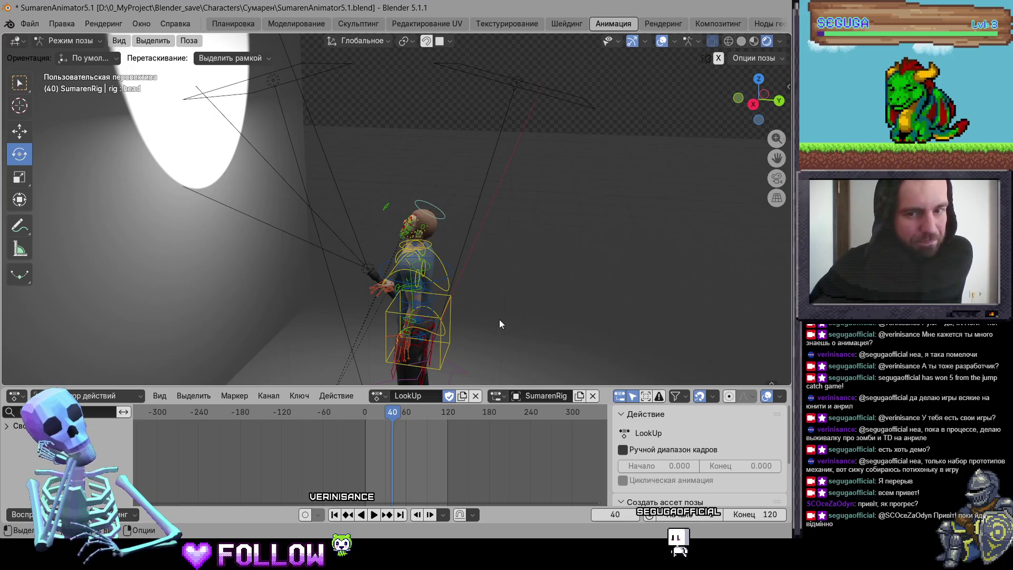
mouse_move(362, 211)
mouse_down()
mouse_move(295, 214)
mouse_move(306, 201)
mouse_move(405, 221)
mouse_move(287, 257)
mouse_up()
In the Layout workspace, move the large backdrop plane -6.1816 m along Y.
click(233, 23)
click(224, 41)
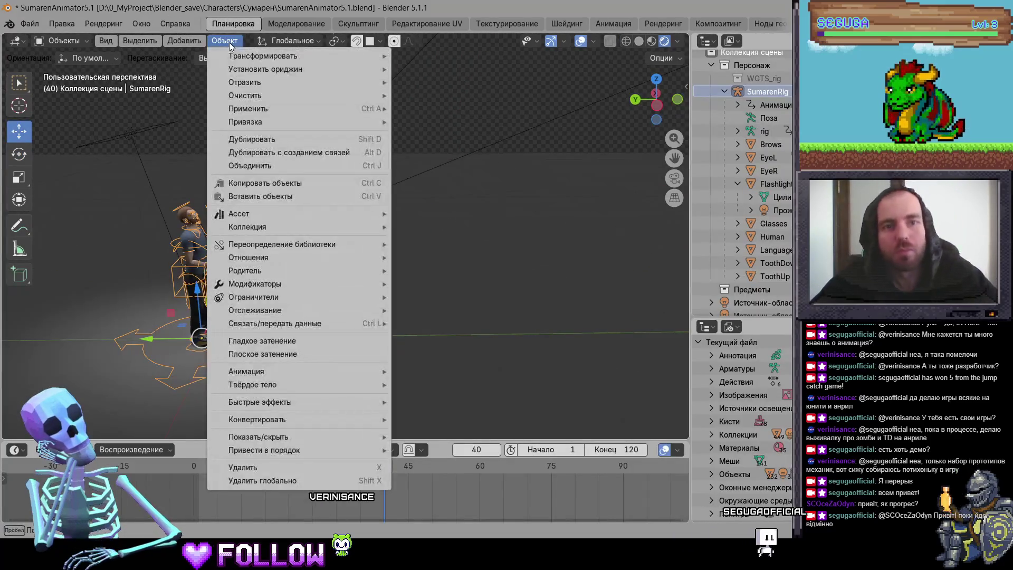
key(Escape)
key(Tab)
mouse_move(309, 157)
mouse_down()
mouse_move(476, 191)
mouse_move(384, 211)
mouse_move(421, 200)
mouse_move(337, 144)
mouse_up()
key(Tab)
click(91, 41)
click(336, 145)
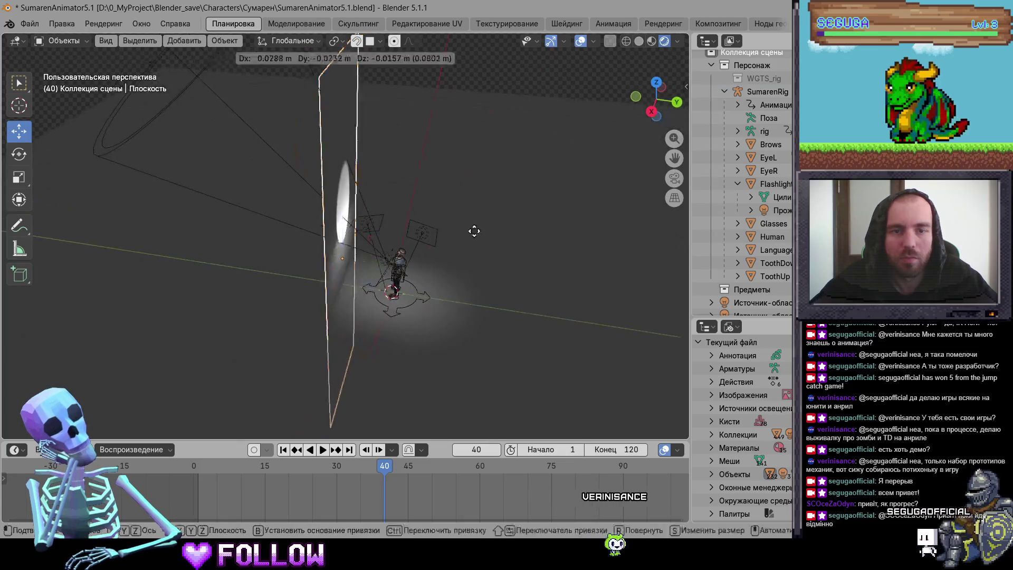
click(324, 215)
Hide the floor and both side planes, then return to the Animation workspace.
click(639, 41)
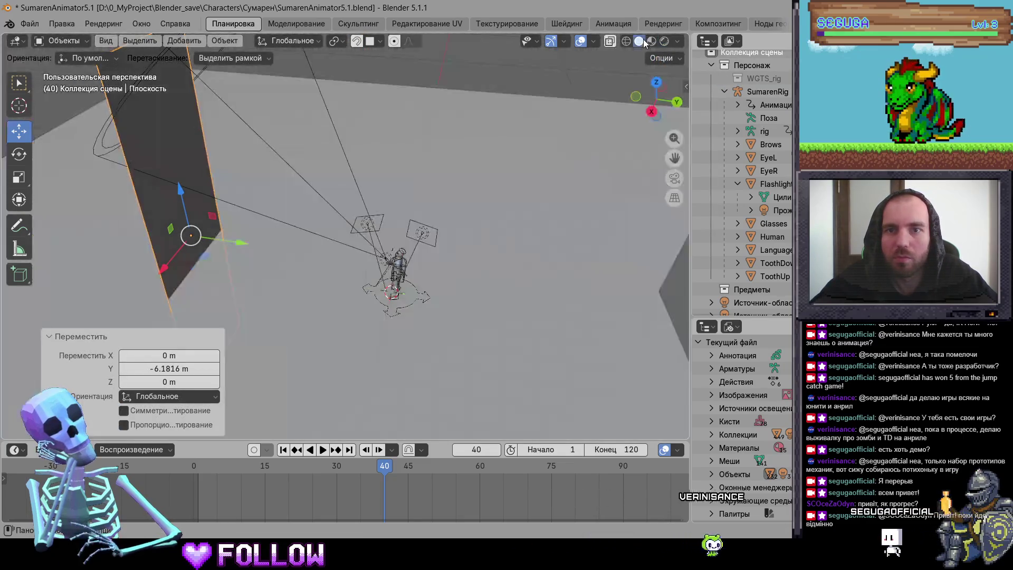
drag(525, 251, 587, 184)
click(650, 42)
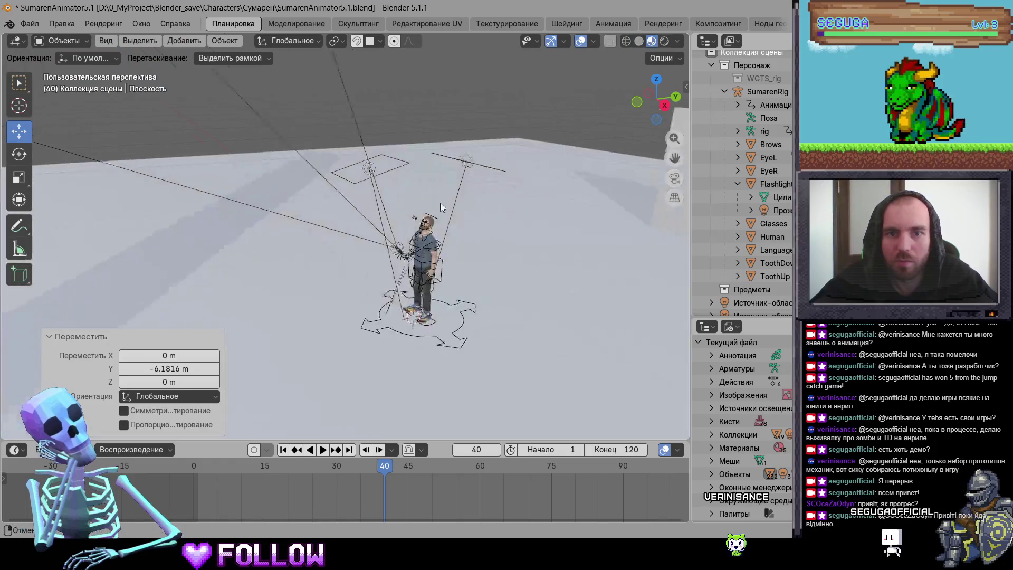
scroll(441, 203, up, 2)
click(450, 173)
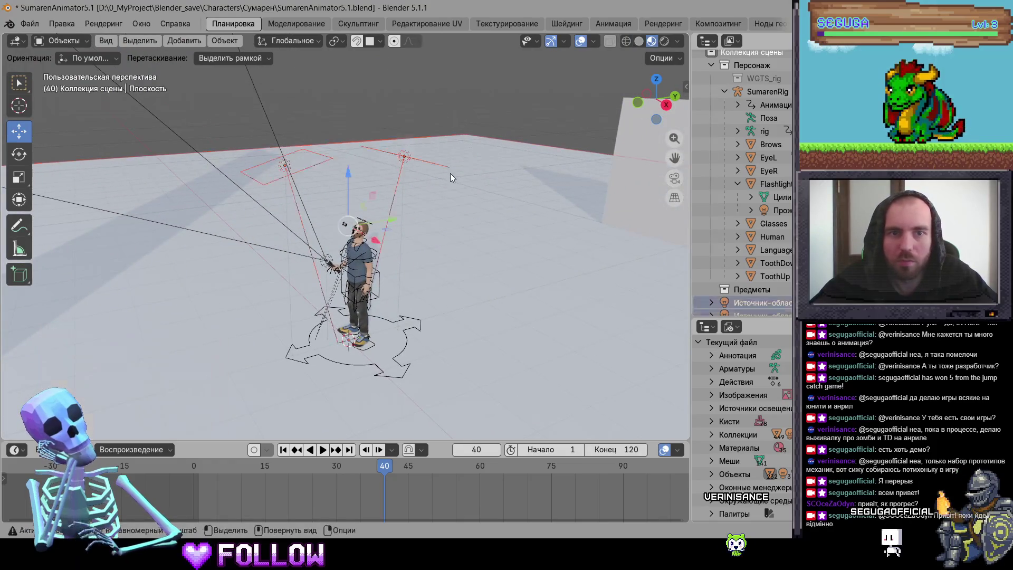
key(h)
click(565, 164)
key(h)
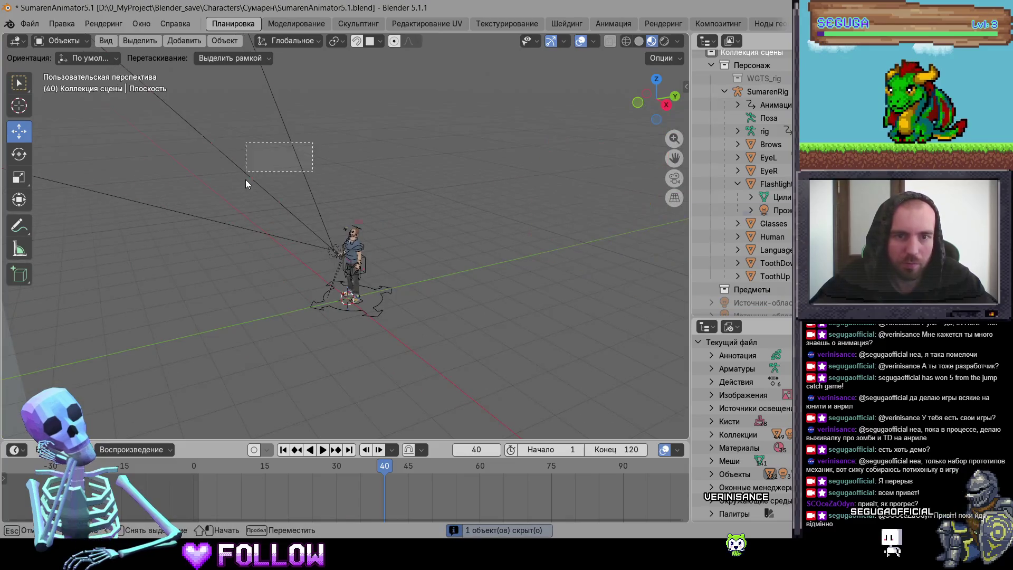
drag(245, 179, 154, 172)
key(h)
scroll(353, 301, up, 5)
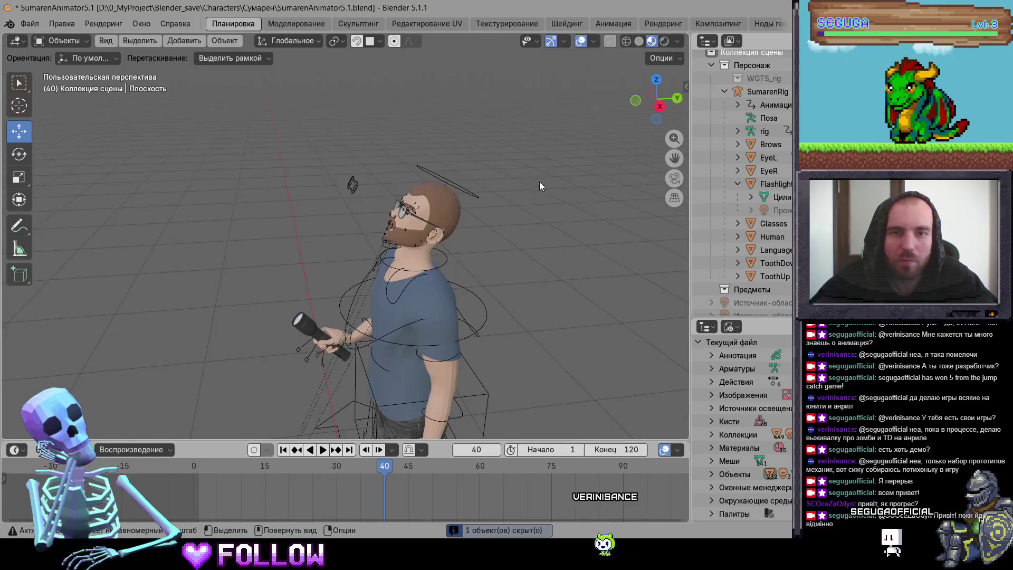
click(613, 23)
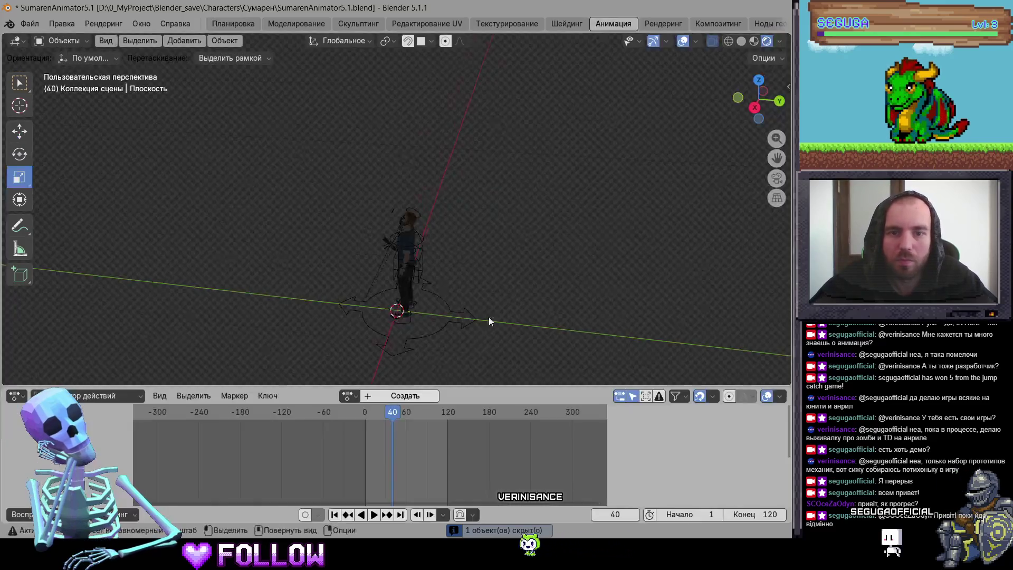
Set SumarenRig's action back to Idle in the Action Editor.
click(347, 396)
click(369, 242)
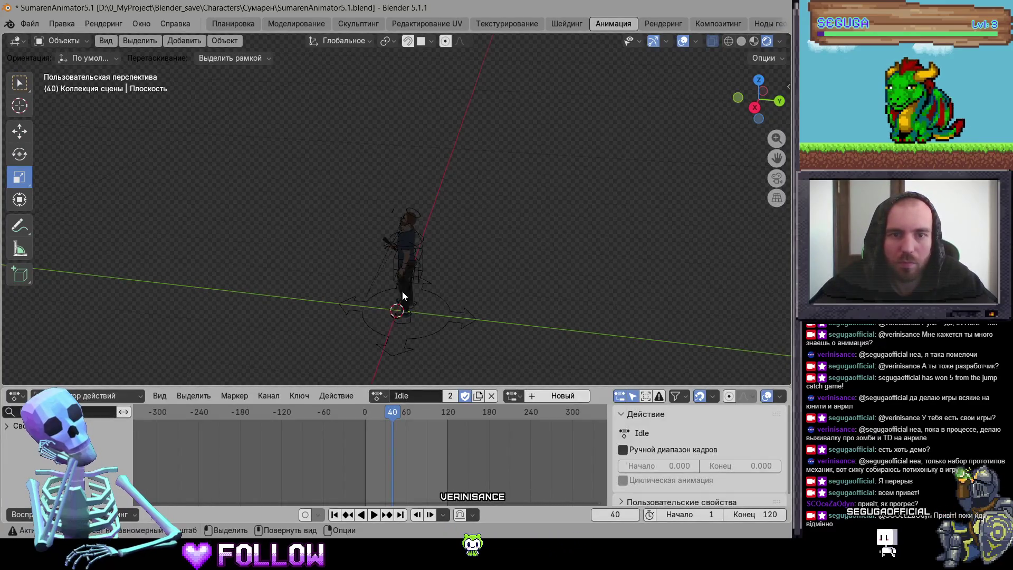
click(419, 218)
click(377, 396)
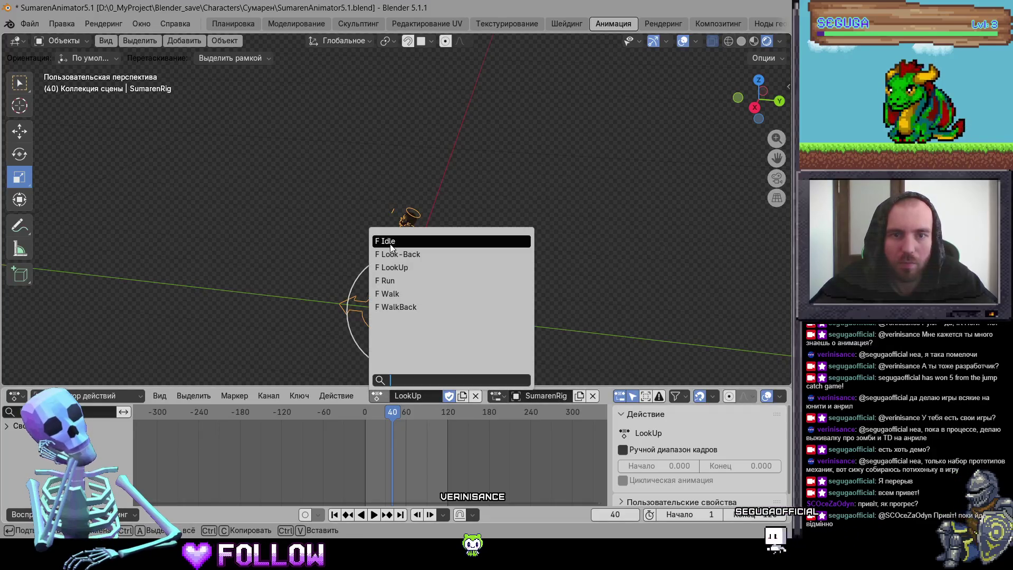
click(391, 242)
Switch to the Layout workspace and save the .blend file with Ctrl+S.
click(229, 23)
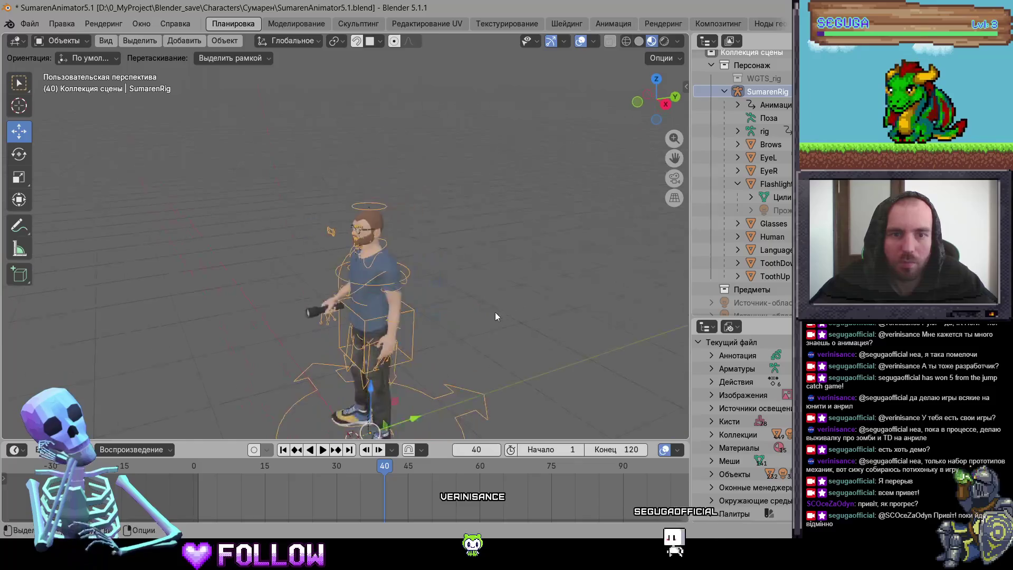
scroll(482, 282, up, 3)
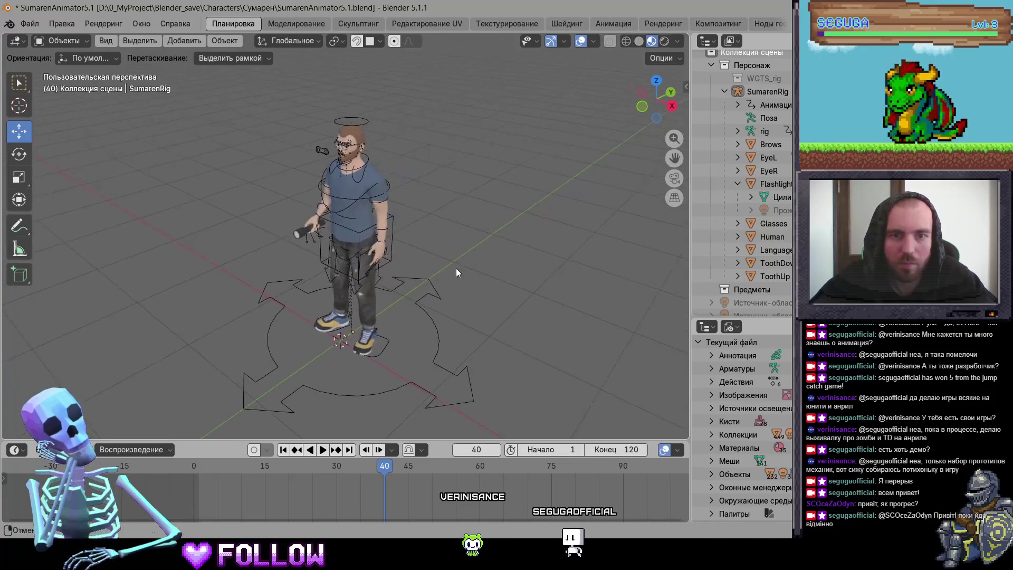
key(ctrl+s)
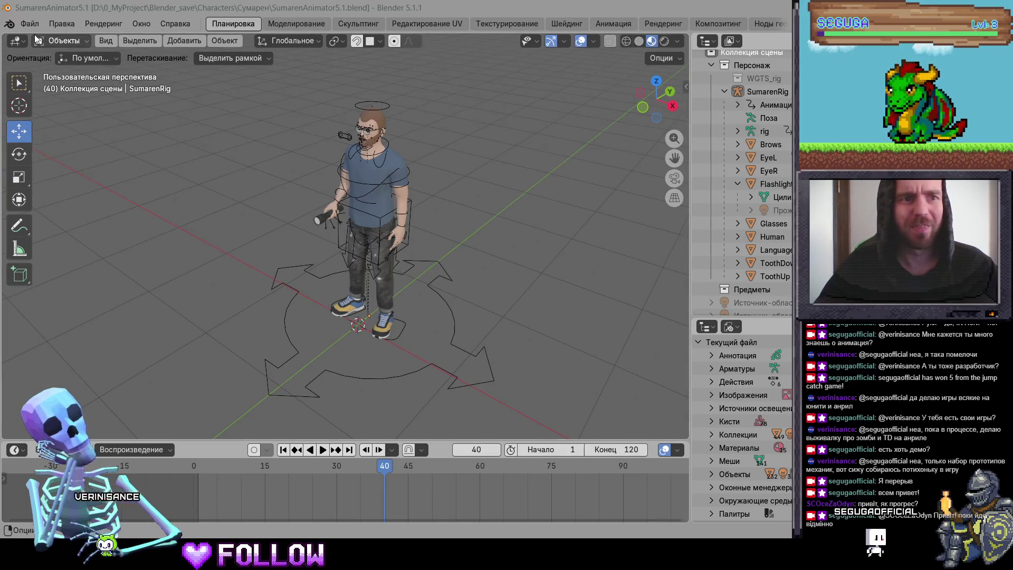
key(a)
click(9, 24)
mouse_move(30, 23)
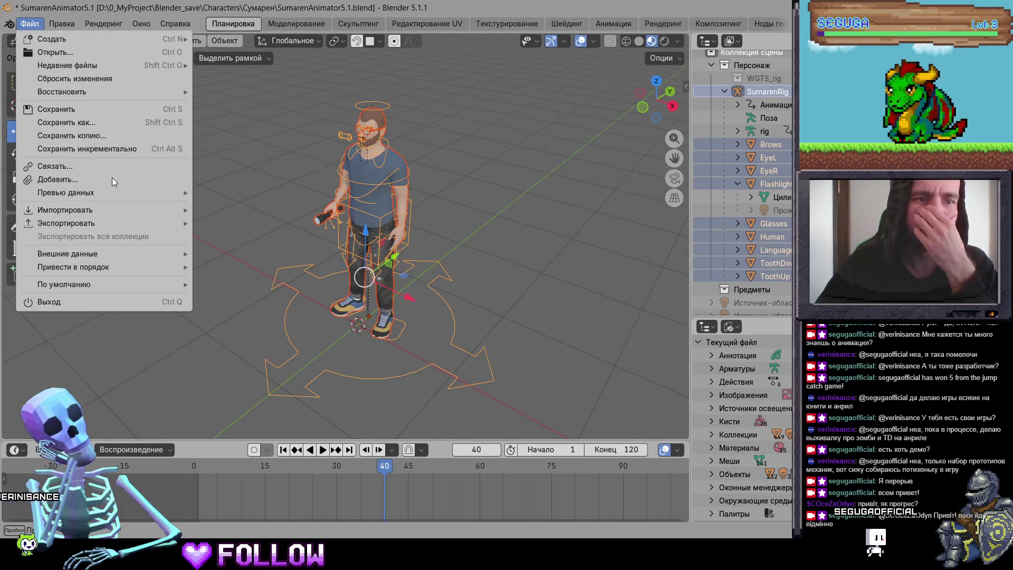
mouse_move(130, 227)
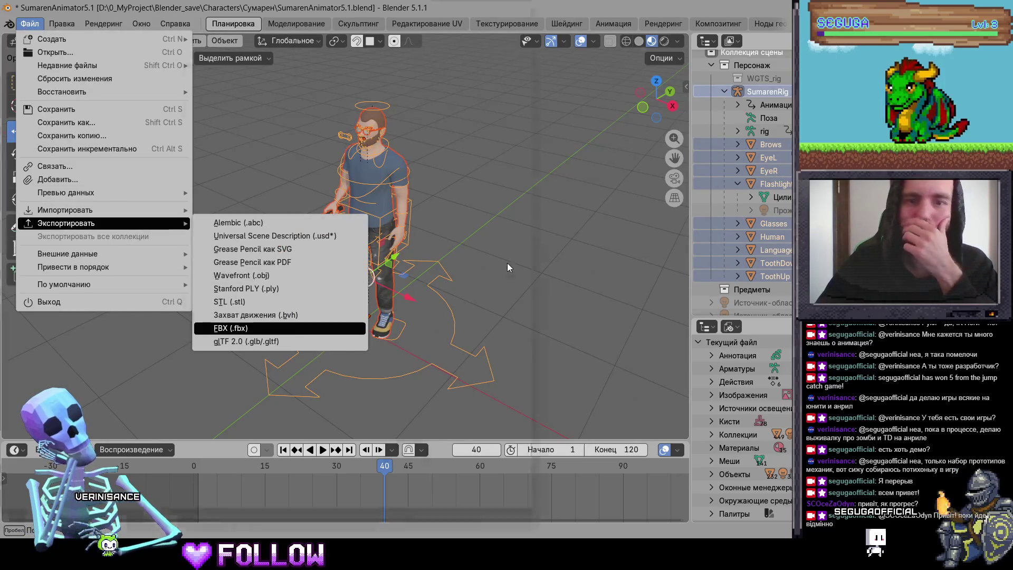
click(232, 328)
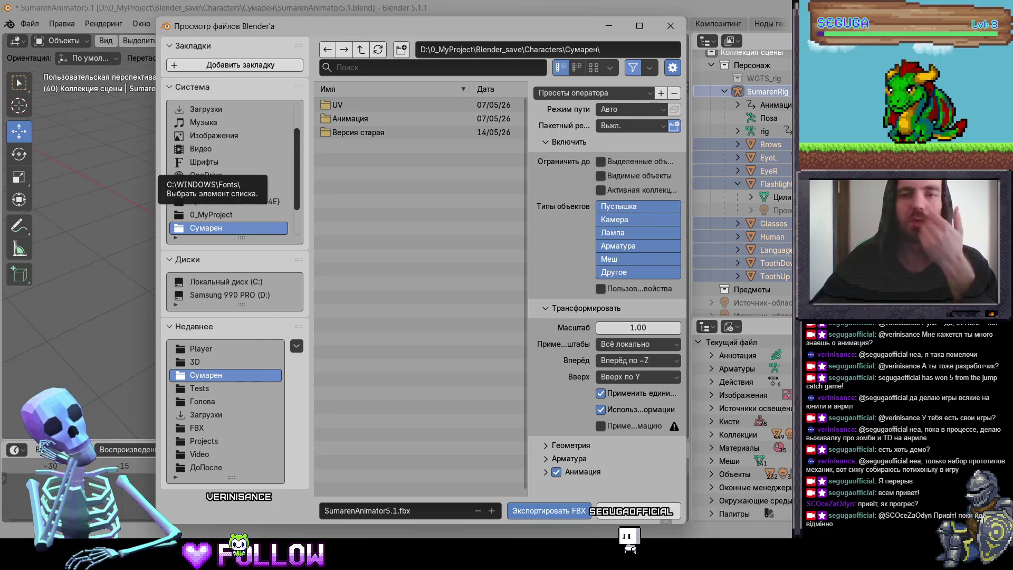
key(Escape)
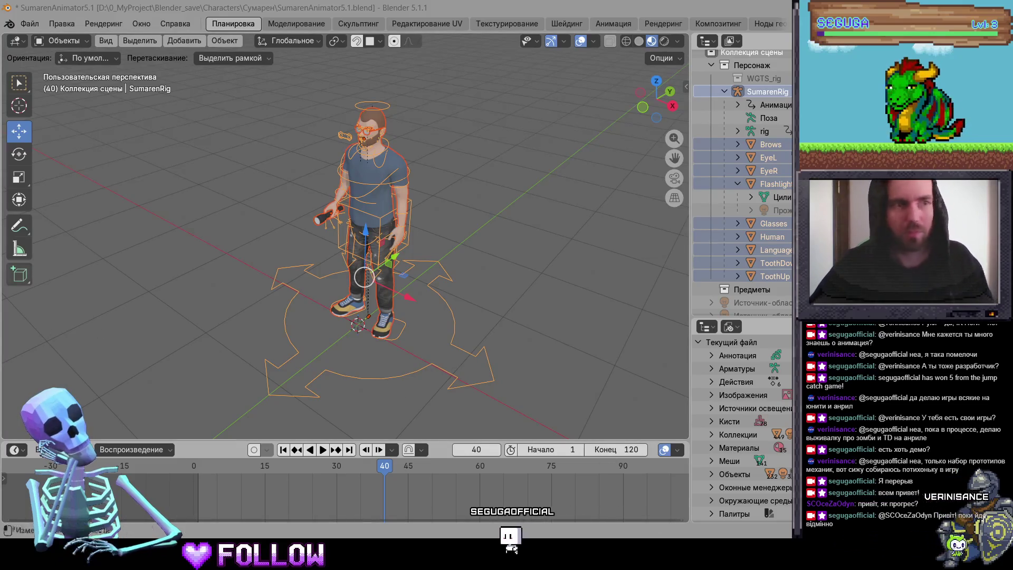
key(alt+Tab)
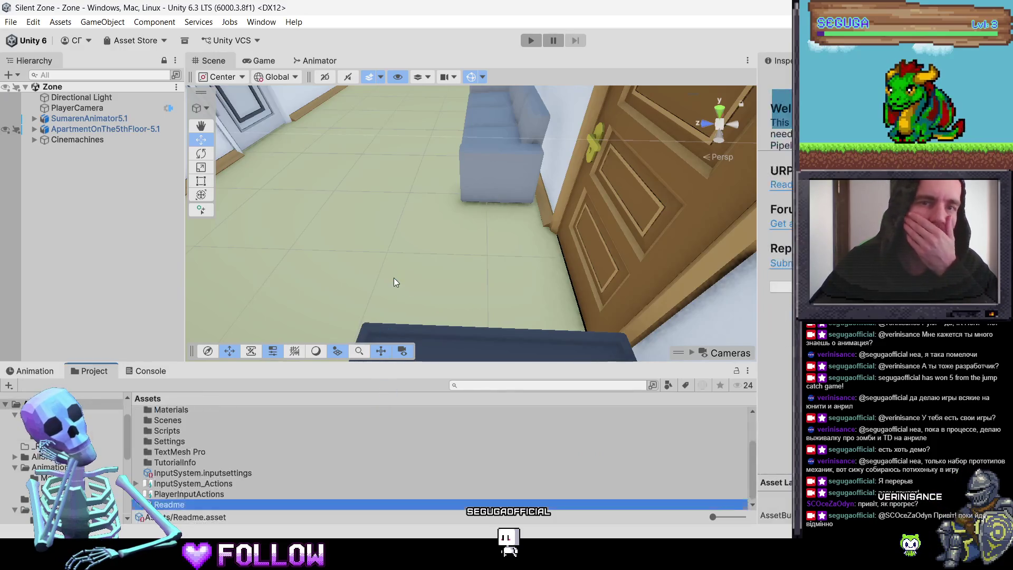
Open Assets/3D/Player and delete SumarenAnimator5.1, confirming the deletion.
scroll(170, 418, up, 2)
click(160, 414)
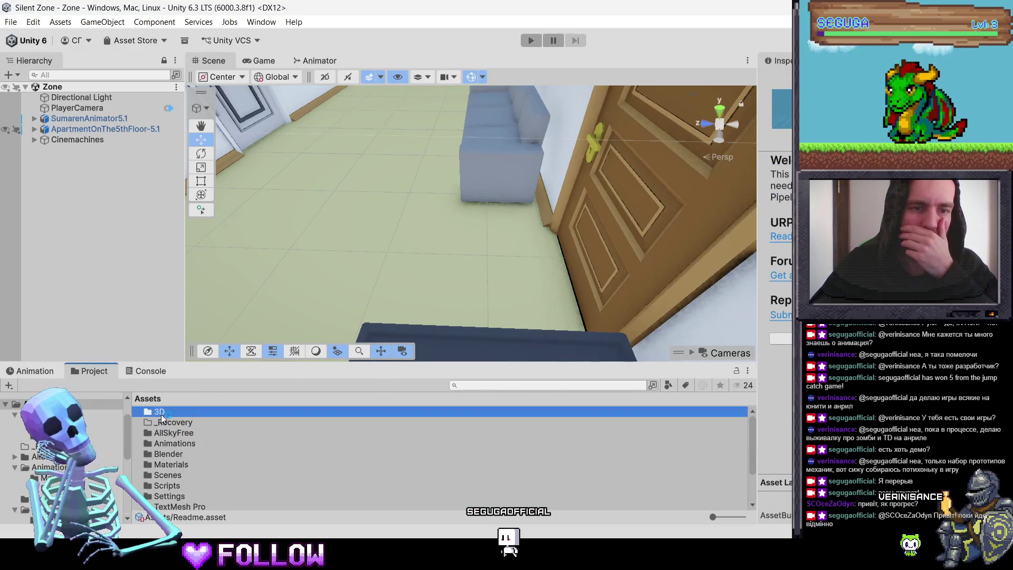
double_click(161, 414)
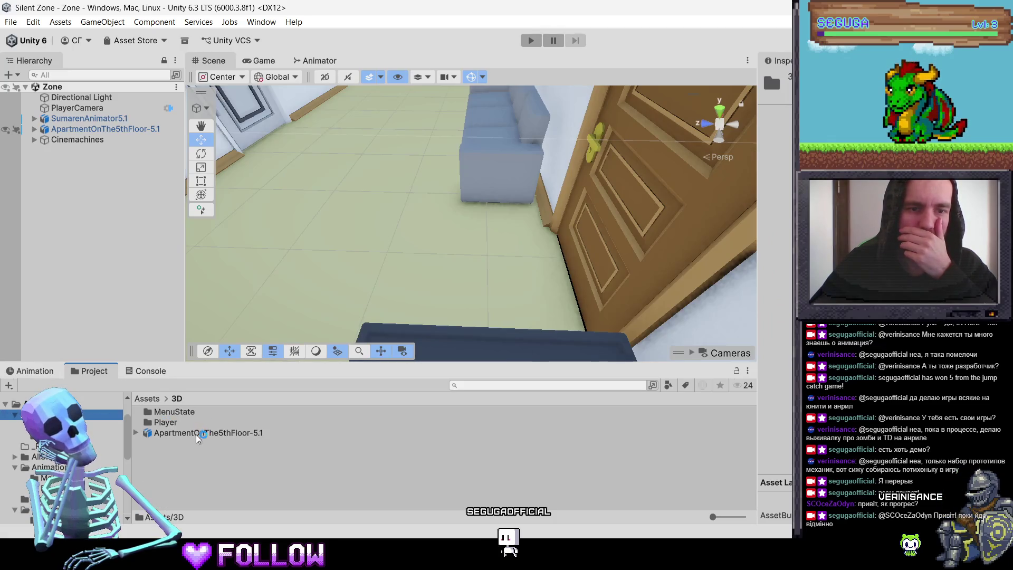
click(182, 422)
double_click(183, 422)
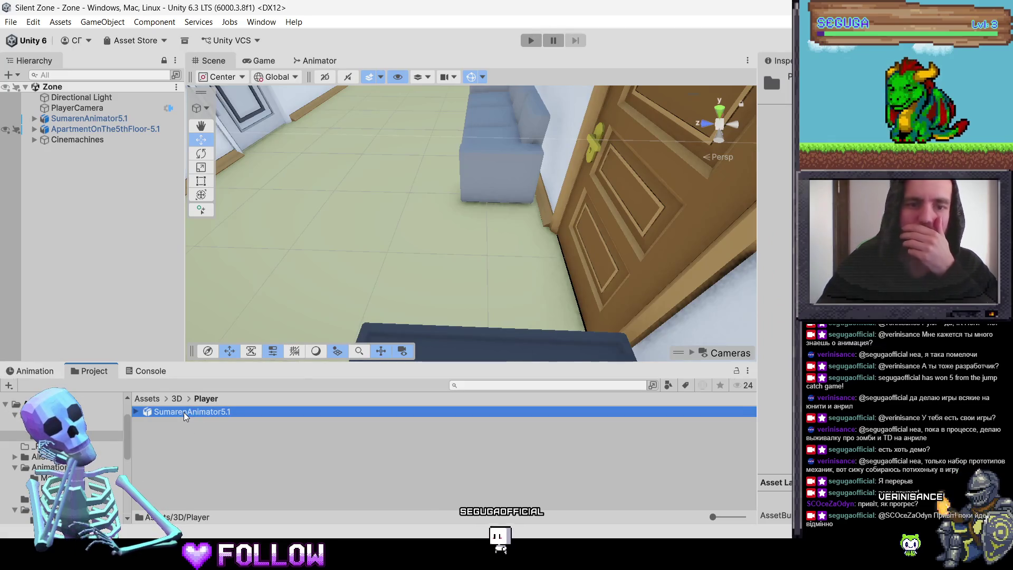
click(184, 412)
key(Delete)
key(Escape)
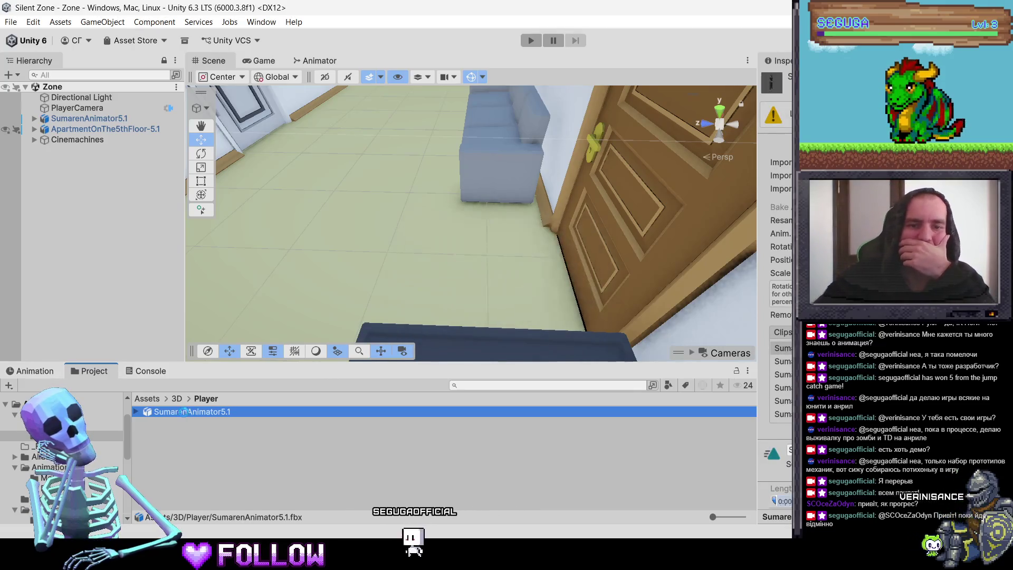
key(Delete)
key(Return)
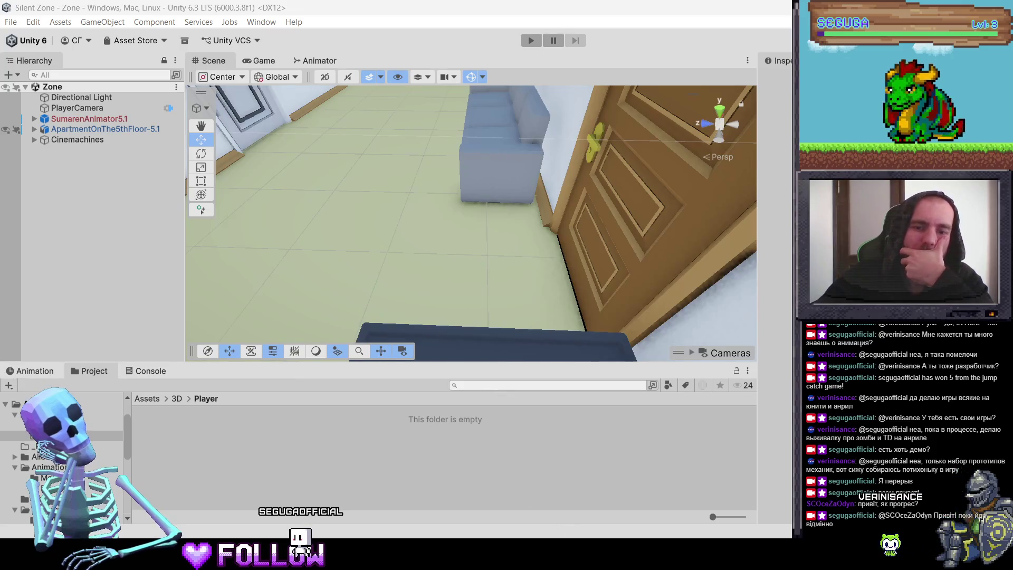
key(alt+Tab)
click(30, 24)
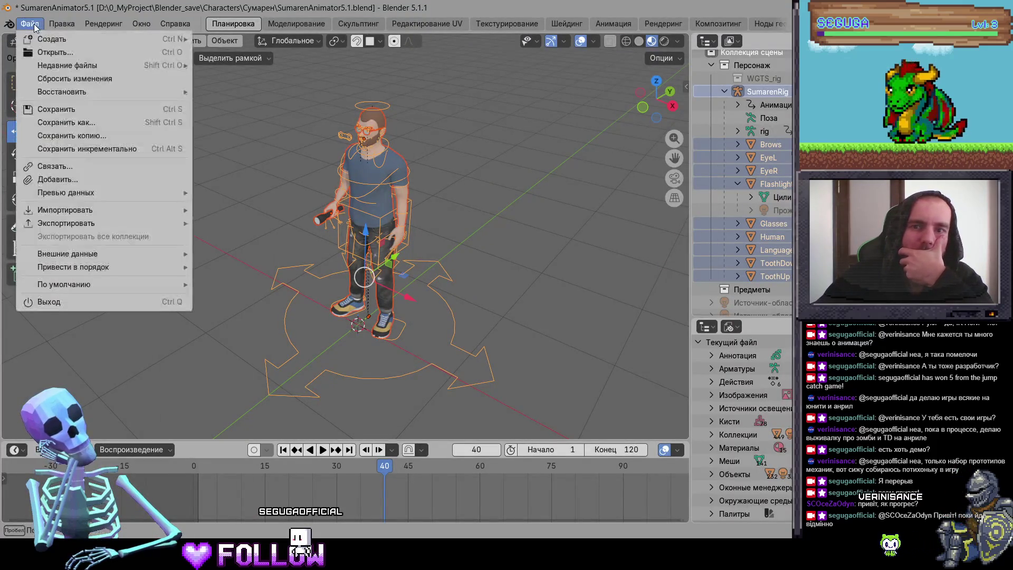
Cancel the FBX export file browser.
mouse_move(179, 223)
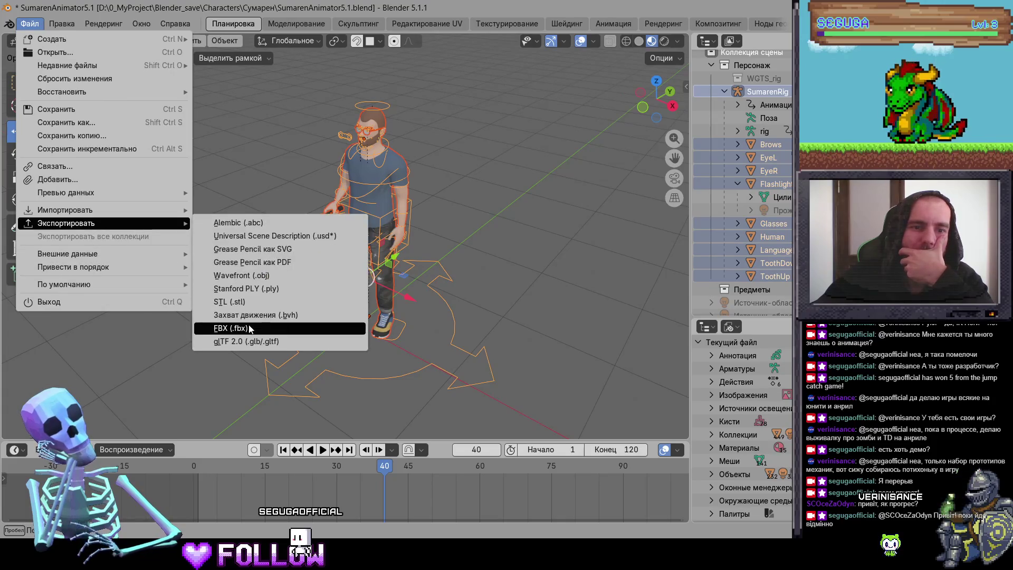
key(Return)
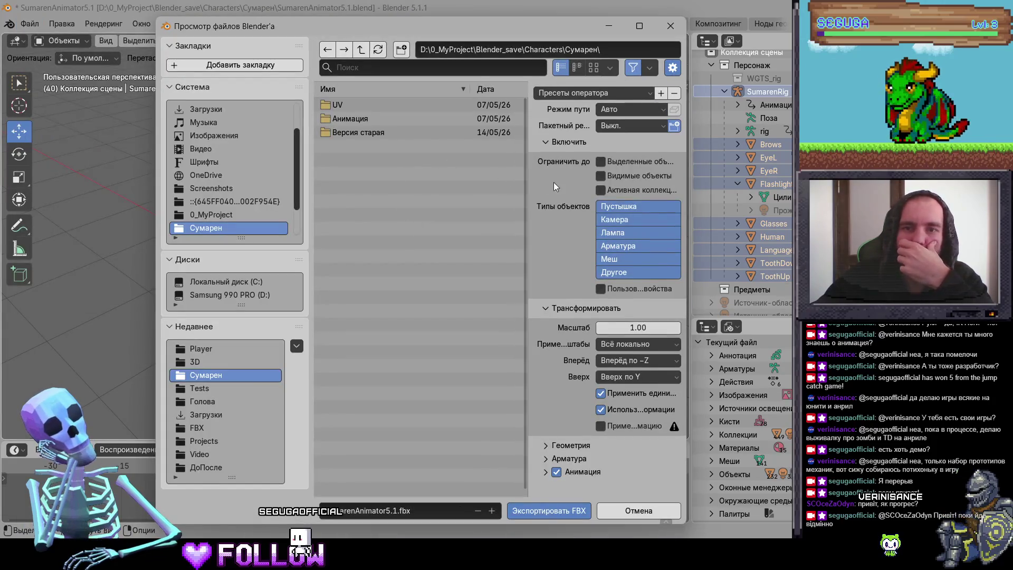
click(656, 506)
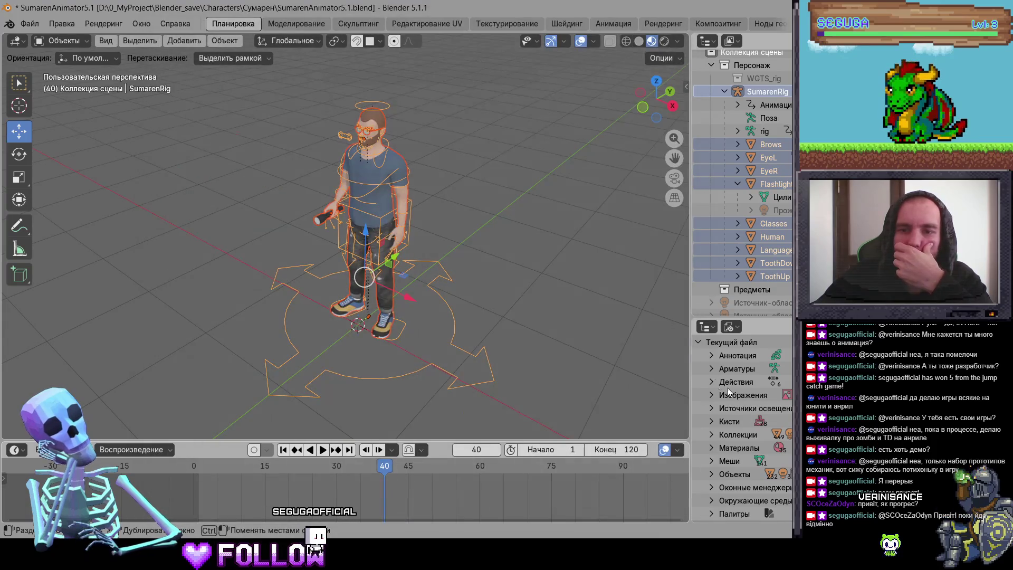
Expand the file's actions in the outliner and rename Look-Back to LookBack.
click(712, 382)
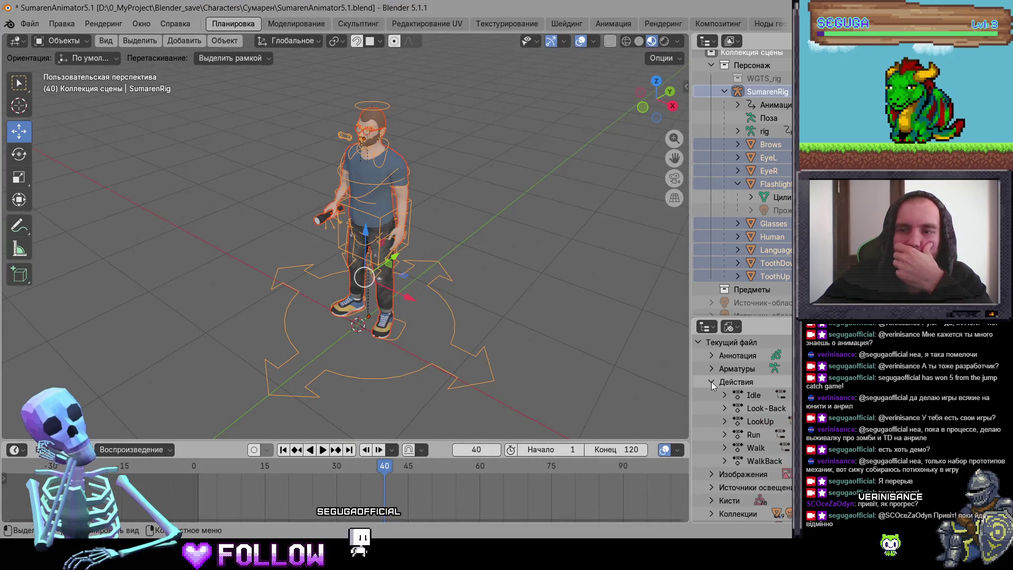
click(764, 422)
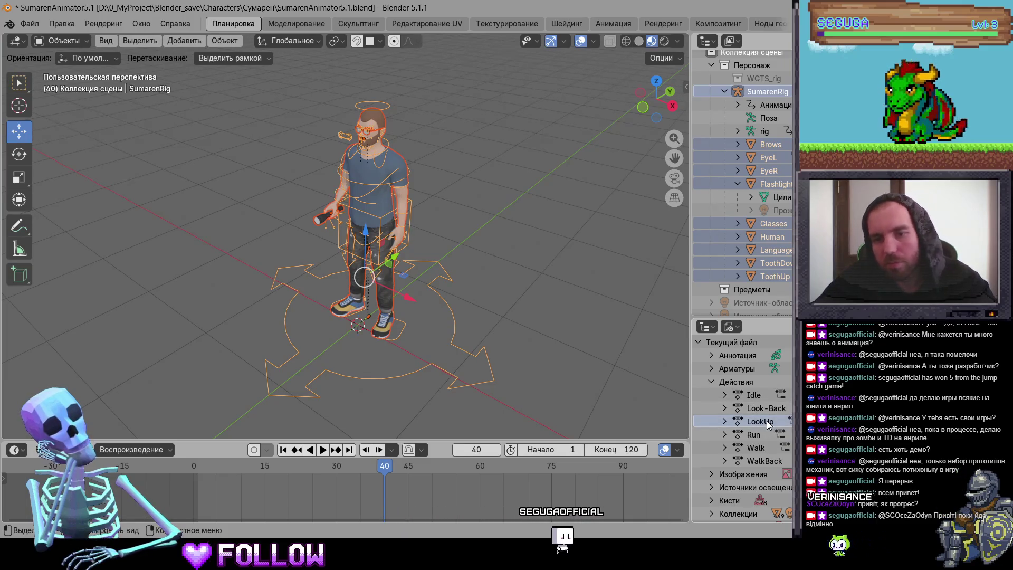
double_click(767, 408)
click(764, 408)
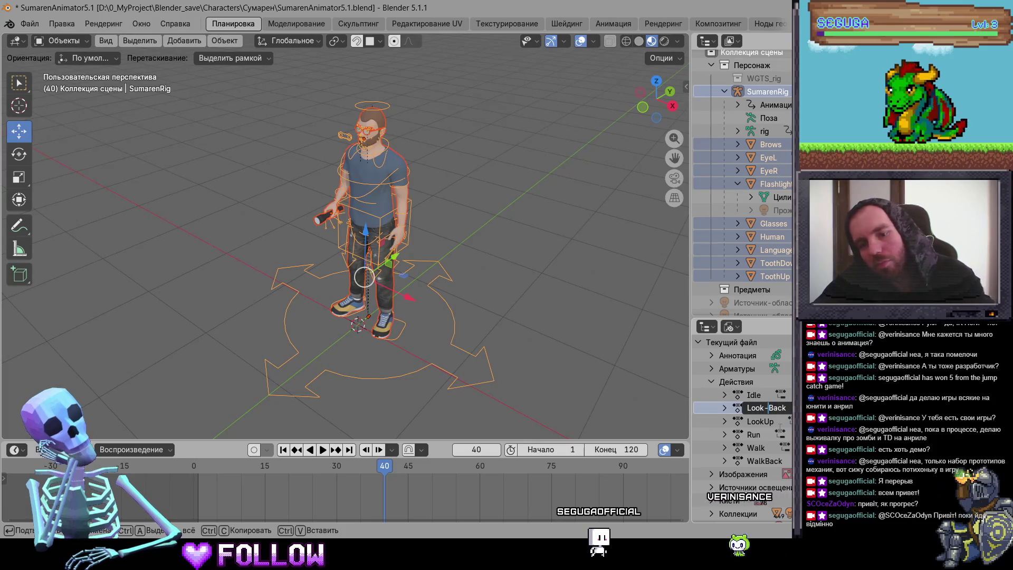
key(BackSpace)
key(Return)
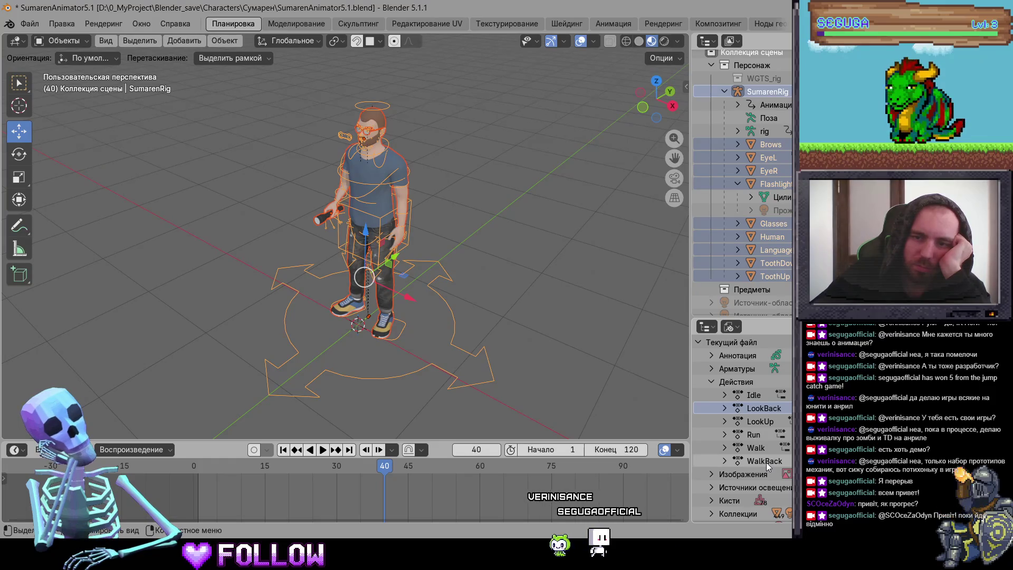
Rename WalkBack to BackWalk, undo back to WalkBack, and select the rig with all character parts.
click(767, 462)
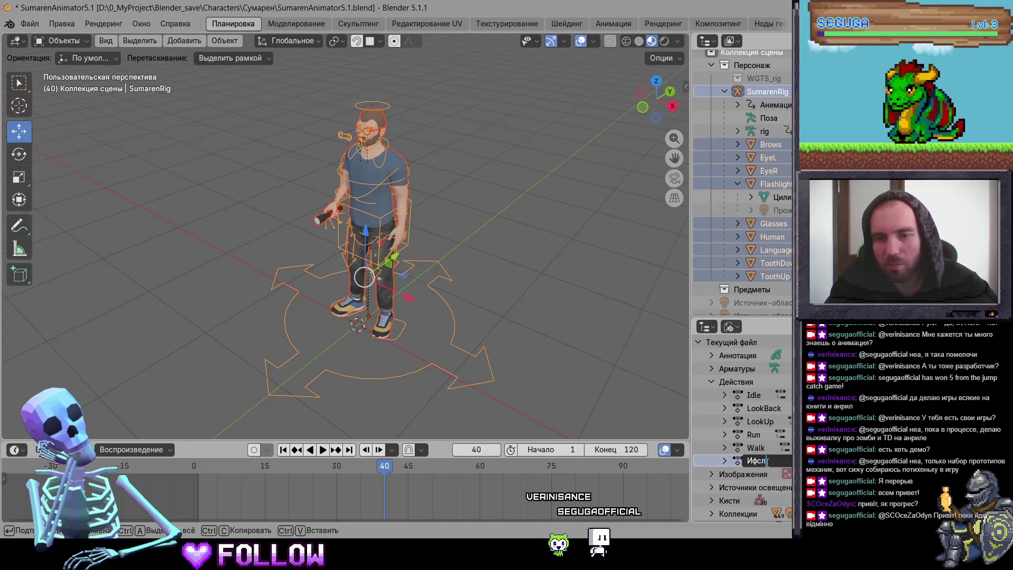
key(BackSpace)
key(BackSpace)
key(BackSpace)
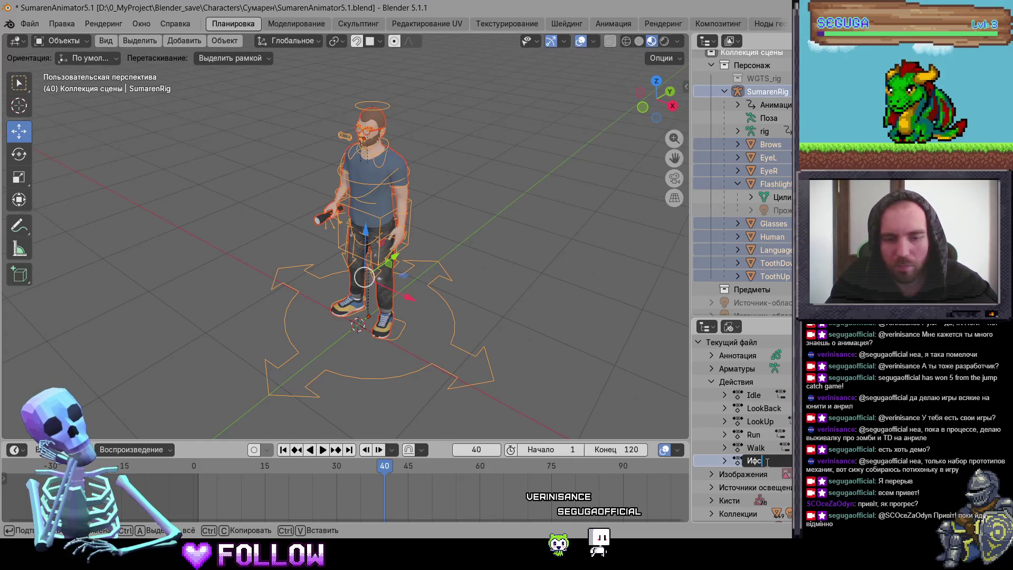
key(BackSpace)
key(BackSpace)
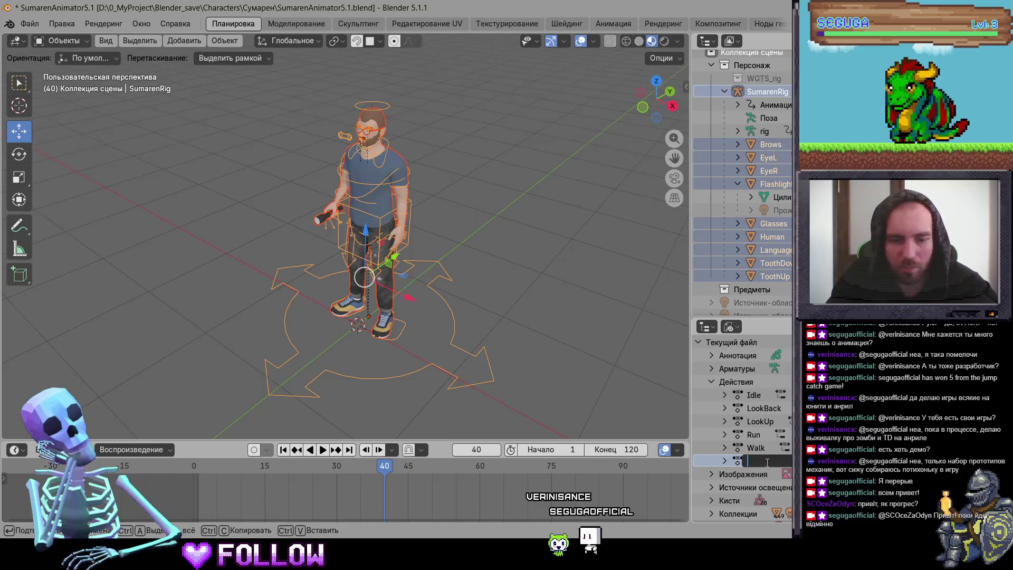
text(BackWalk)
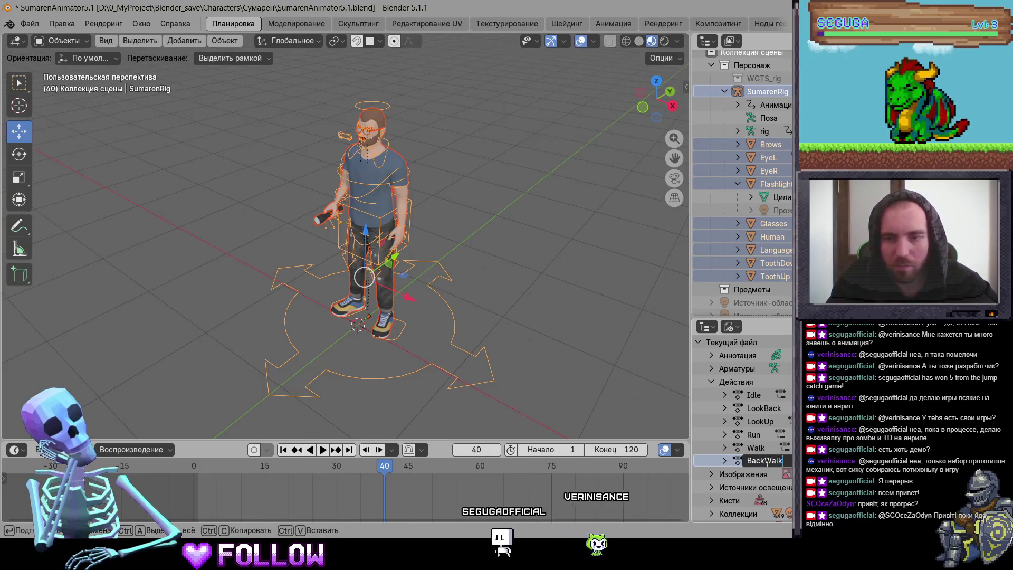
key(Return)
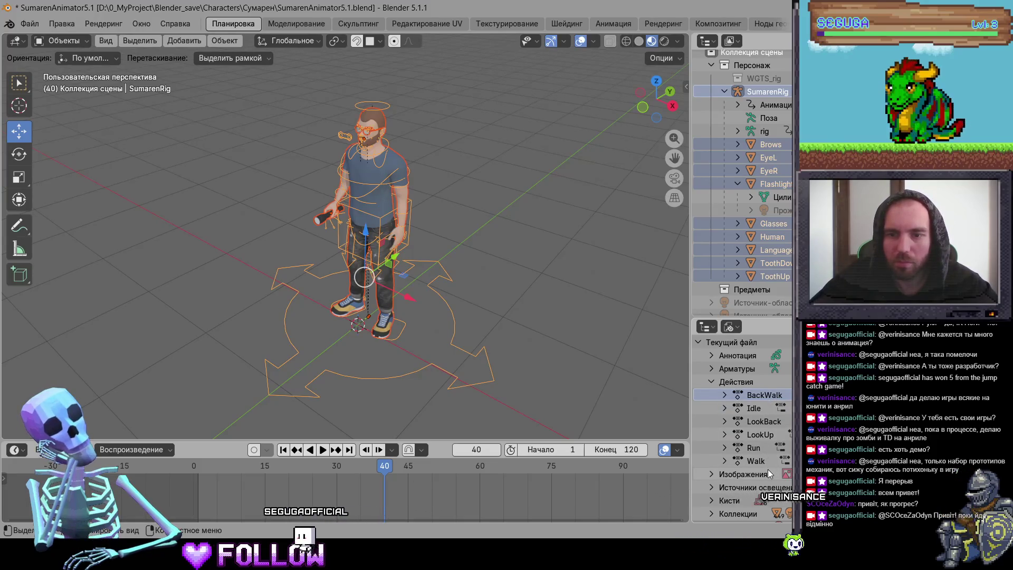
key(ctrl+z)
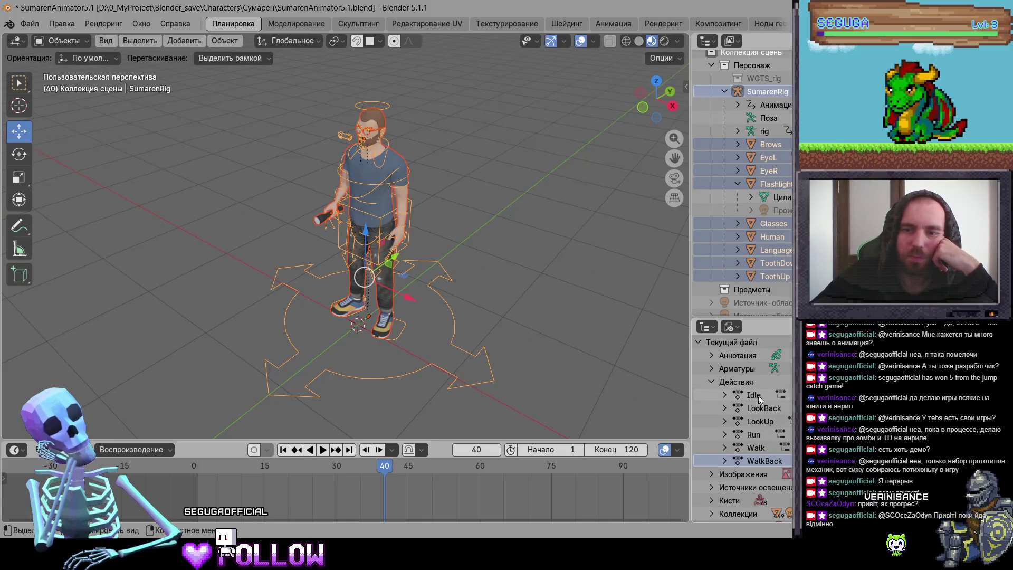
click(275, 209)
key(ctrl+z)
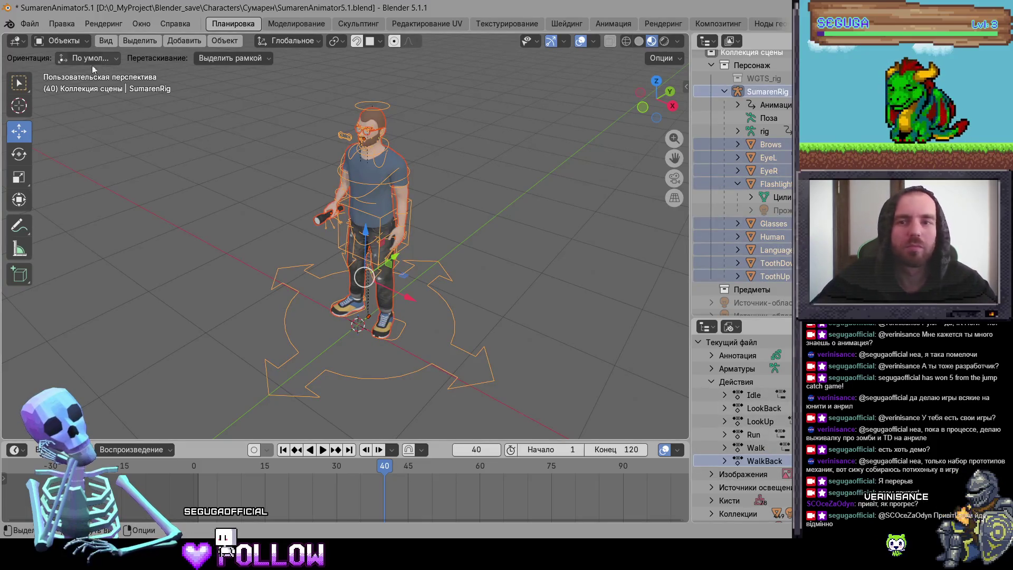
Start an FBX export and browse from Blender_save up into the Silent Zone project folder.
click(30, 23)
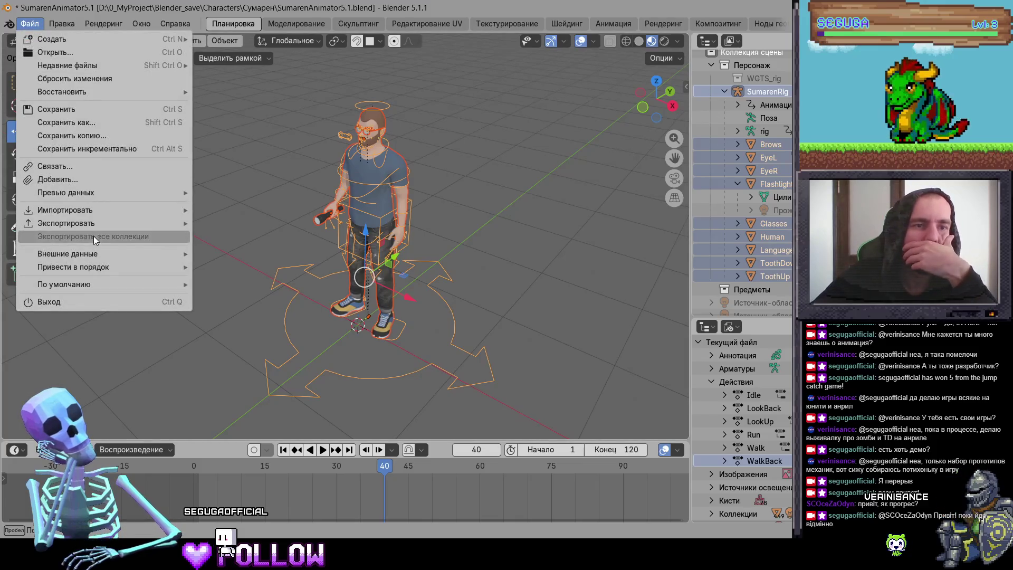
mouse_move(174, 223)
key(Return)
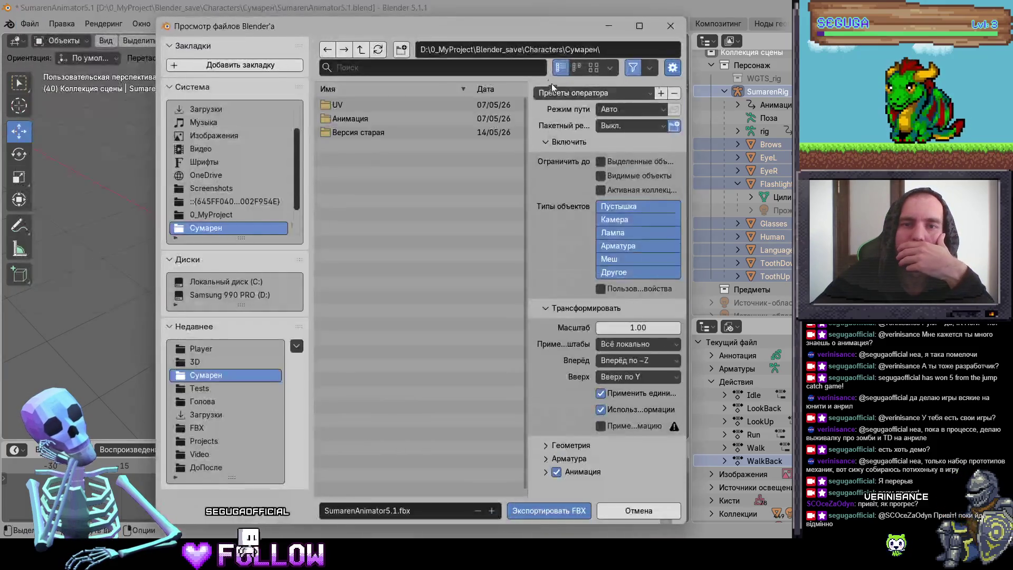
click(562, 92)
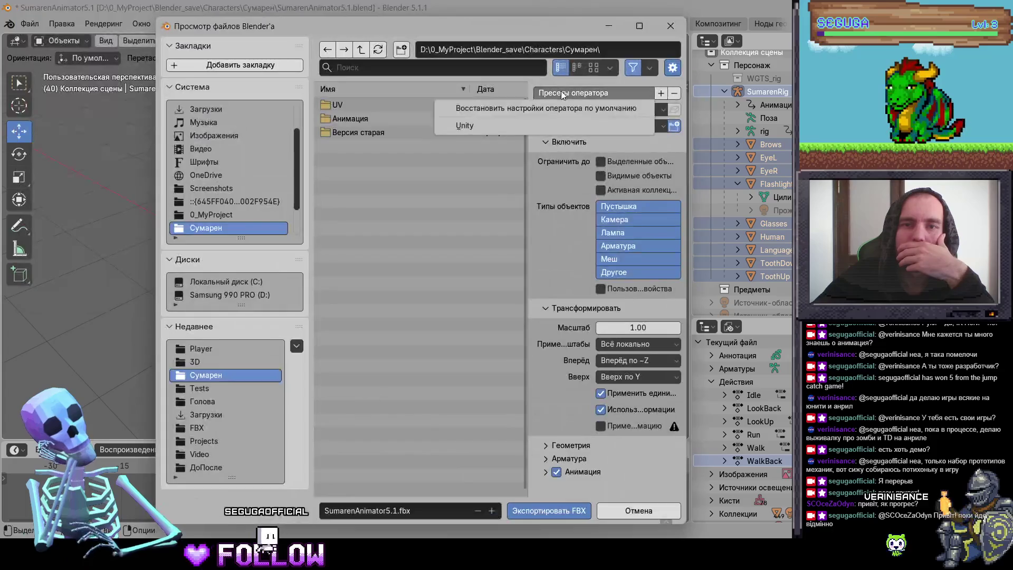
double_click(361, 55)
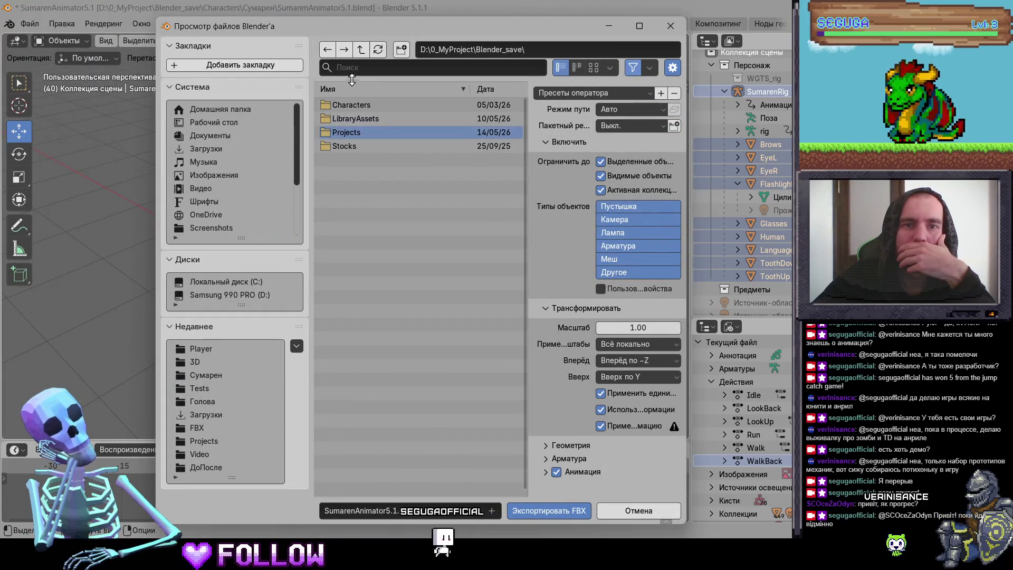
click(361, 49)
double_click(349, 117)
double_click(340, 109)
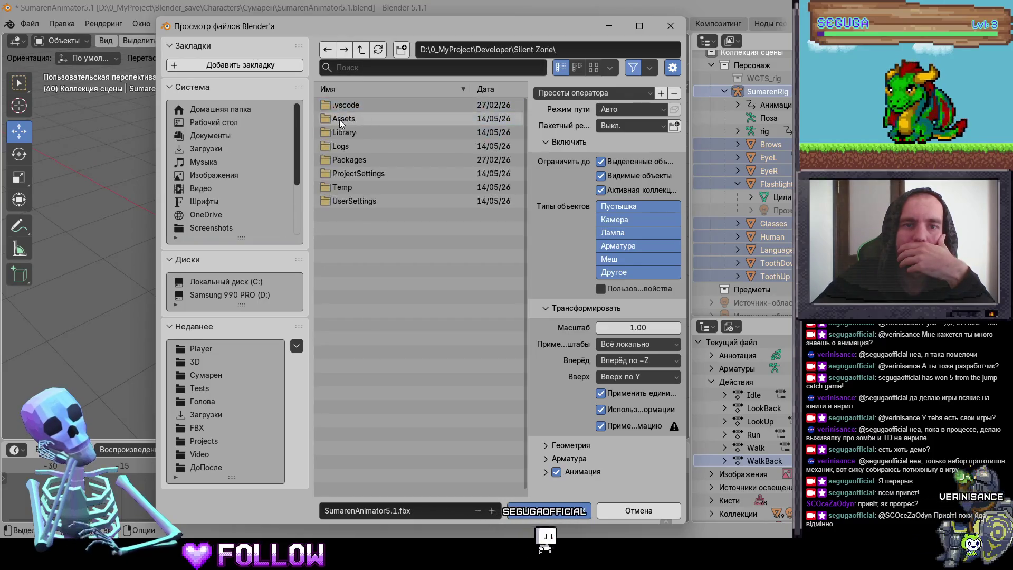
Export SumarenAnimator5.1.fbx into Assets/3D/Player, then quit Blender, saving the blend file.
double_click(350, 119)
double_click(340, 110)
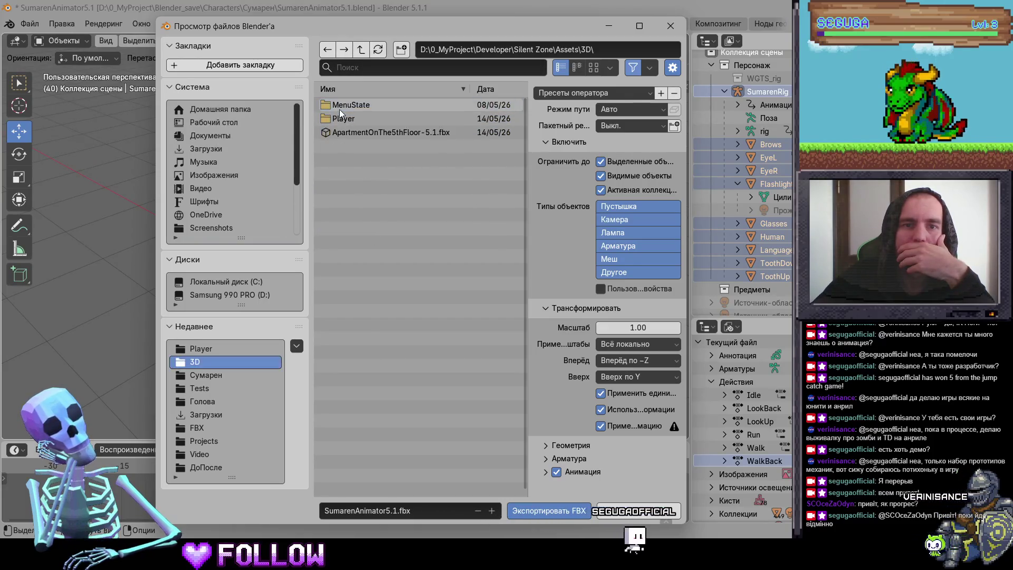
double_click(349, 118)
click(550, 511)
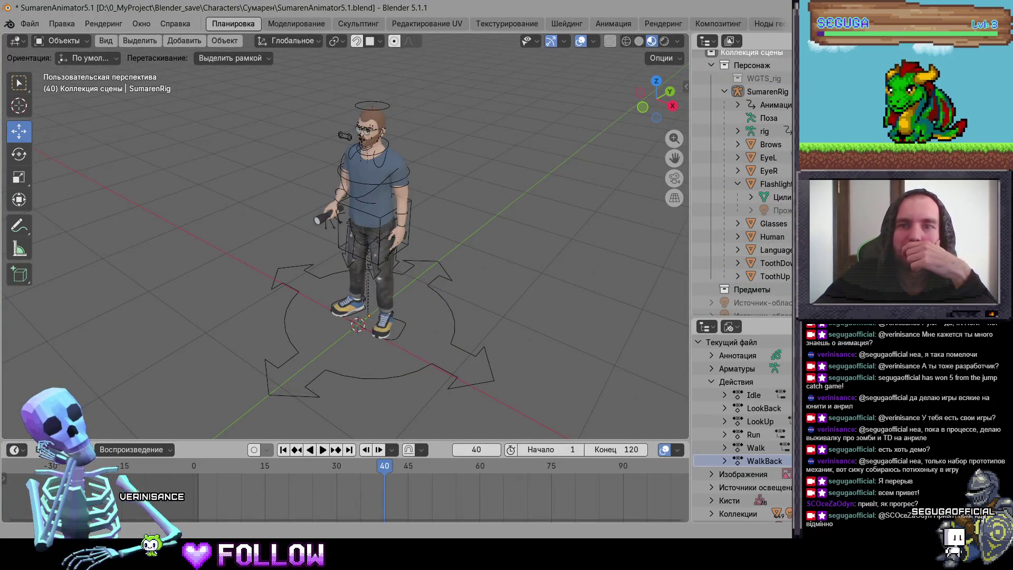
key(ctrl+q)
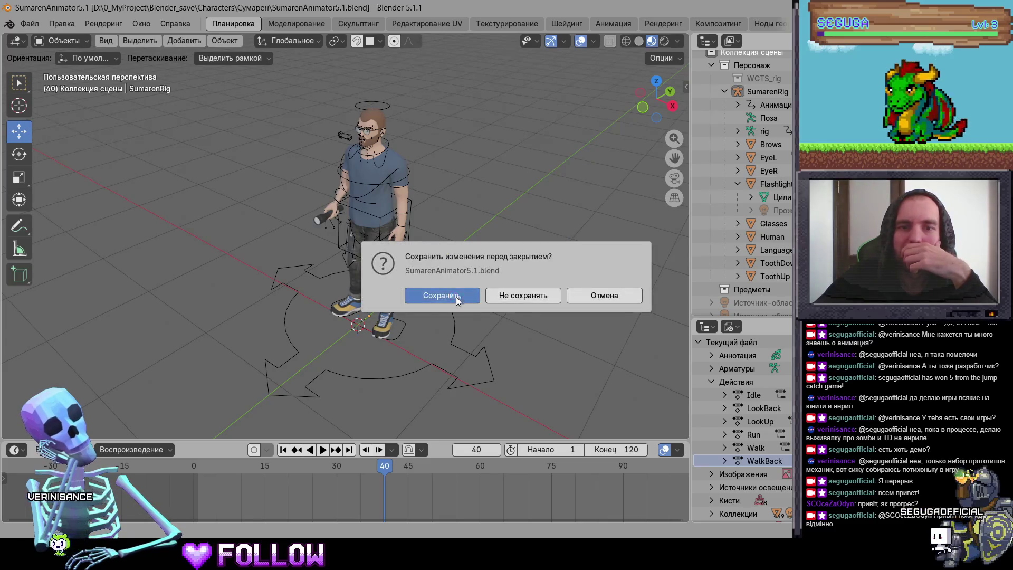
click(454, 295)
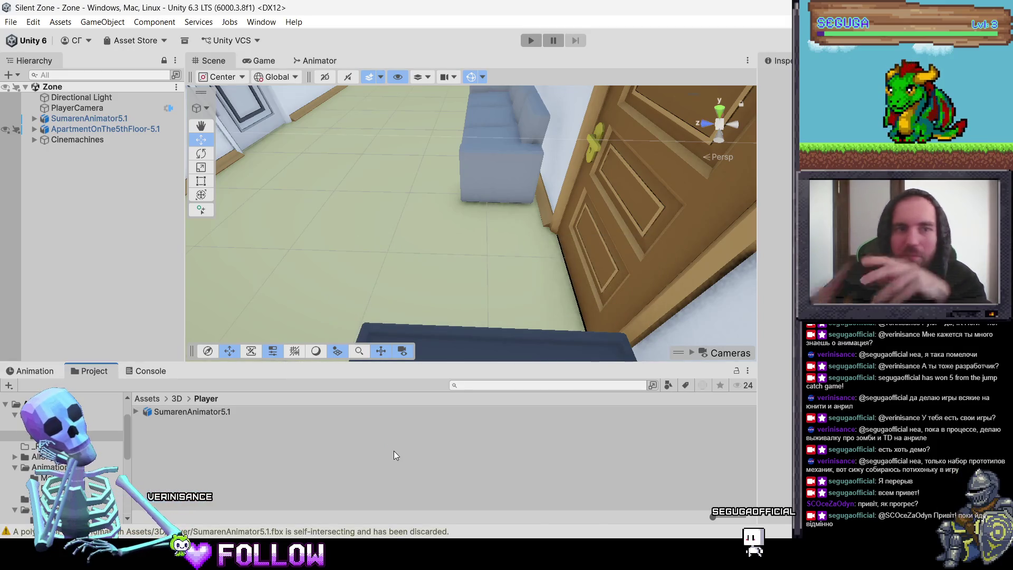
Turn on Loop Time for the current clip in SumarenAnimator5.1's import settings.
click(186, 412)
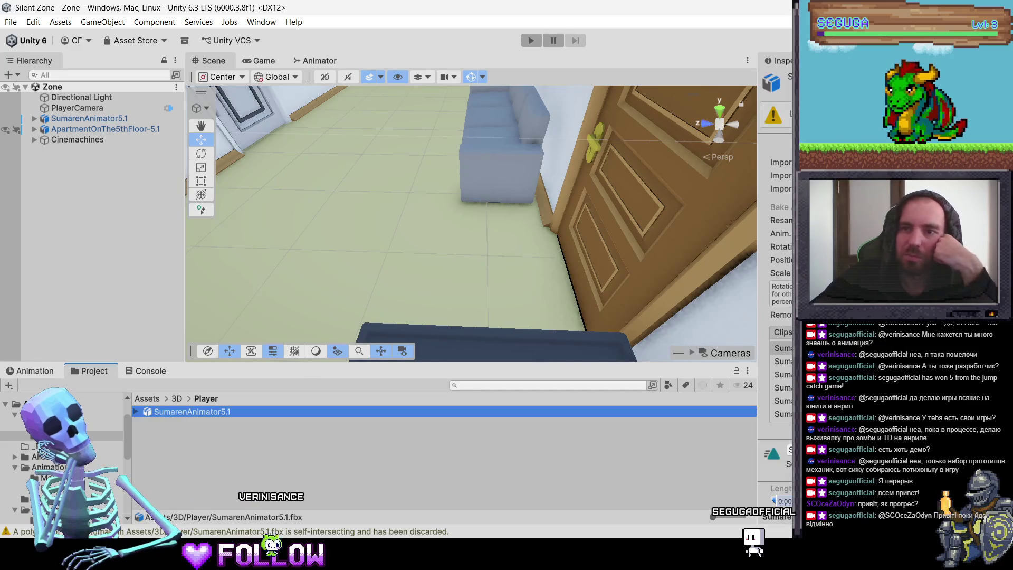
scroll(775, 264, down, 4)
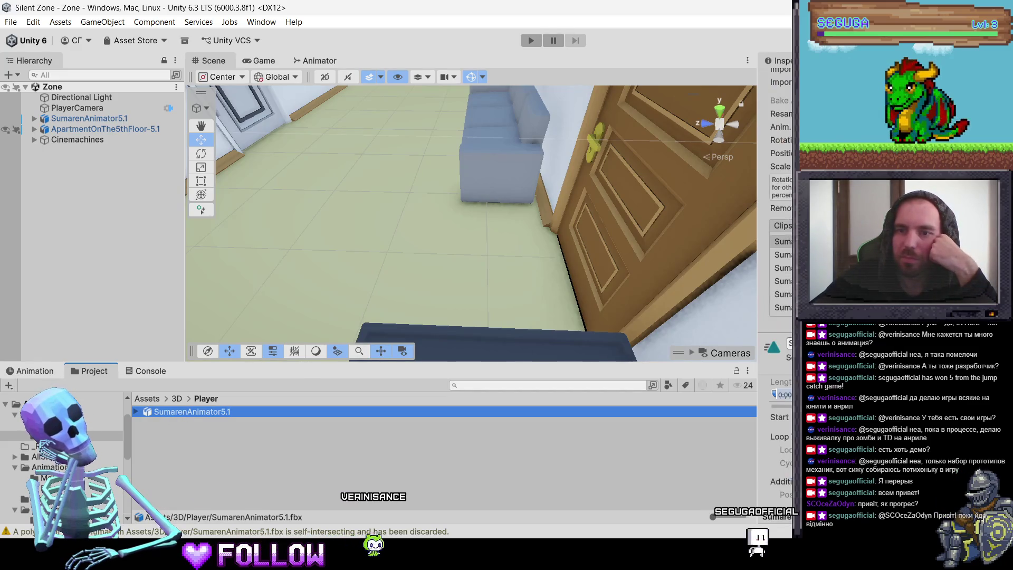
click(779, 436)
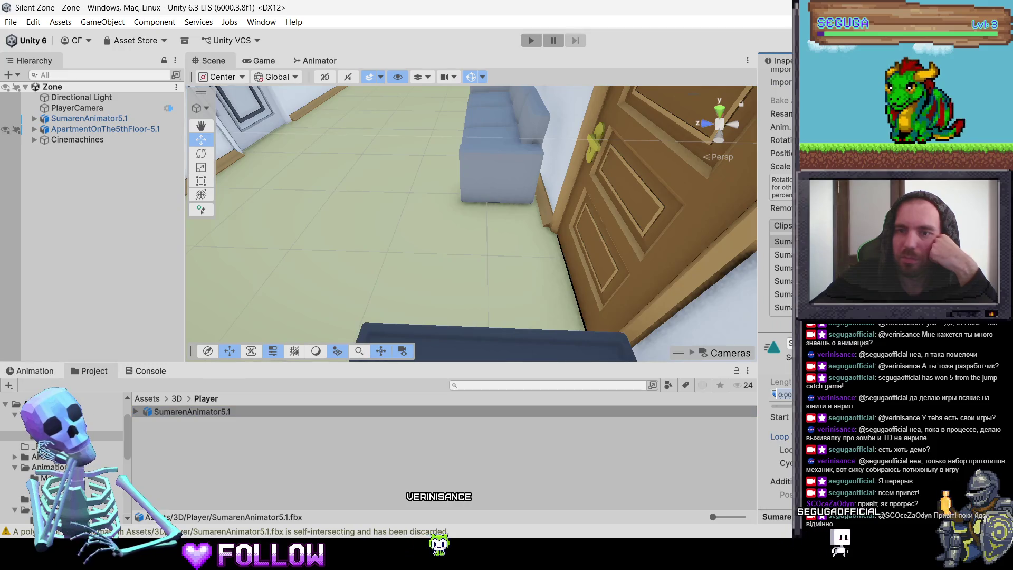
Review the third through sixth animation clips, then expand the model to list its assets.
click(781, 267)
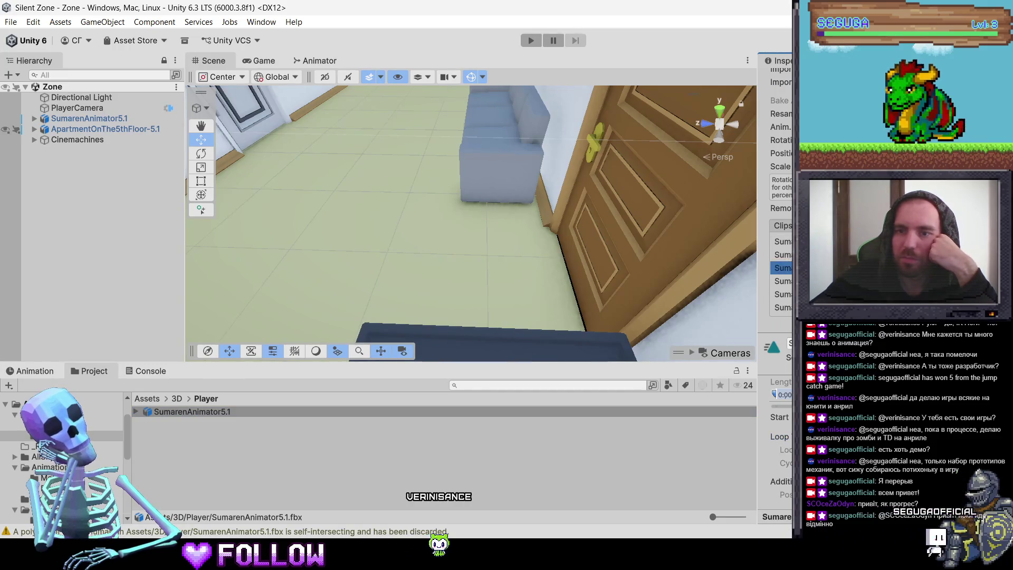
click(781, 281)
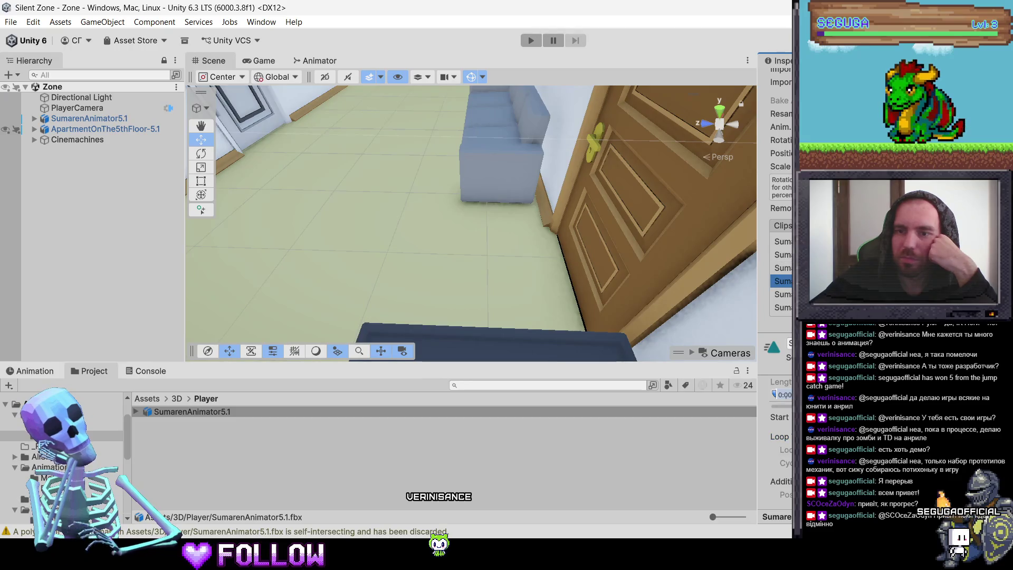
click(781, 294)
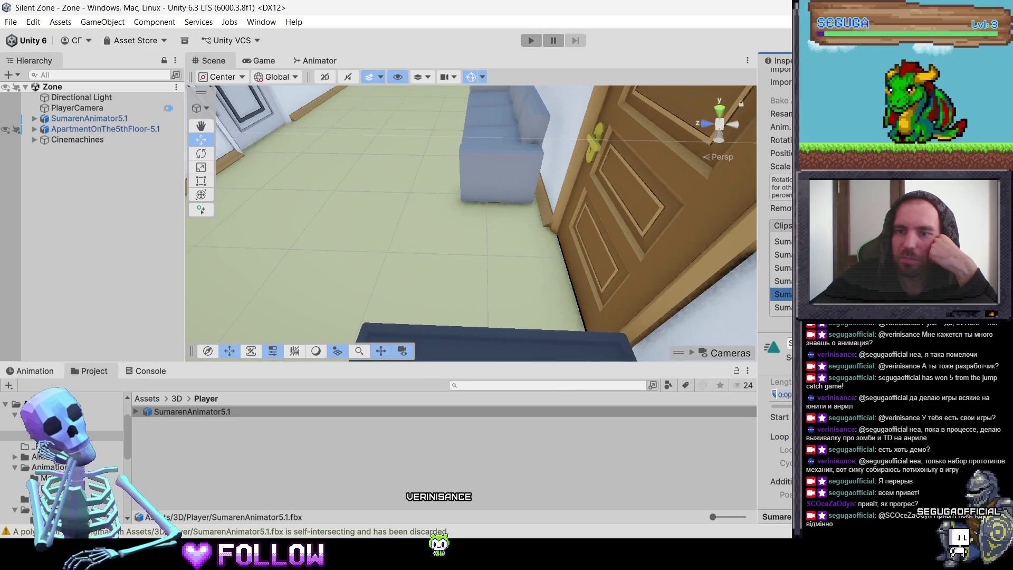
click(781, 307)
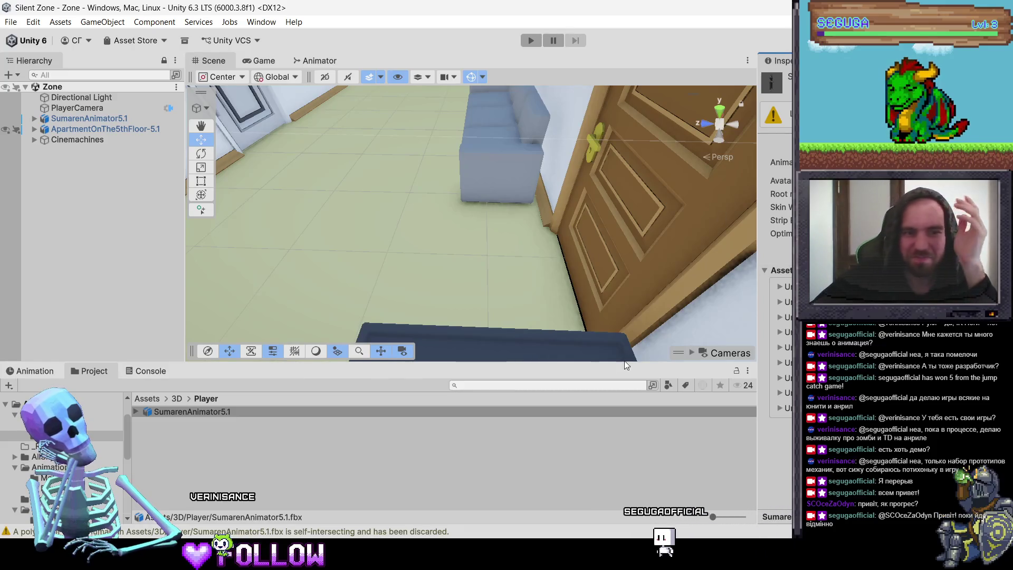
click(211, 412)
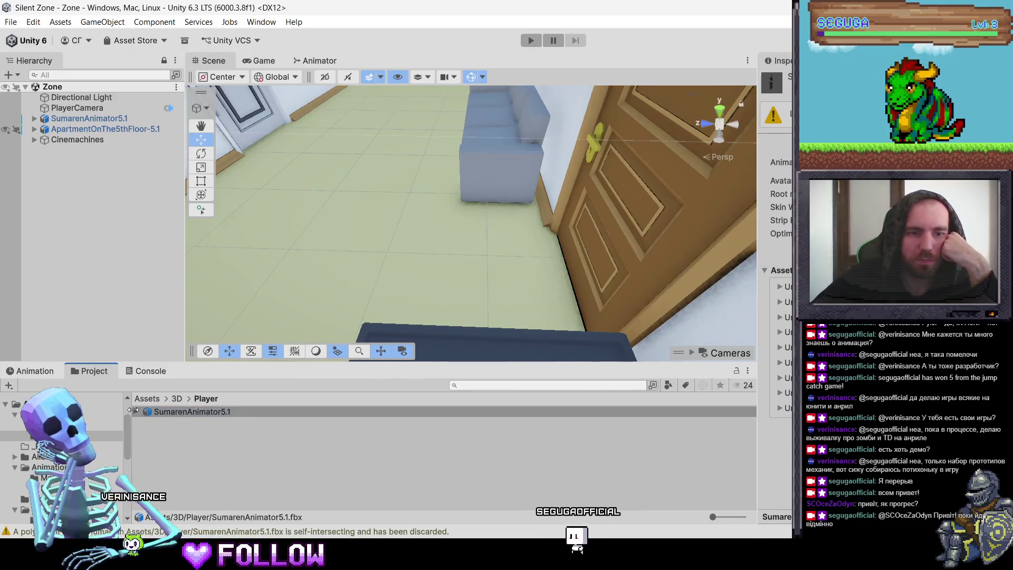
click(136, 412)
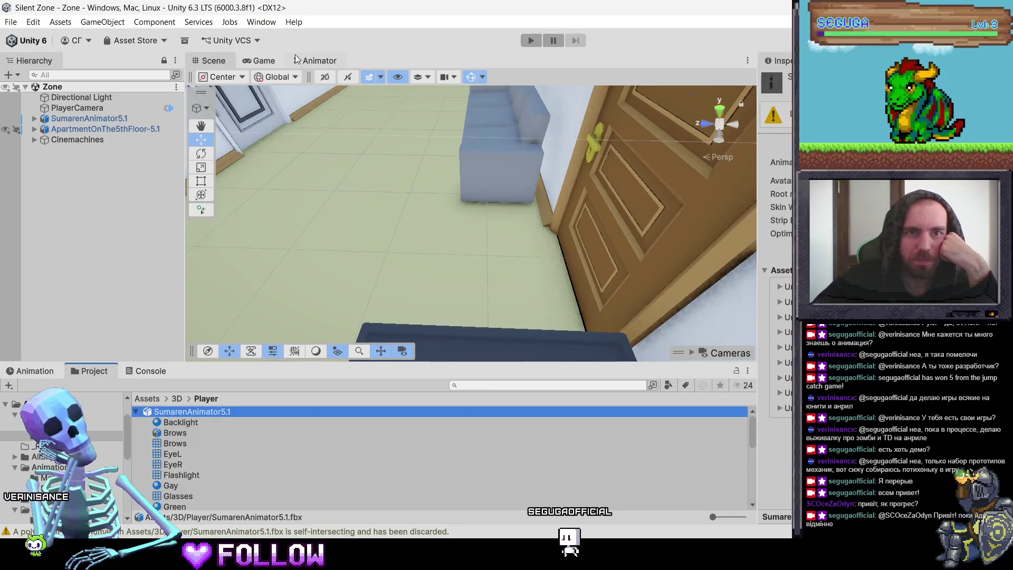
Delete the old LookUp state and add a SumarenRig|LookUp state left of Idle.
click(307, 59)
right_click(361, 224)
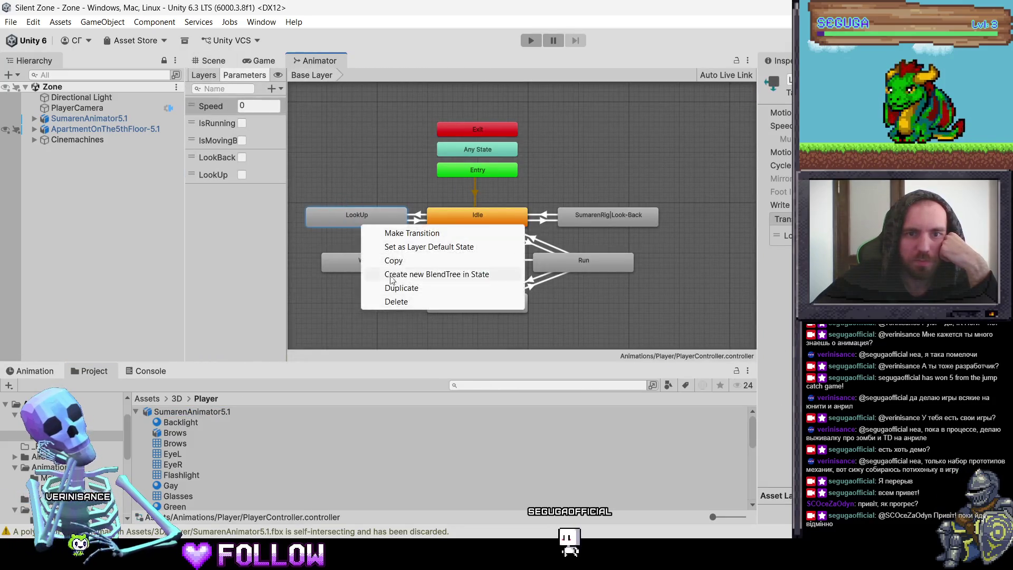
click(377, 301)
scroll(197, 481, down, 10)
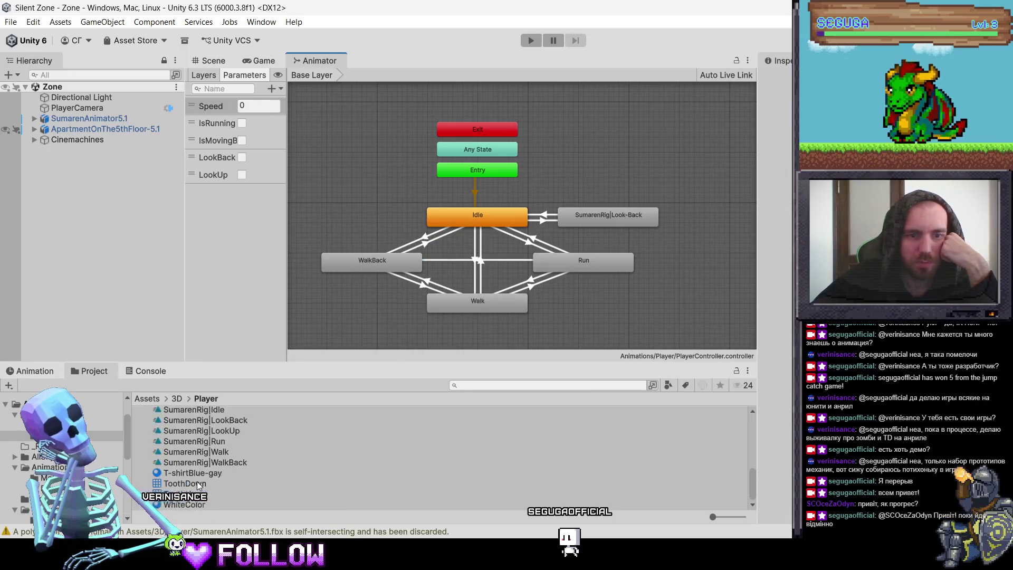
drag(229, 432, 309, 243)
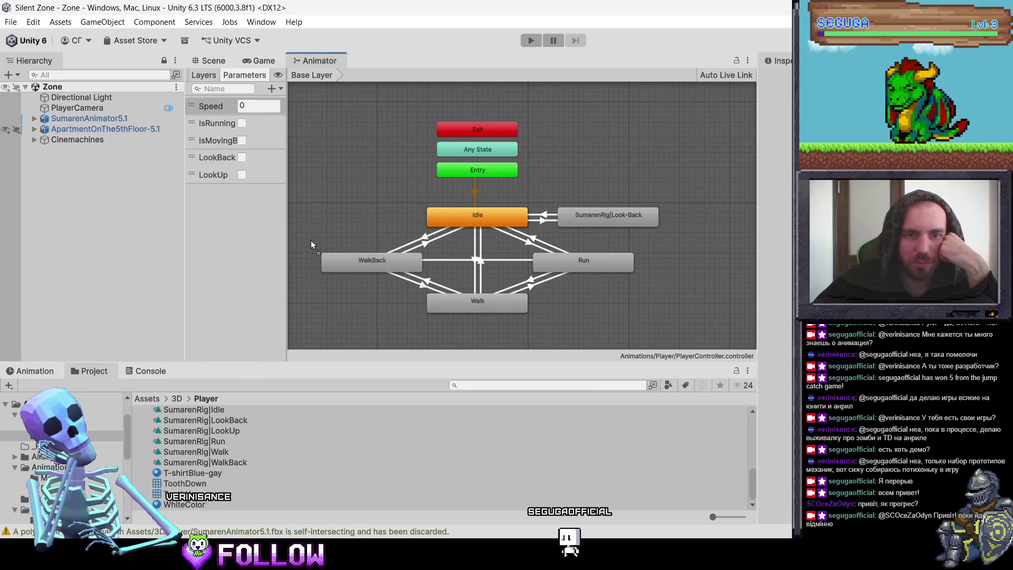
mouse_move(361, 211)
mouse_down()
mouse_move(442, 214)
mouse_move(338, 220)
mouse_move(352, 220)
mouse_up()
Create a transition from Idle to SumarenRig|LookUp and review its settings.
right_click(465, 217)
click(483, 223)
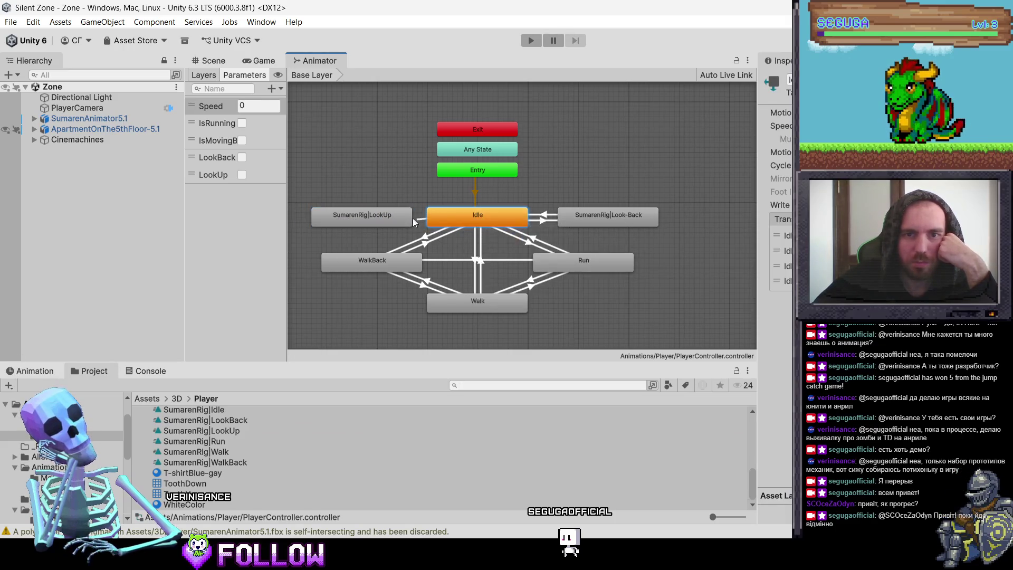
click(406, 222)
drag(411, 223, 401, 223)
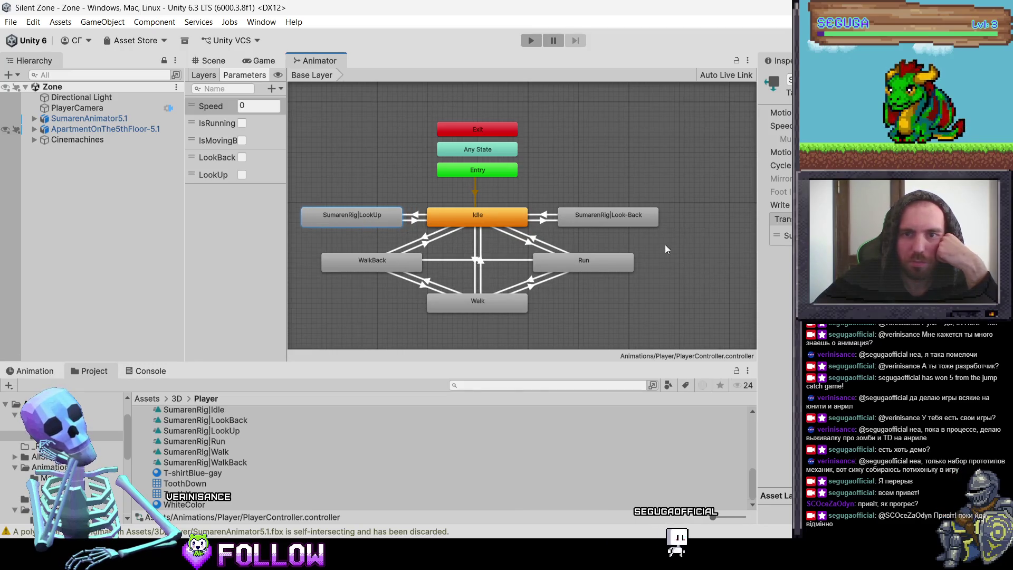
click(785, 236)
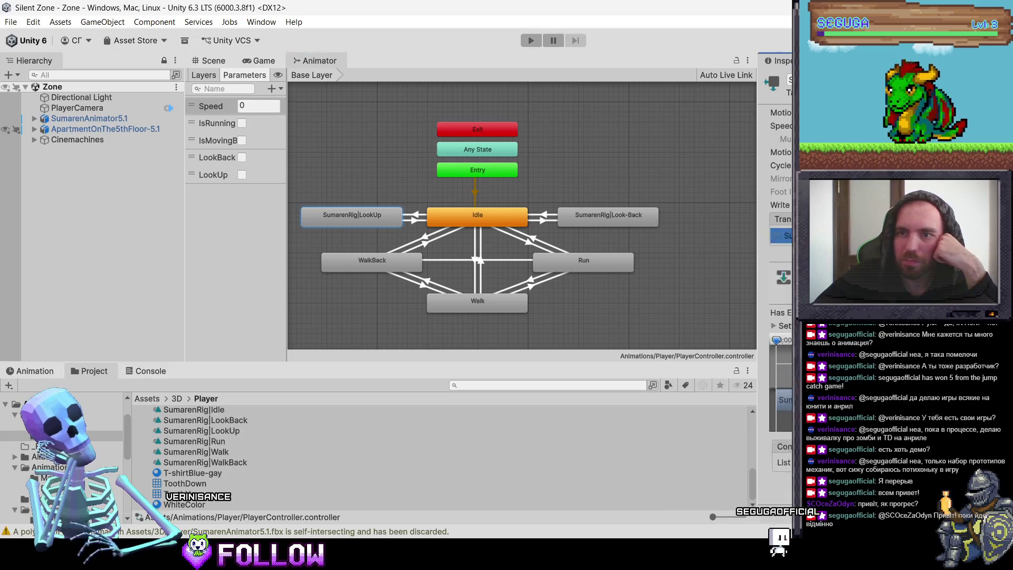
scroll(781, 264, down, 3)
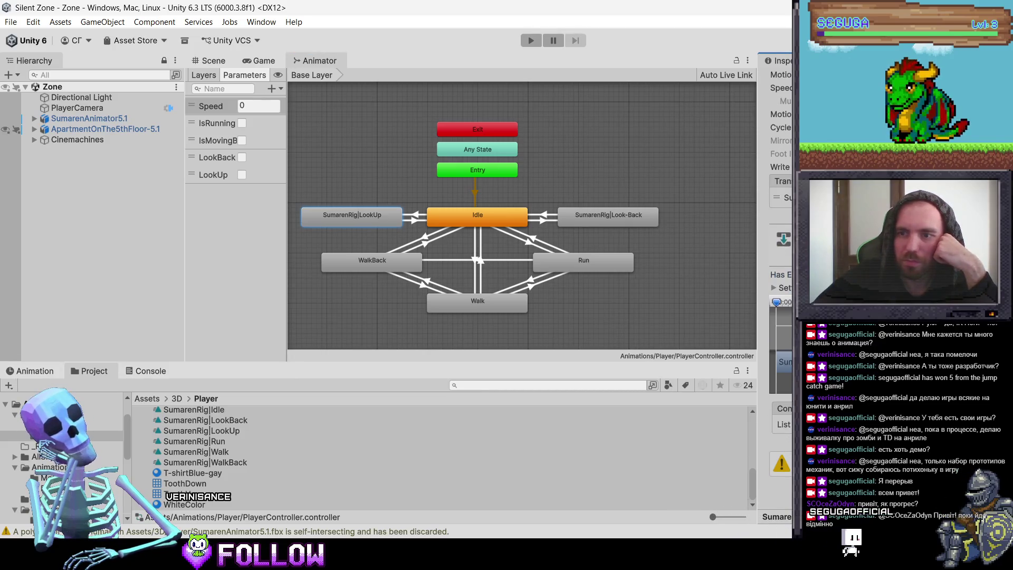
scroll(781, 263, up, 2)
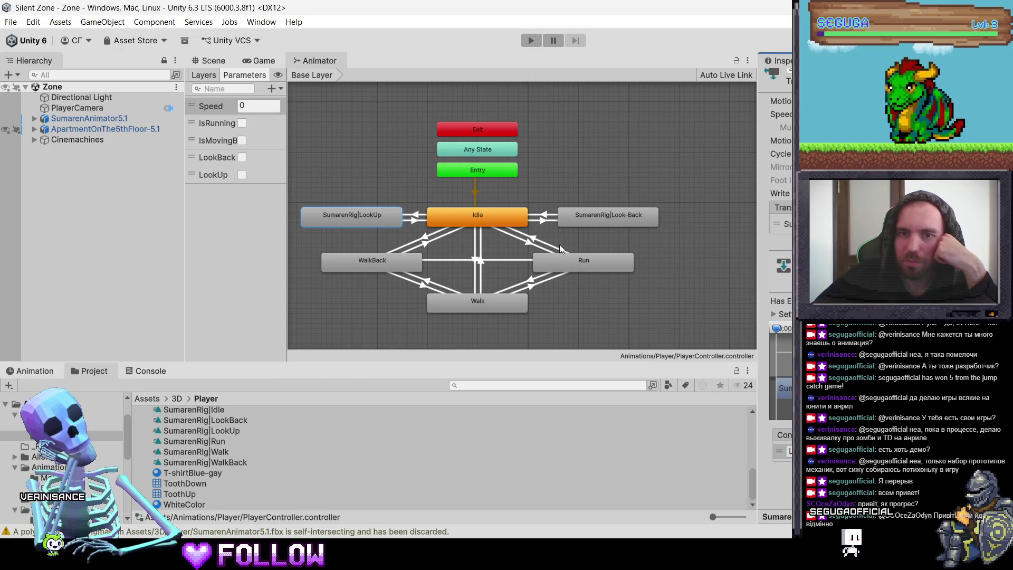
Review the Idle state's outgoing transitions, including the newest one to LookUp.
click(510, 222)
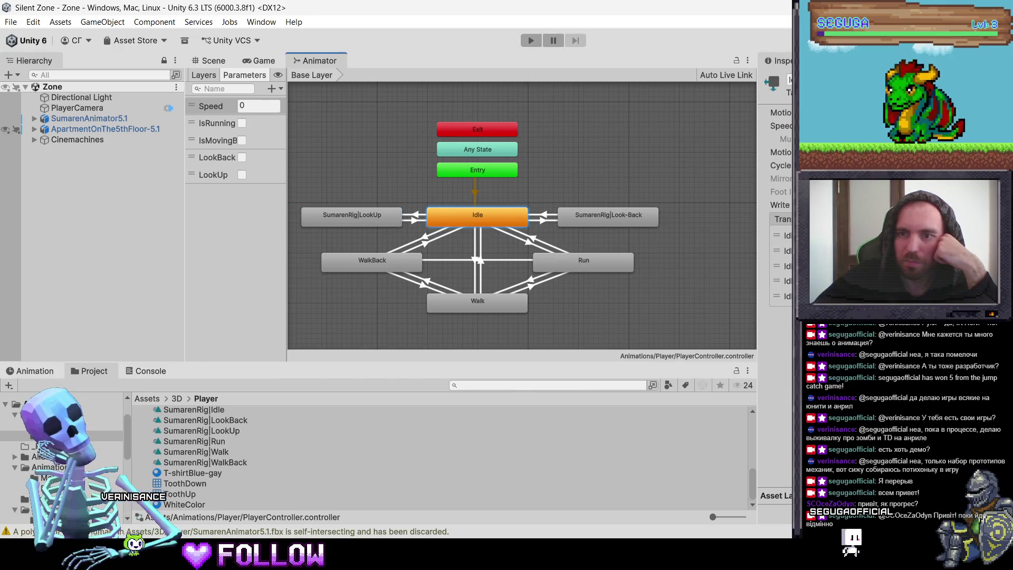
click(784, 296)
scroll(781, 290, down, 2)
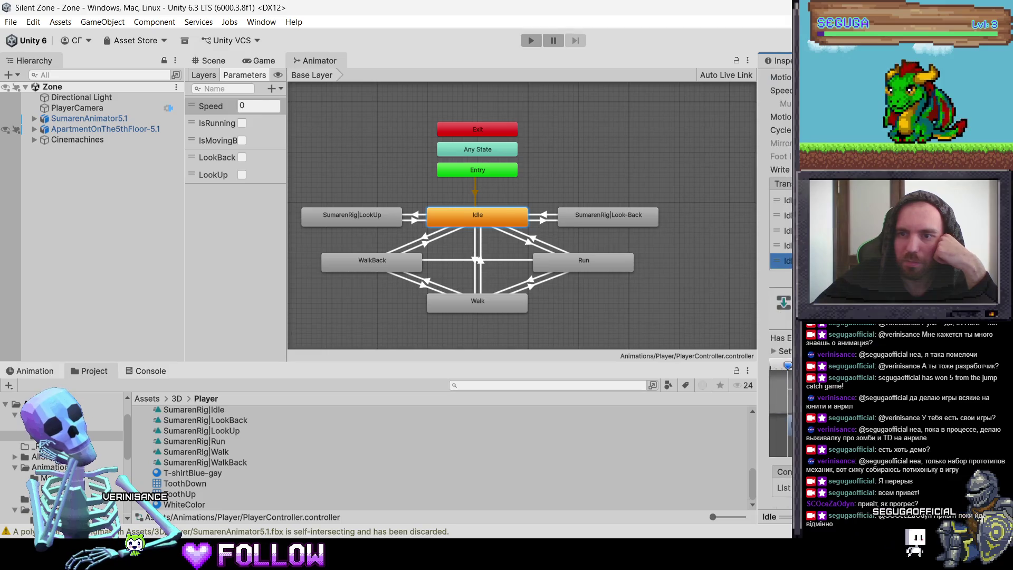
scroll(781, 290, down, 4)
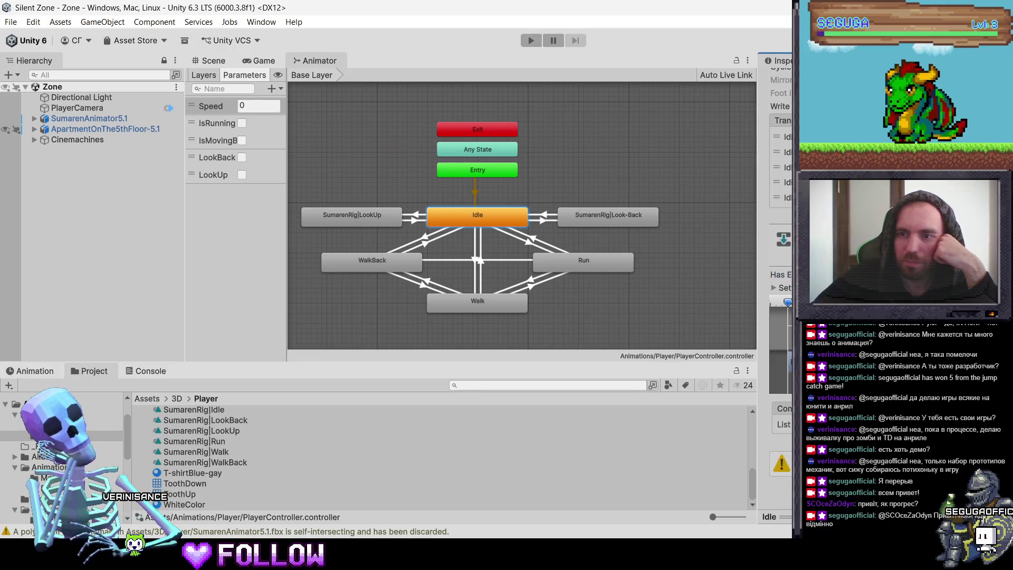
scroll(781, 291, up, 2)
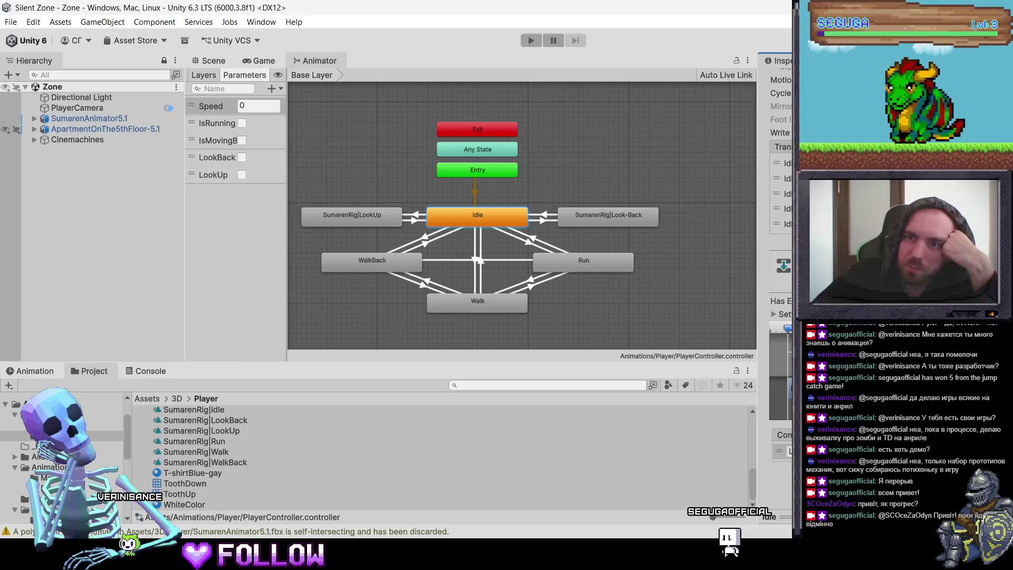
click(784, 163)
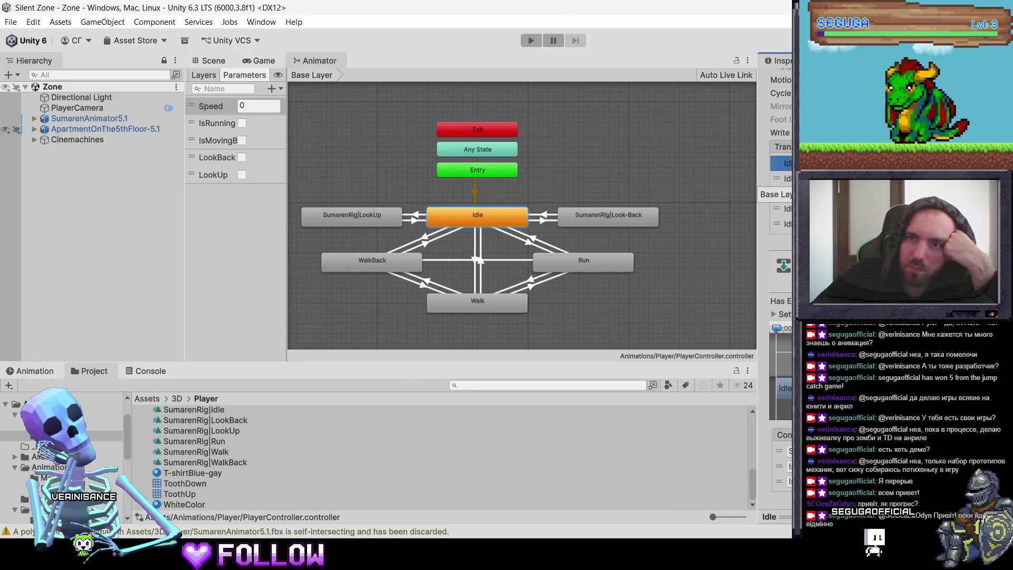
click(786, 179)
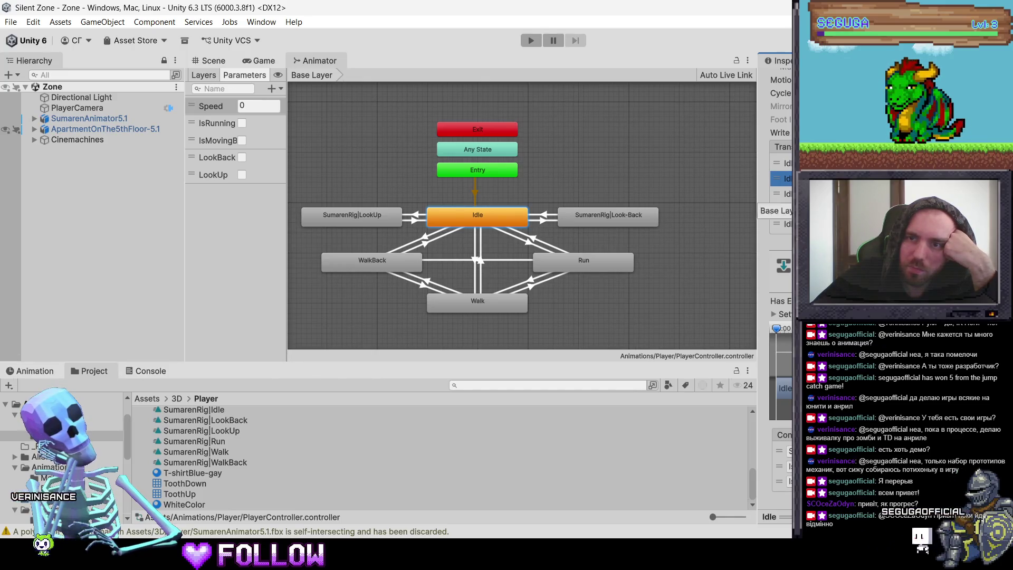
click(785, 163)
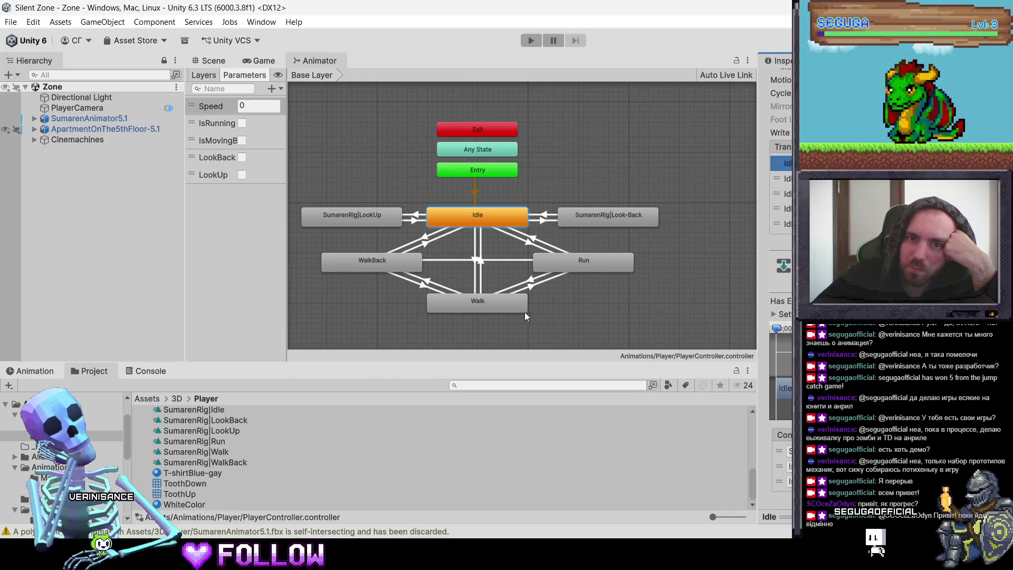
Check Walk's two outgoing transitions, then return to the Scene view and enter Play mode.
click(496, 310)
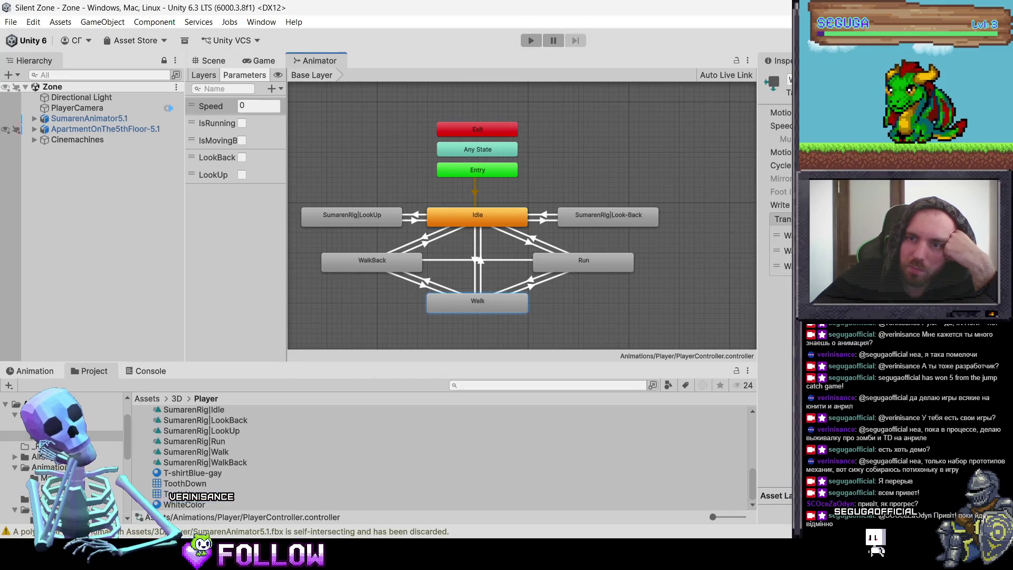
click(784, 235)
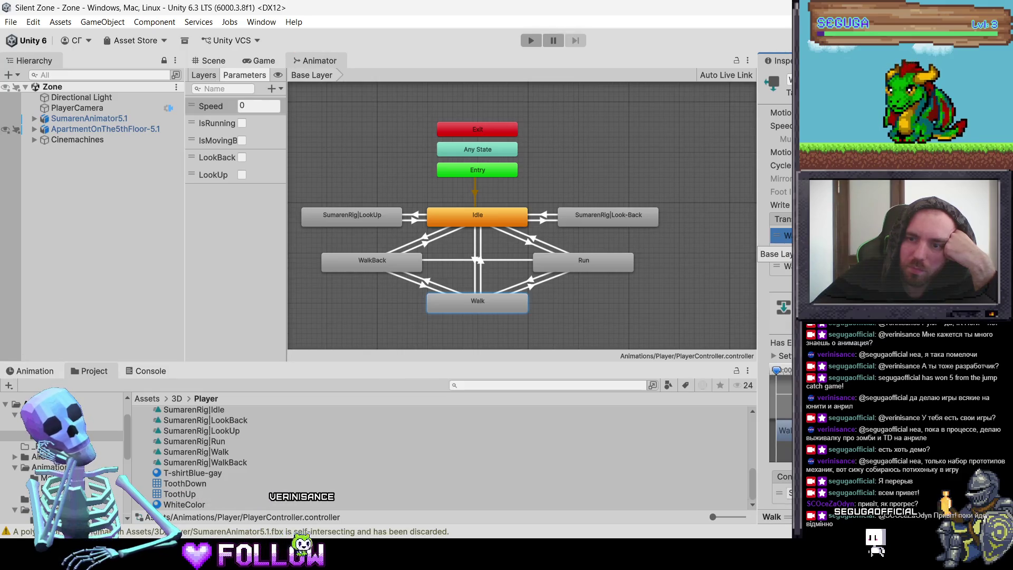
click(784, 251)
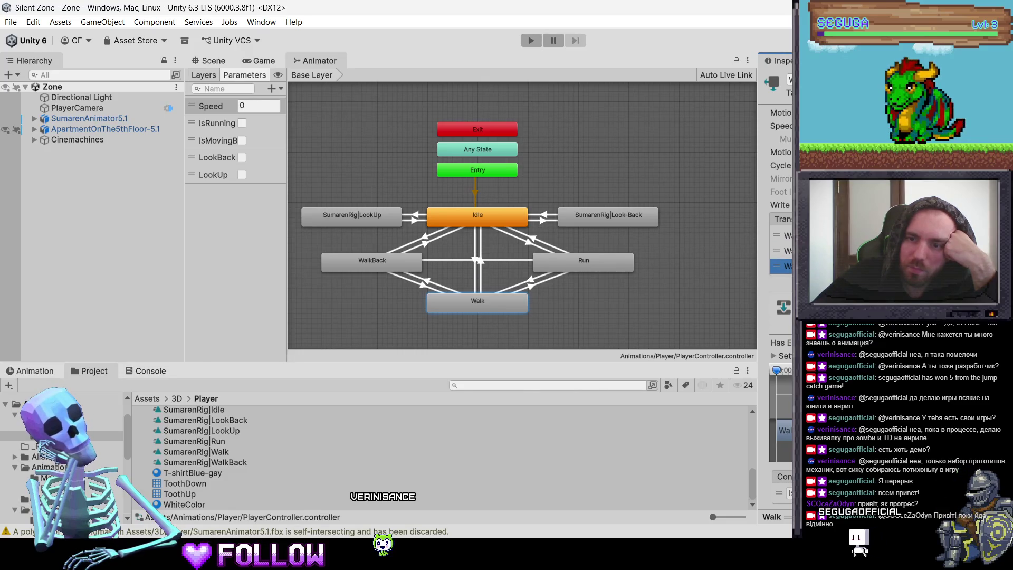
click(641, 242)
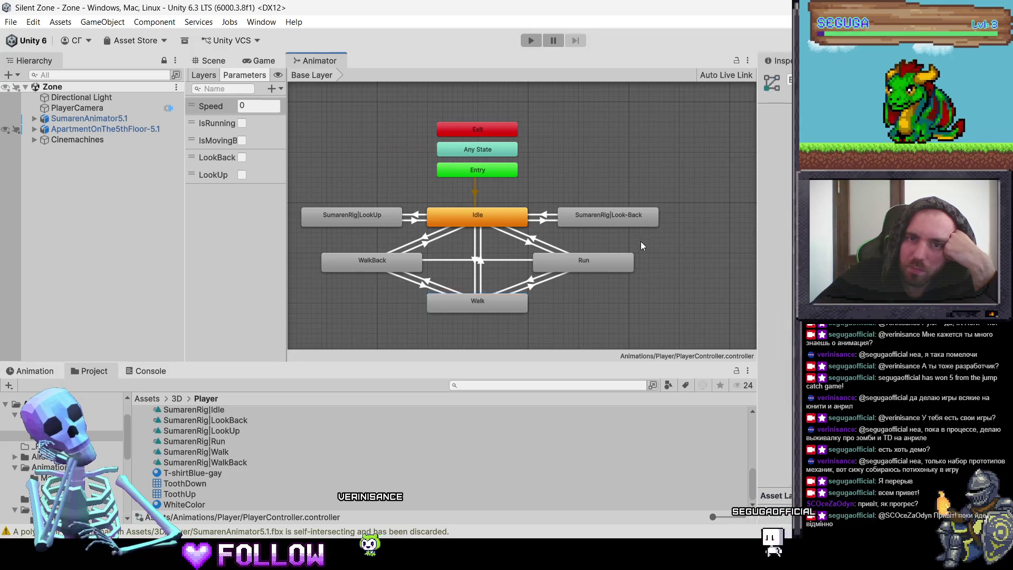
click(236, 60)
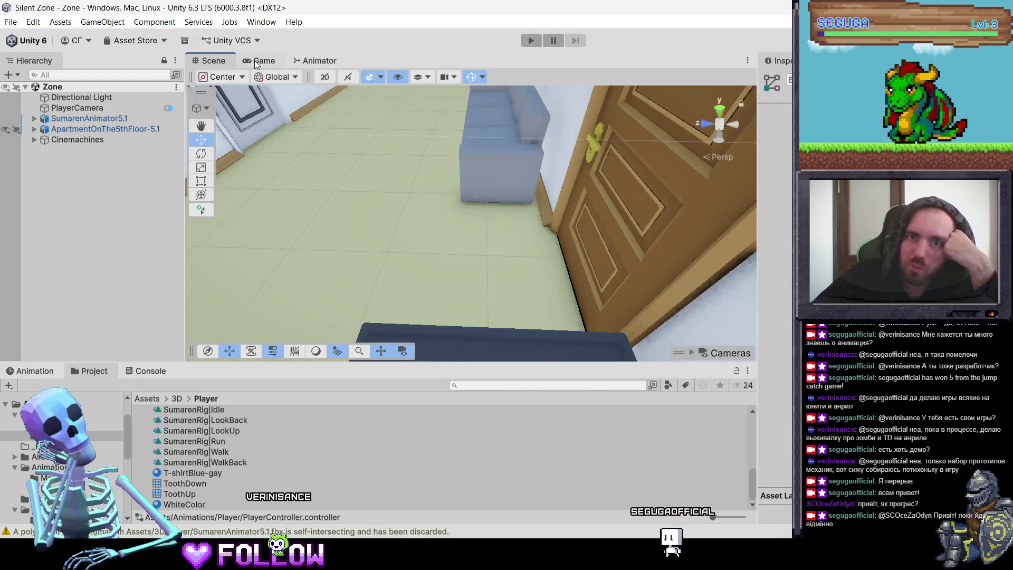
key(ctrl+p)
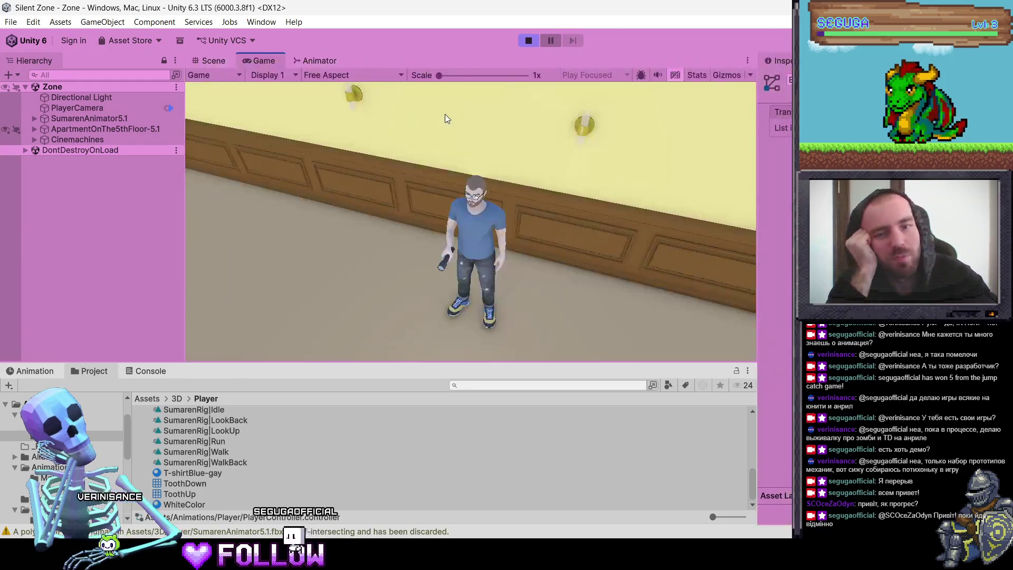
Walk and run the character up and down the corridor past doors 503–507 with W, A and S.
key(w)
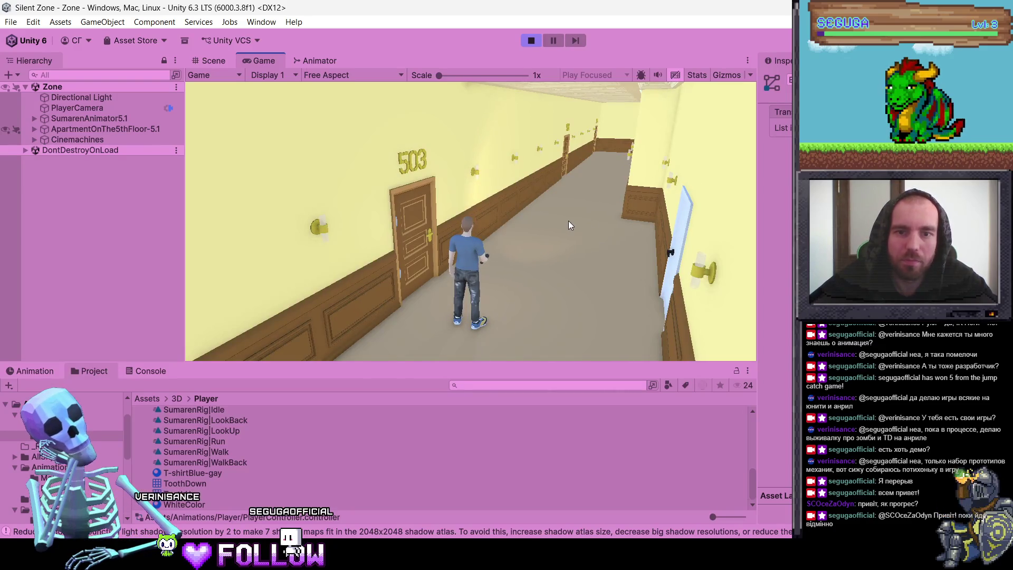
key(a)
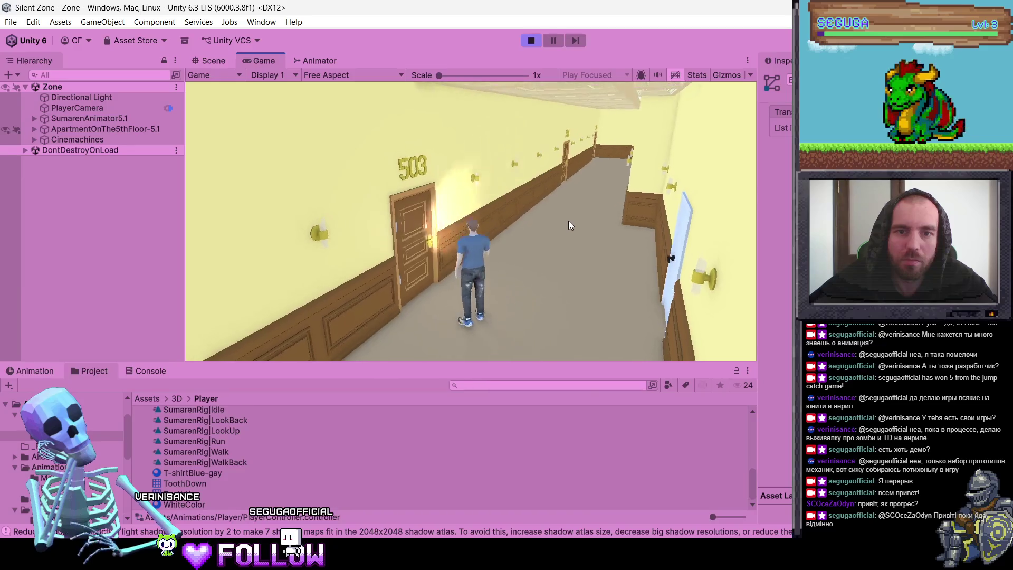
key(w)
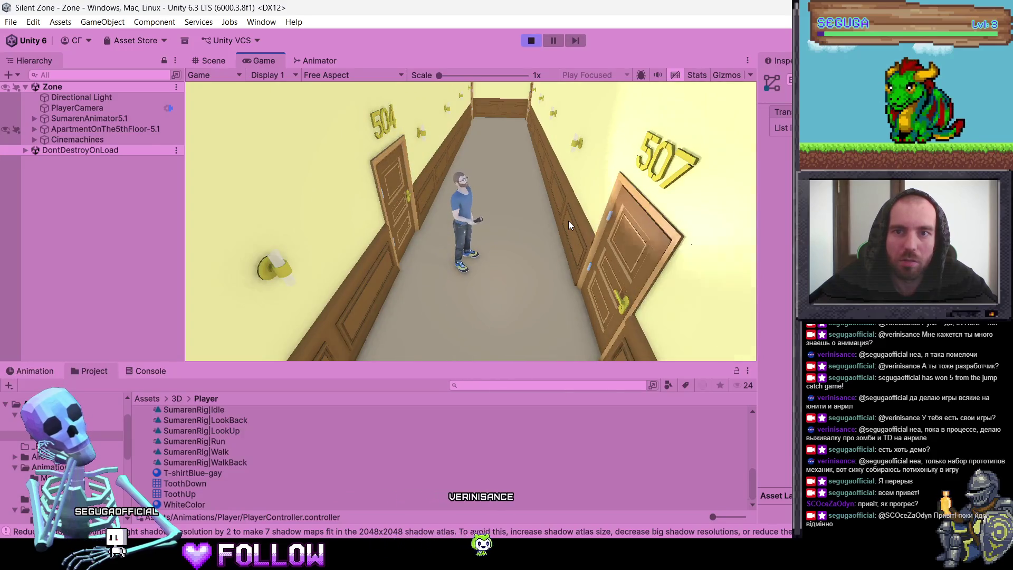
key(w)
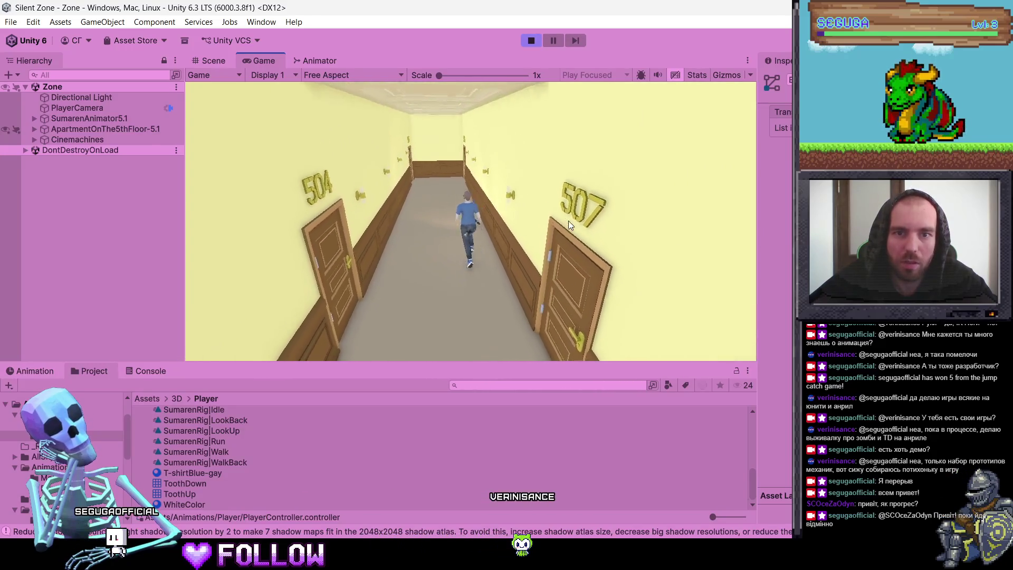
key(s)
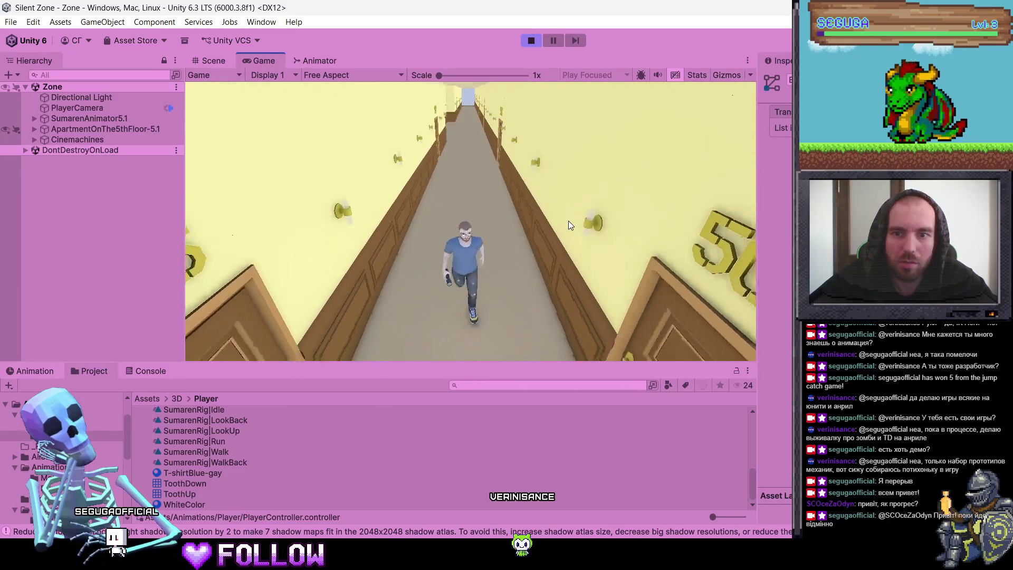
key(s)
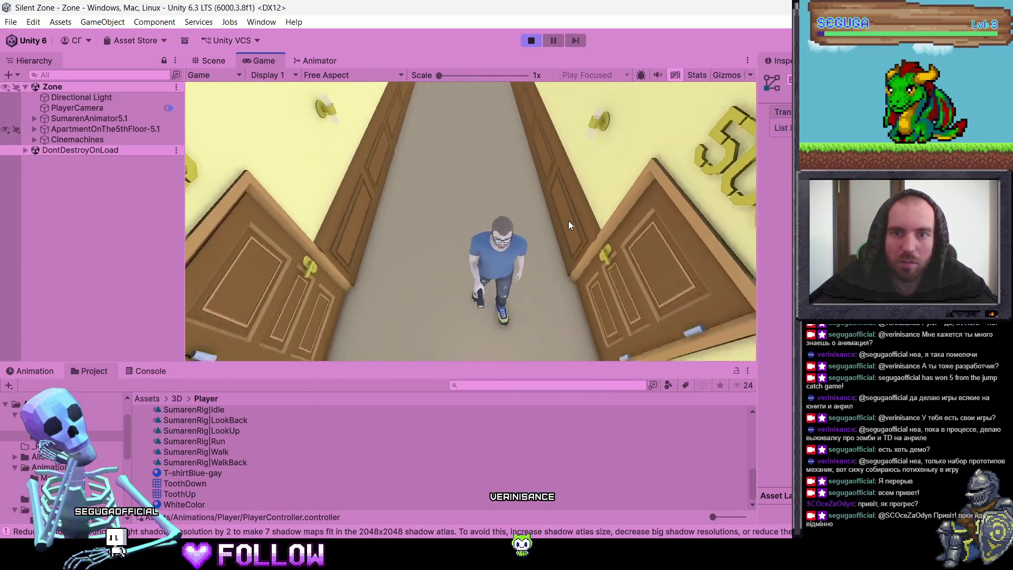
key(w)
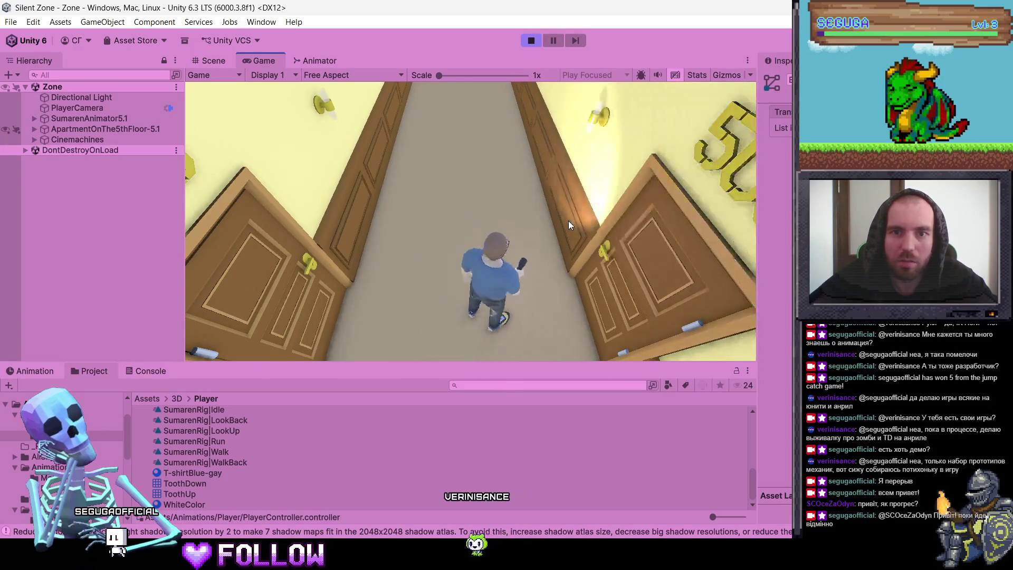
key(a)
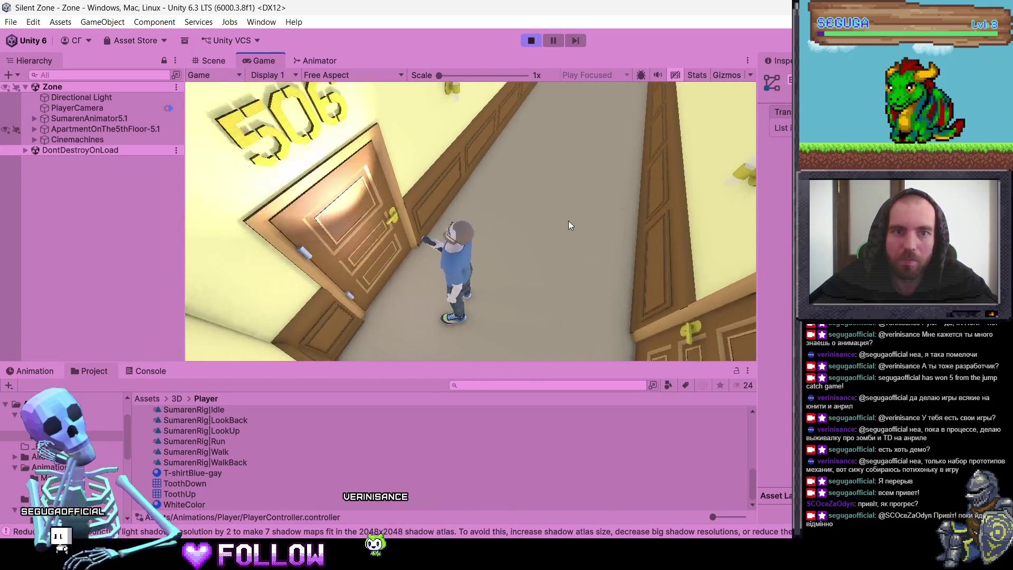
key(w)
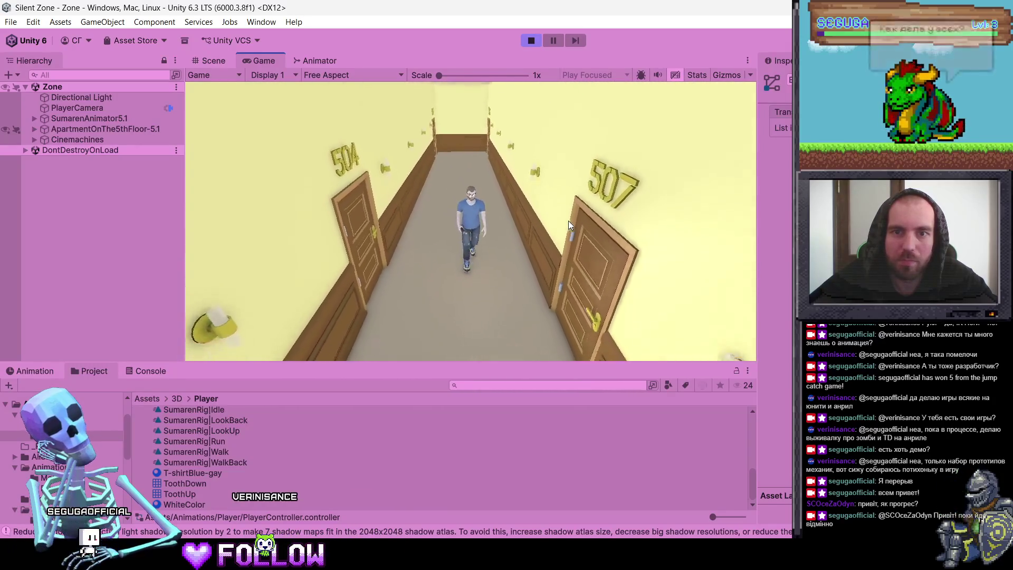
key(s)
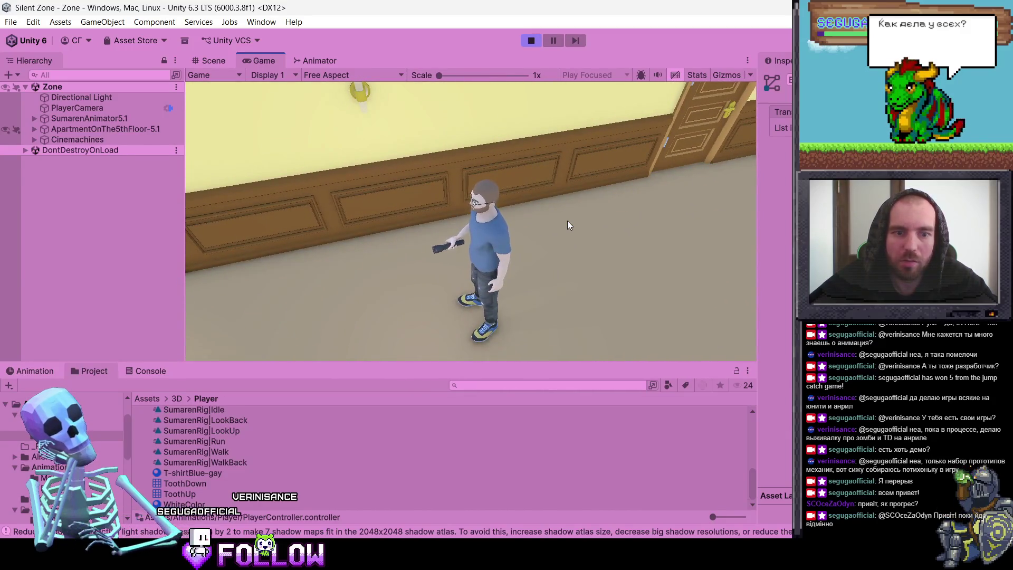
Check the warnings, stop the game, and inspect the Look-Back state and LookBack clip.
click(144, 373)
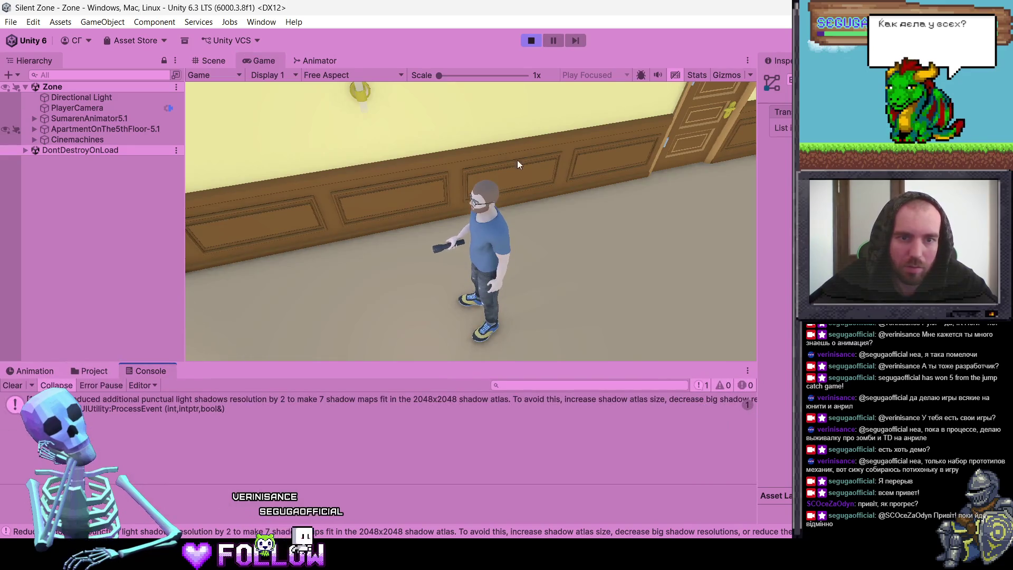
click(530, 40)
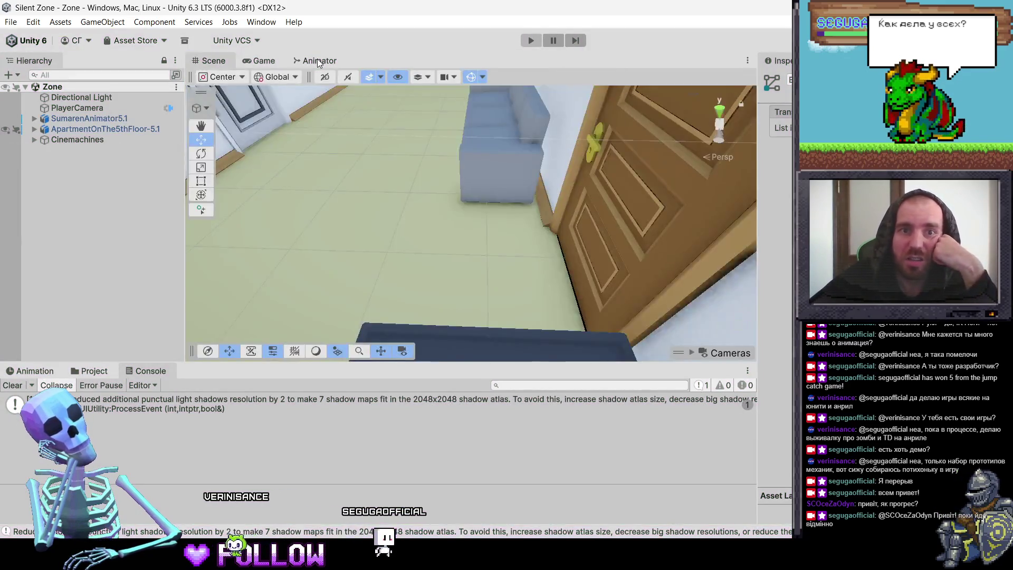
click(318, 62)
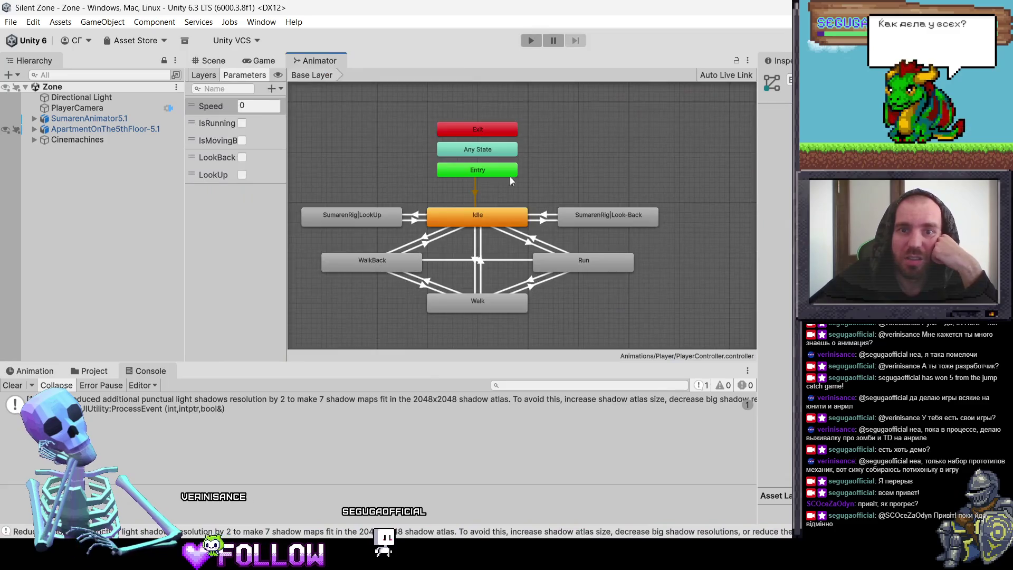
click(608, 224)
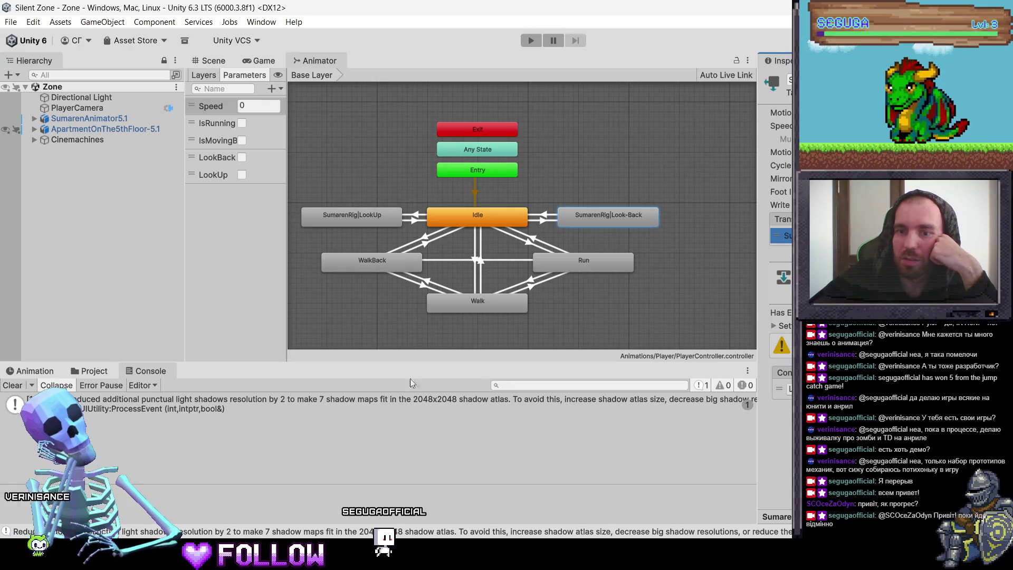
click(94, 371)
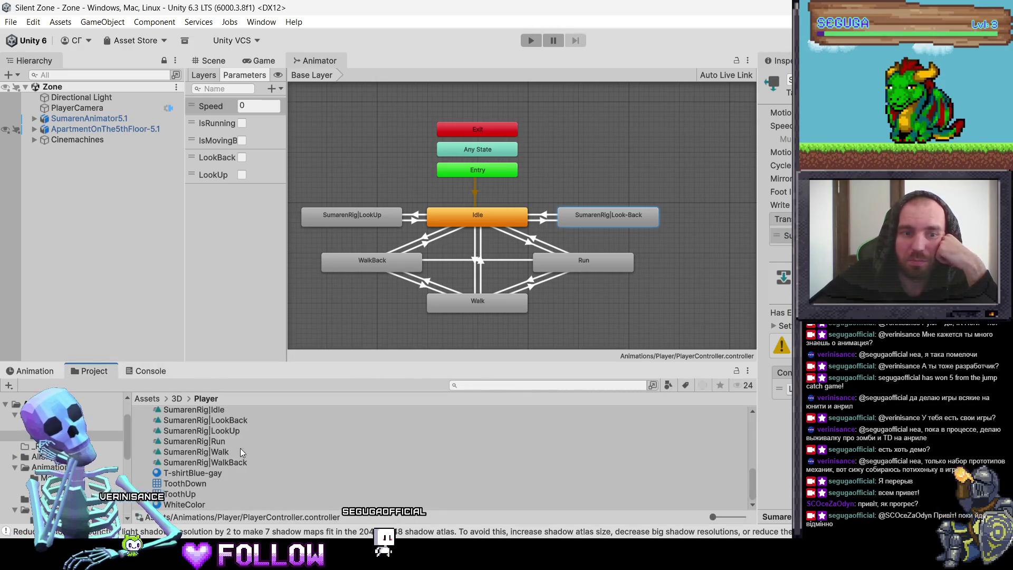
scroll(237, 461, up, 2)
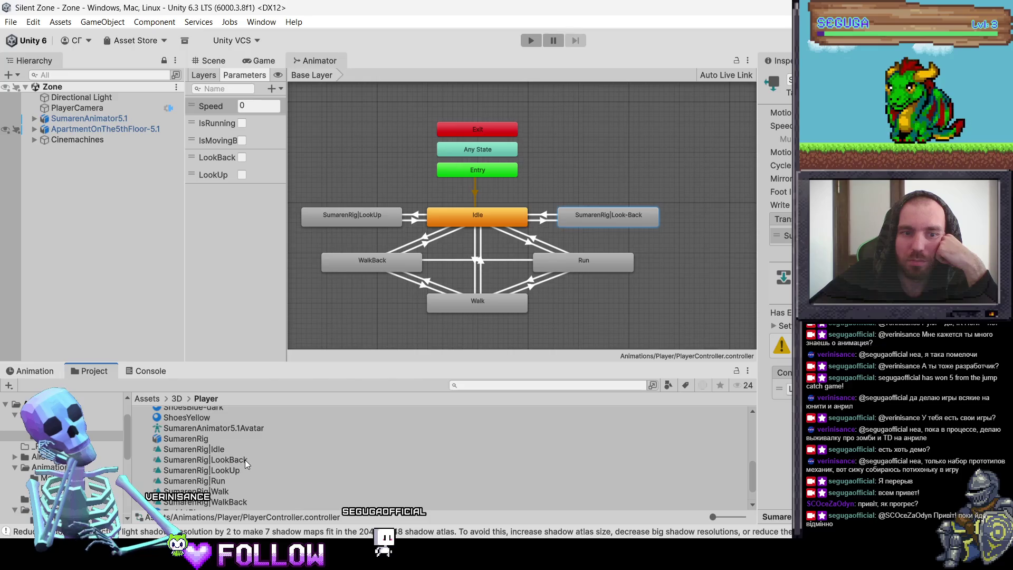
click(245, 460)
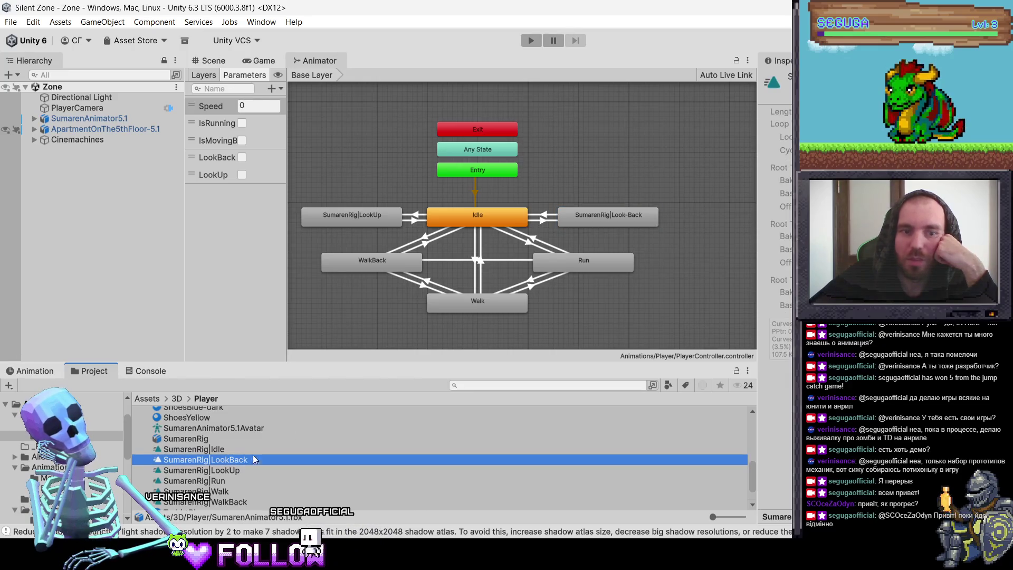
Delete the old Look-Back state and add a new SumarenRig|LookBack state from the clip.
click(622, 221)
right_click(623, 221)
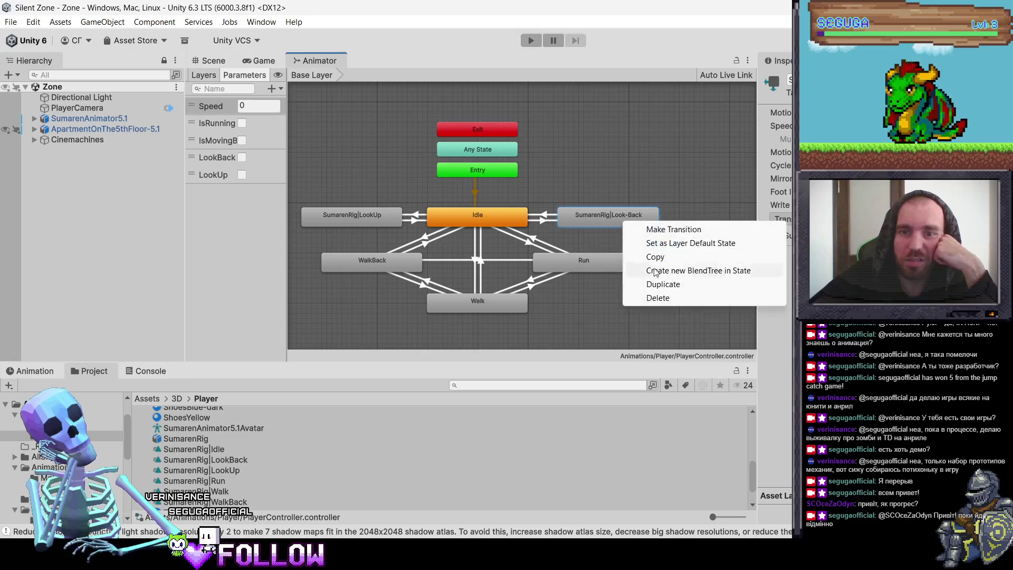
click(655, 297)
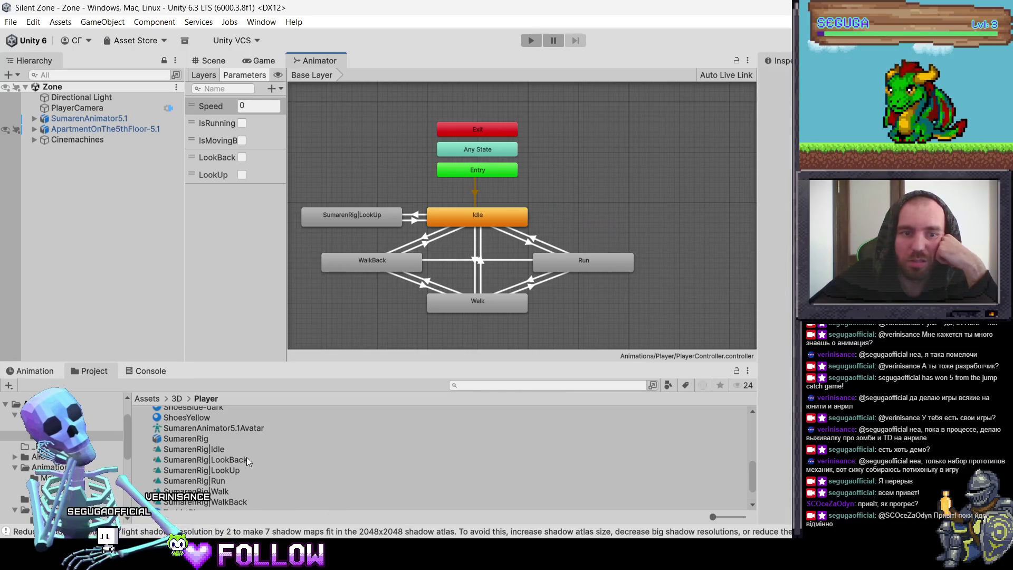
mouse_move(229, 464)
mouse_down()
mouse_move(558, 287)
mouse_move(615, 242)
mouse_move(607, 208)
mouse_up()
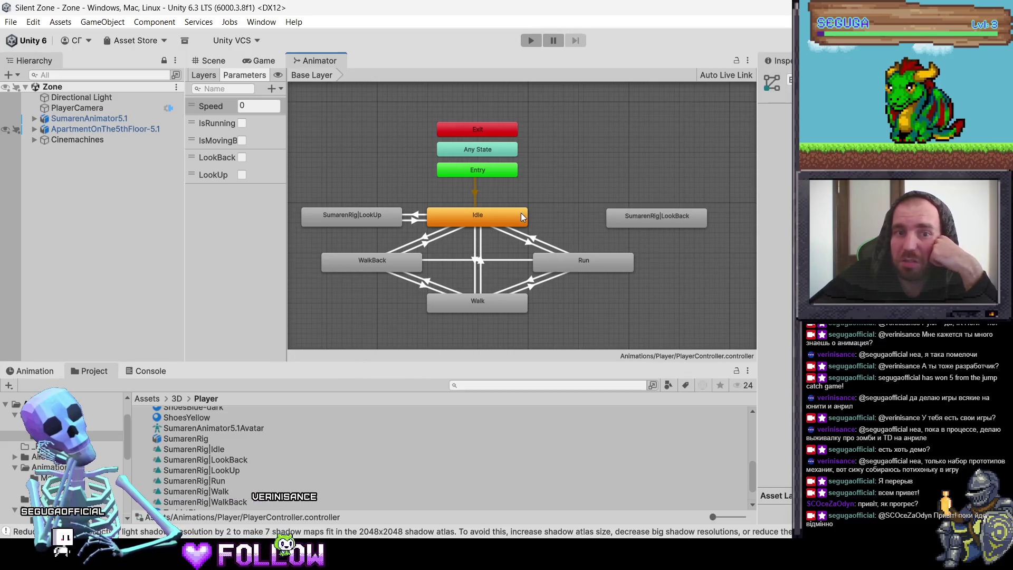
Link Idle and SumarenRig|LookBack with transitions in both directions, aligning LookBack beside Idle.
right_click(515, 214)
click(538, 218)
click(624, 217)
drag(624, 216, 584, 217)
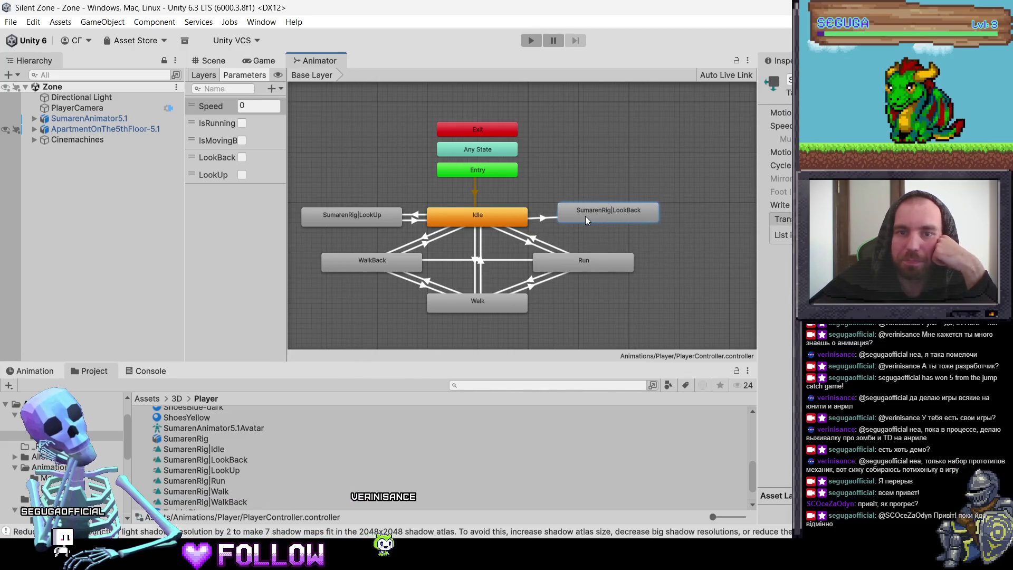
right_click(584, 217)
click(607, 222)
click(512, 221)
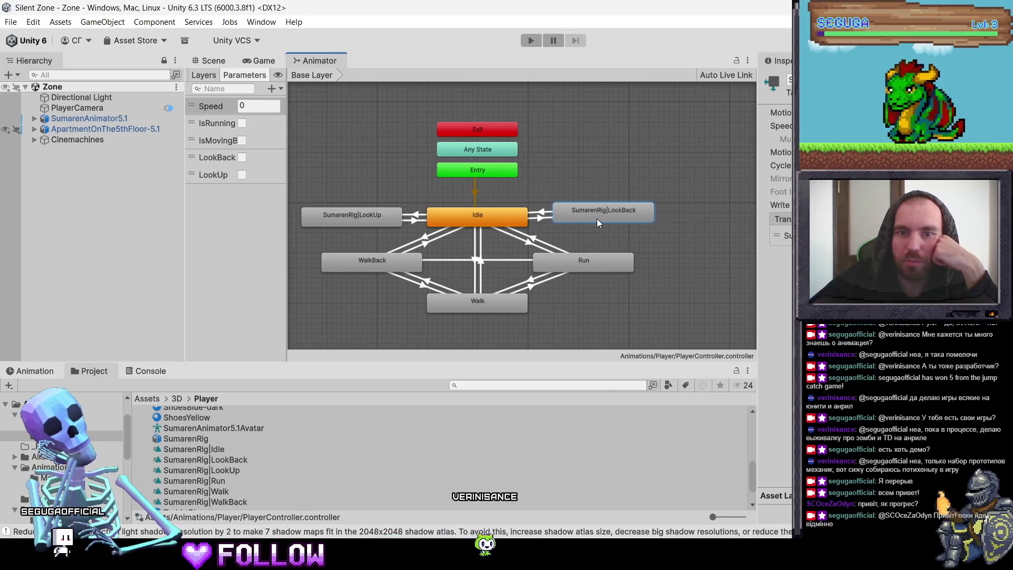
drag(599, 213, 603, 217)
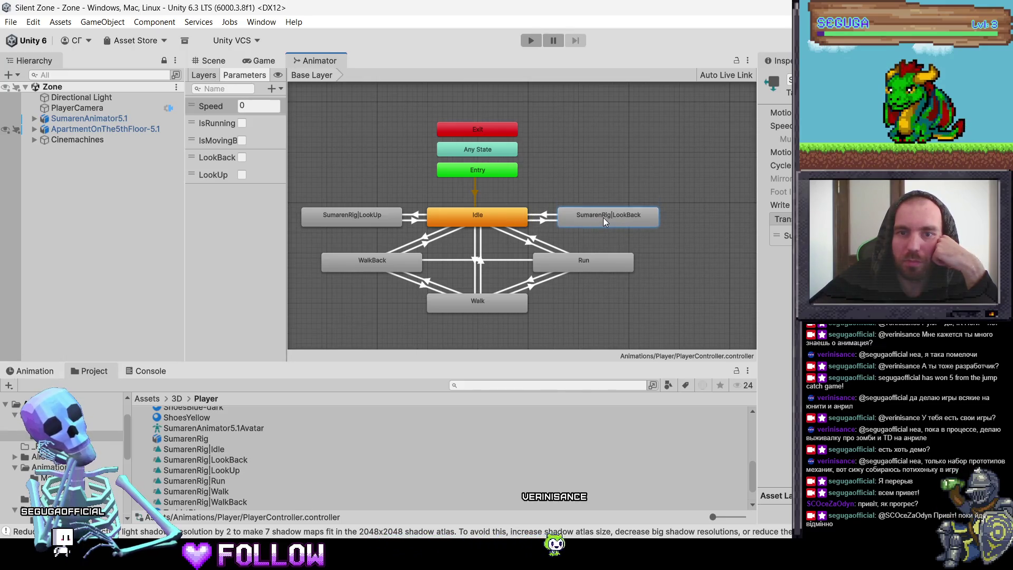
Review Idle's new transition and its condition, then restart Play mode.
click(515, 215)
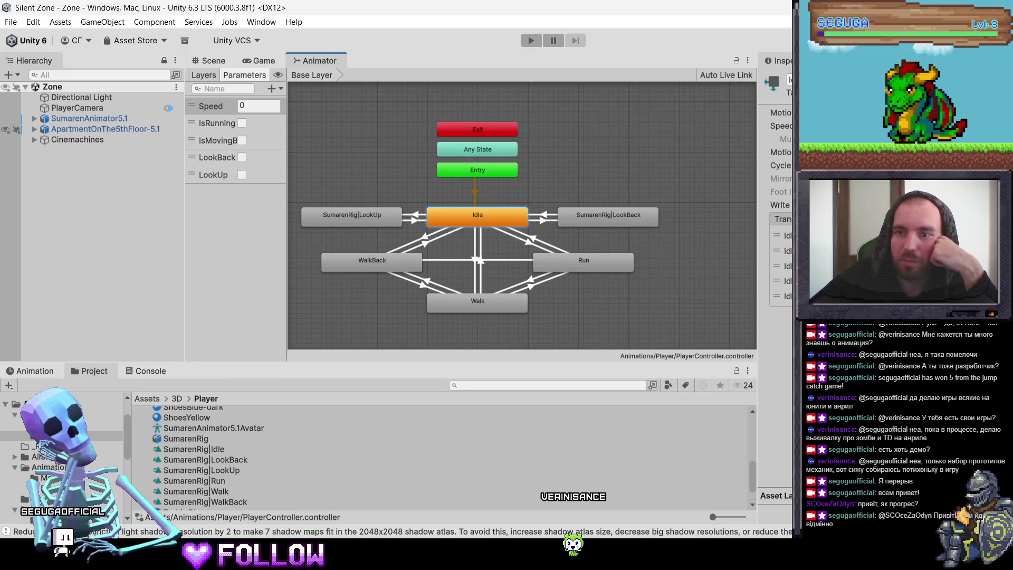
click(783, 296)
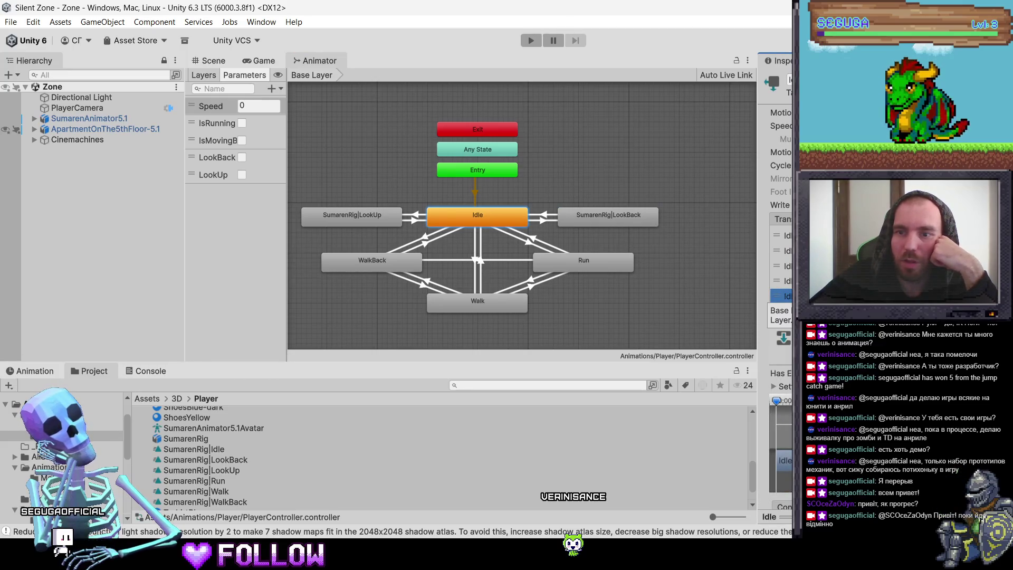
scroll(776, 317, down, 3)
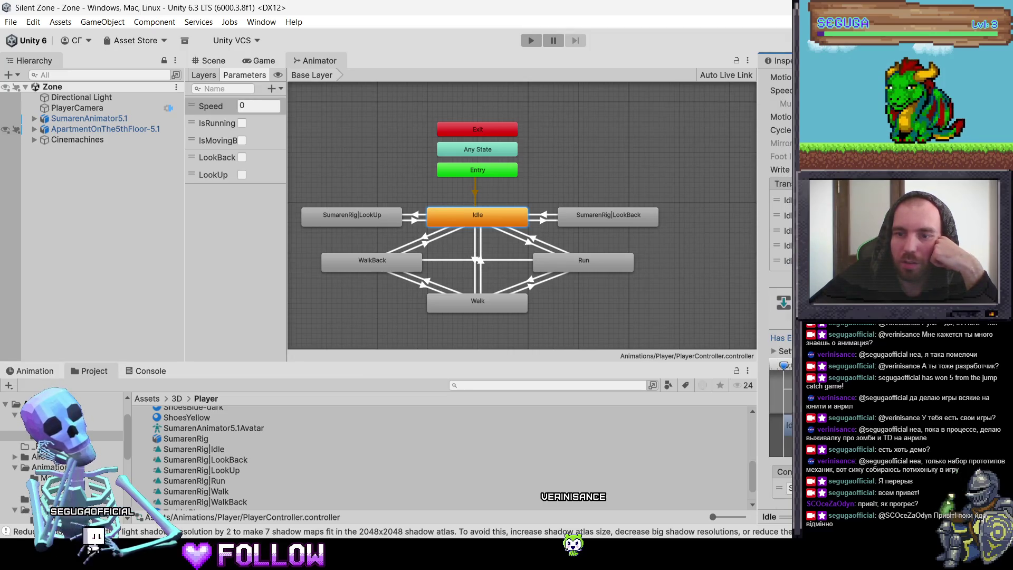
click(786, 487)
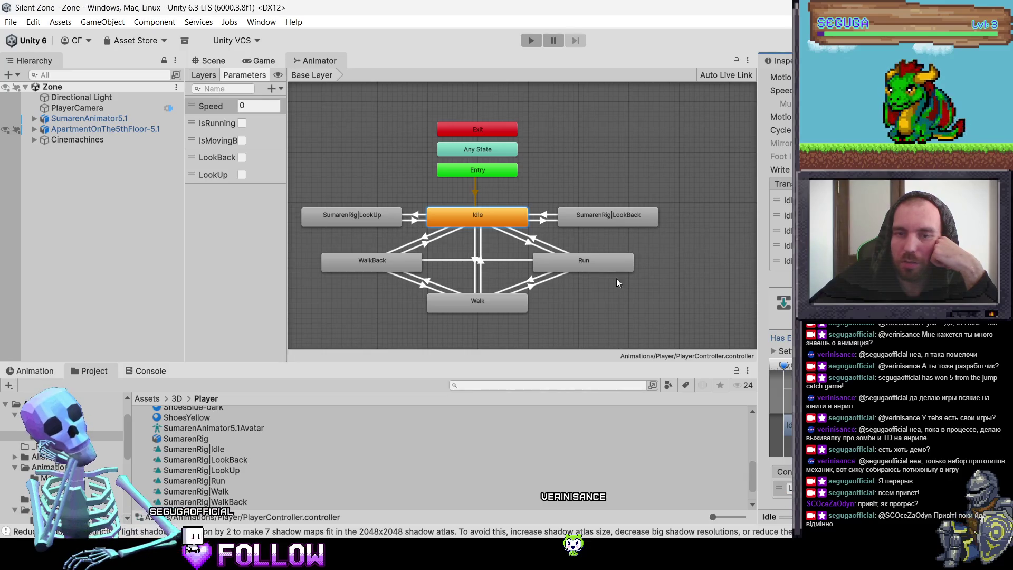
click(620, 227)
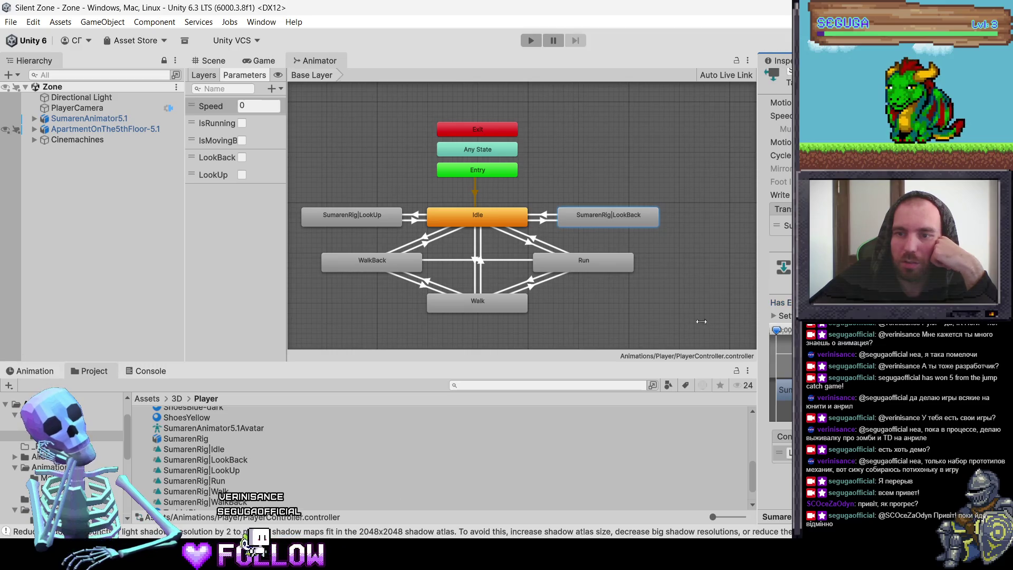
click(526, 223)
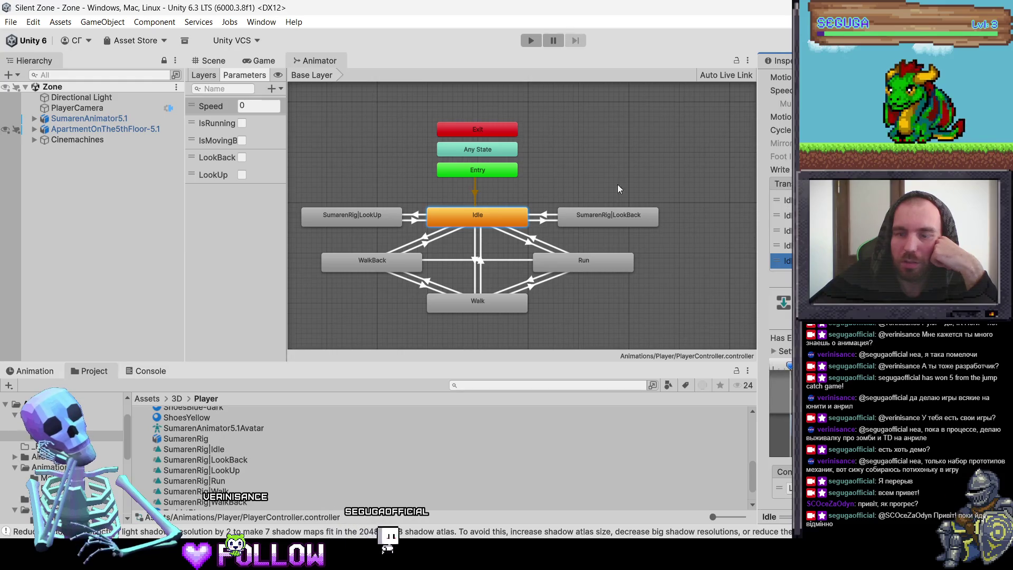
key(ctrl+p)
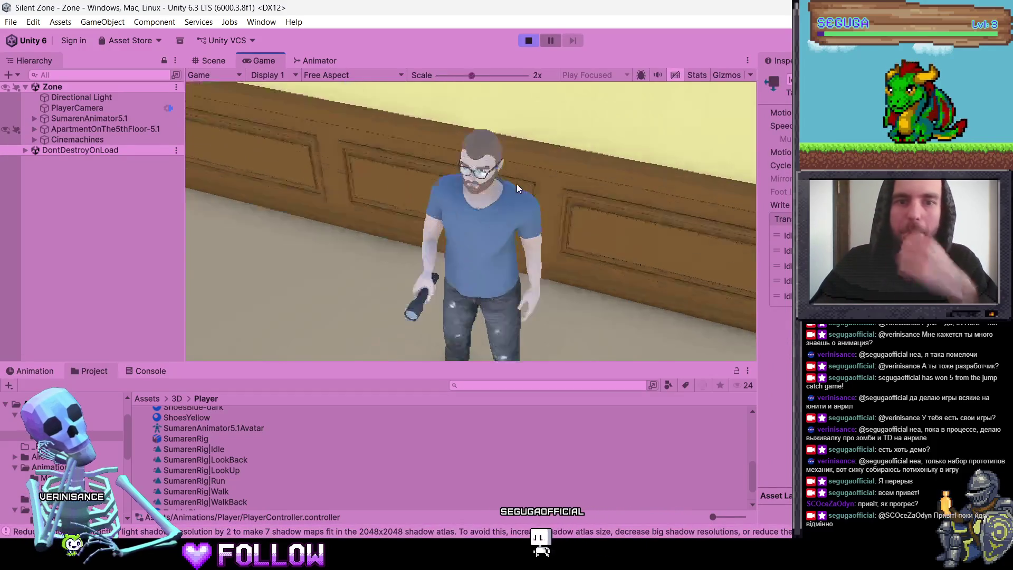
Zoom the game view out and walk the character around the corridor to between doors 508 and 512.
drag(470, 76, 420, 141)
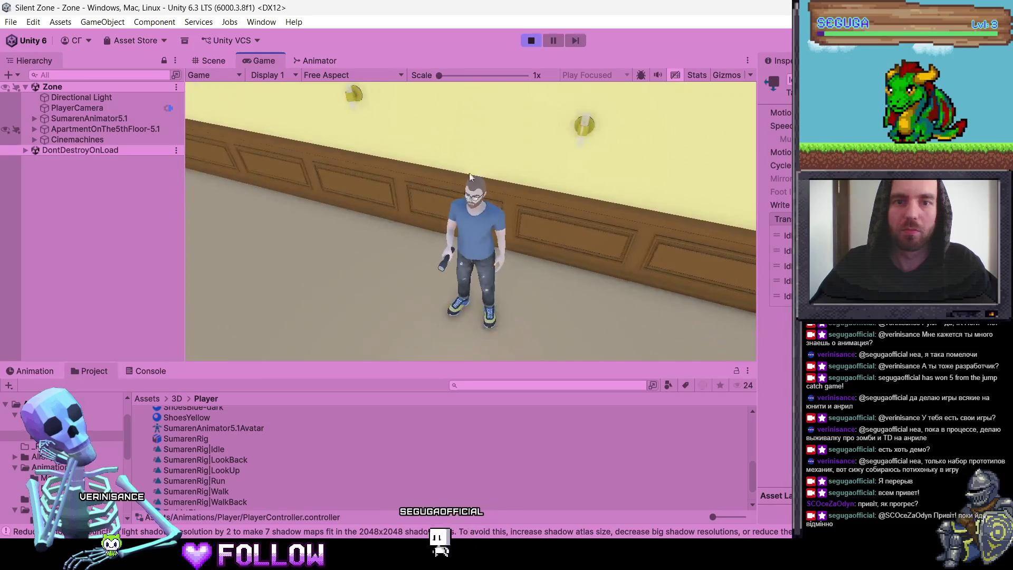
key(w)
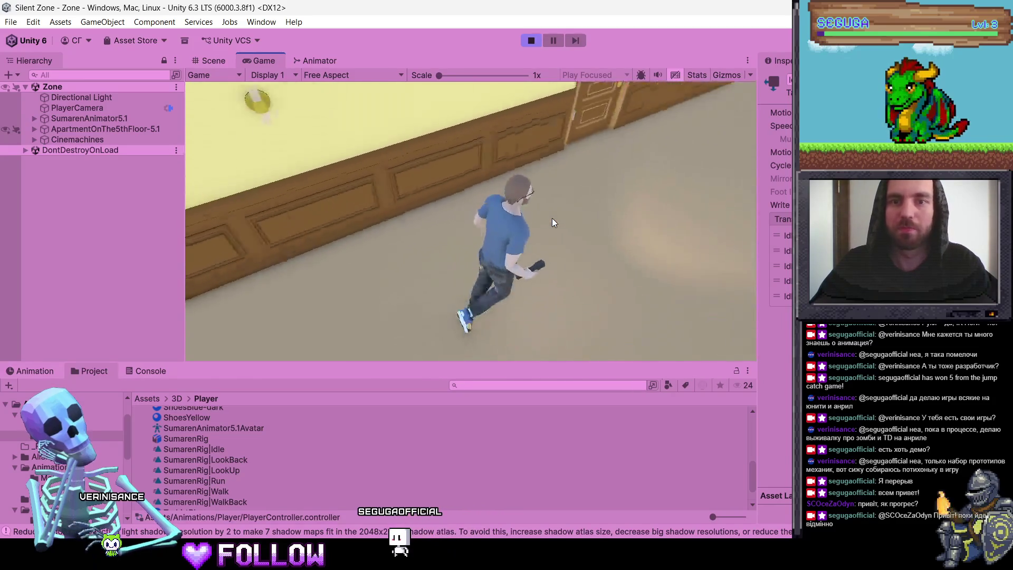
key(w)
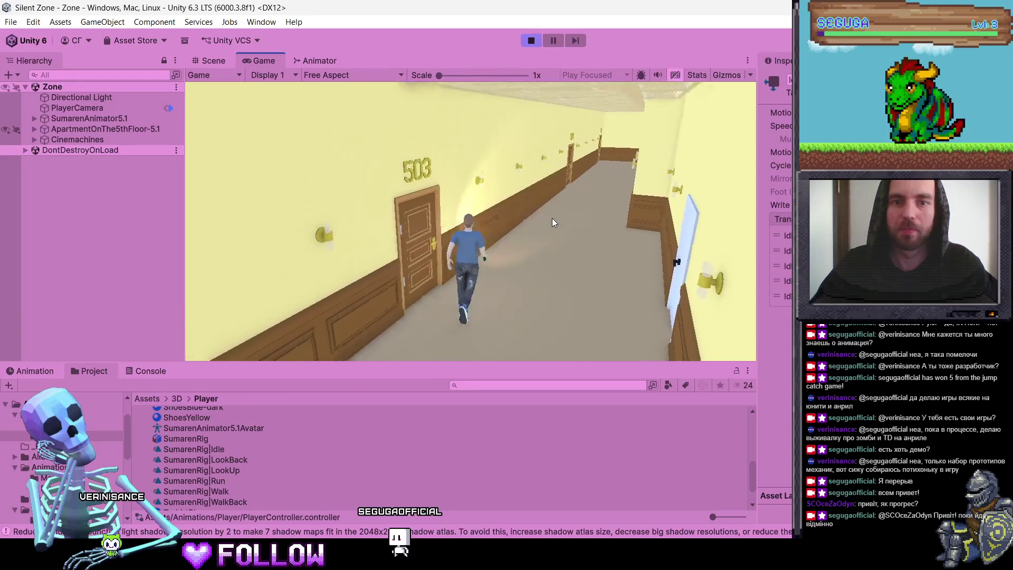
key(w)
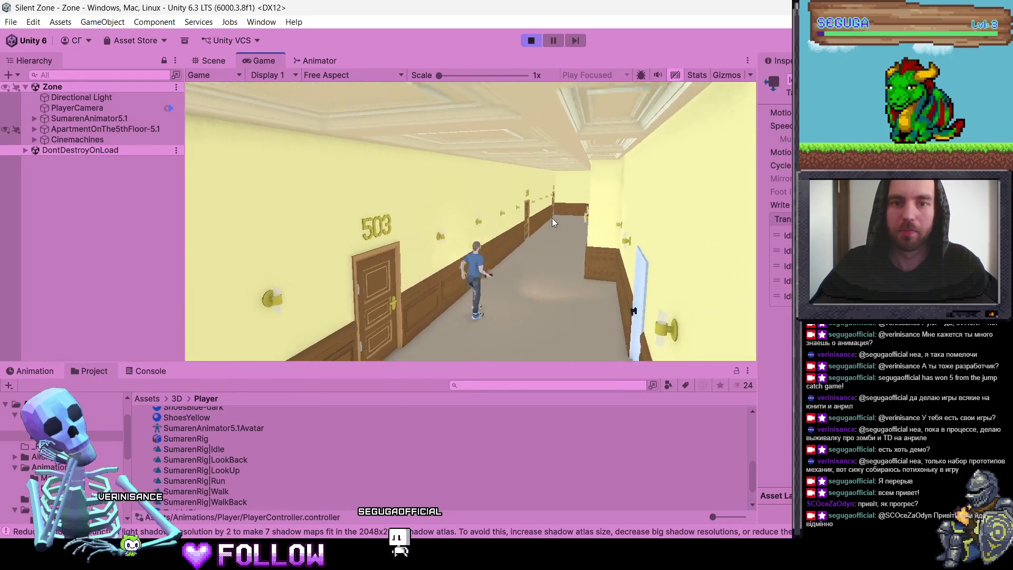
key(a)
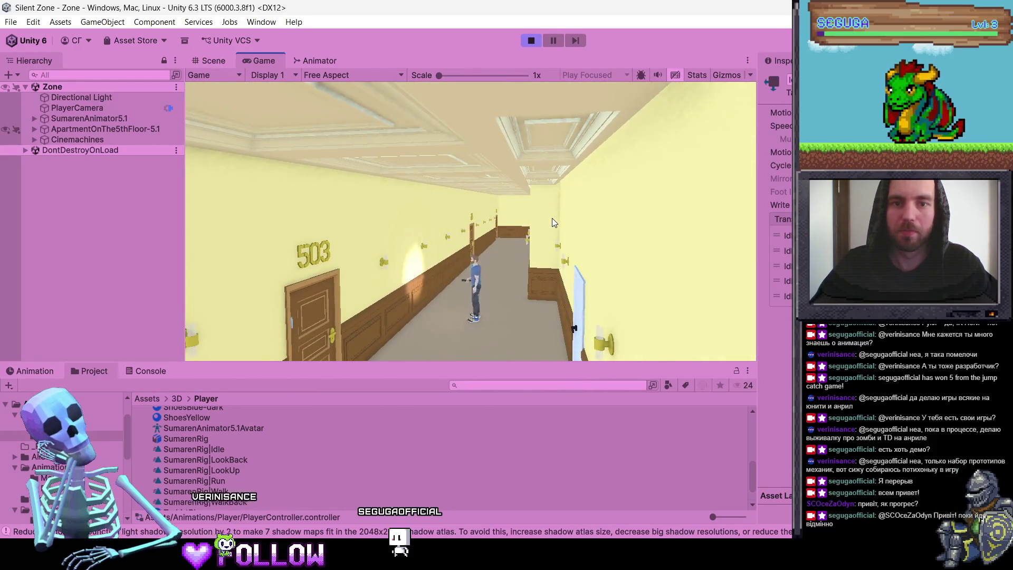
key(s)
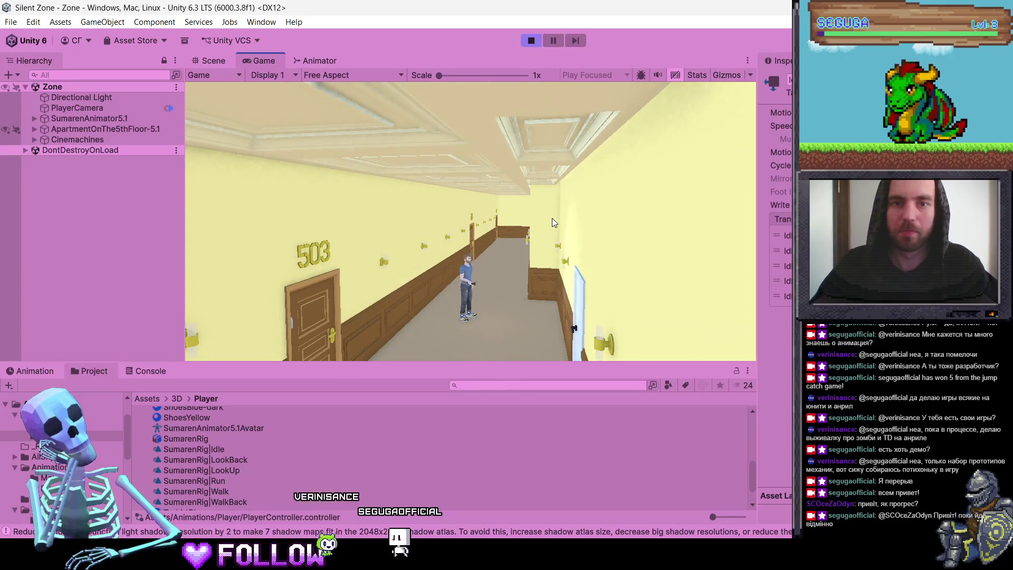
key(a)
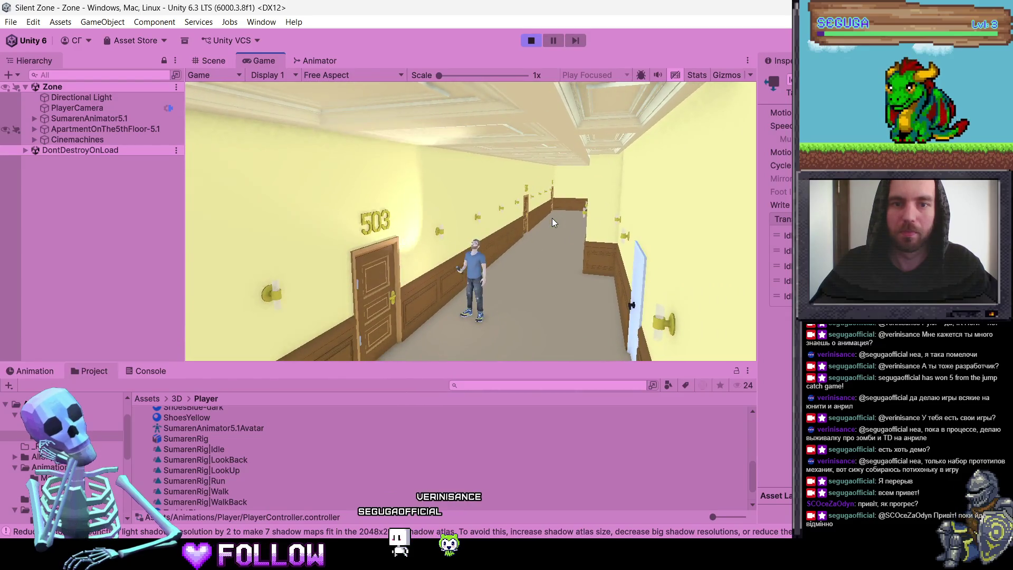
key(s)
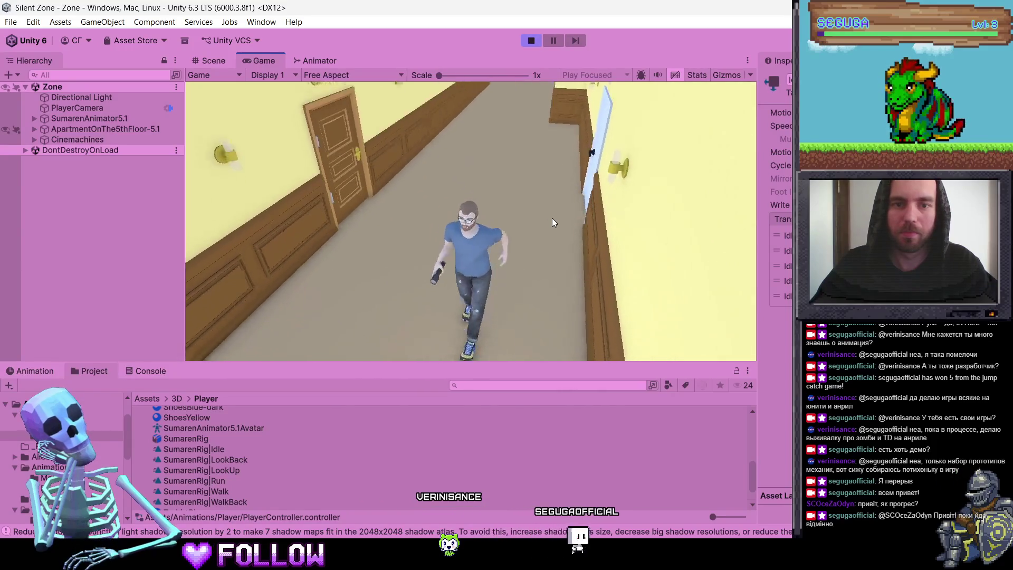
key(a)
key(d)
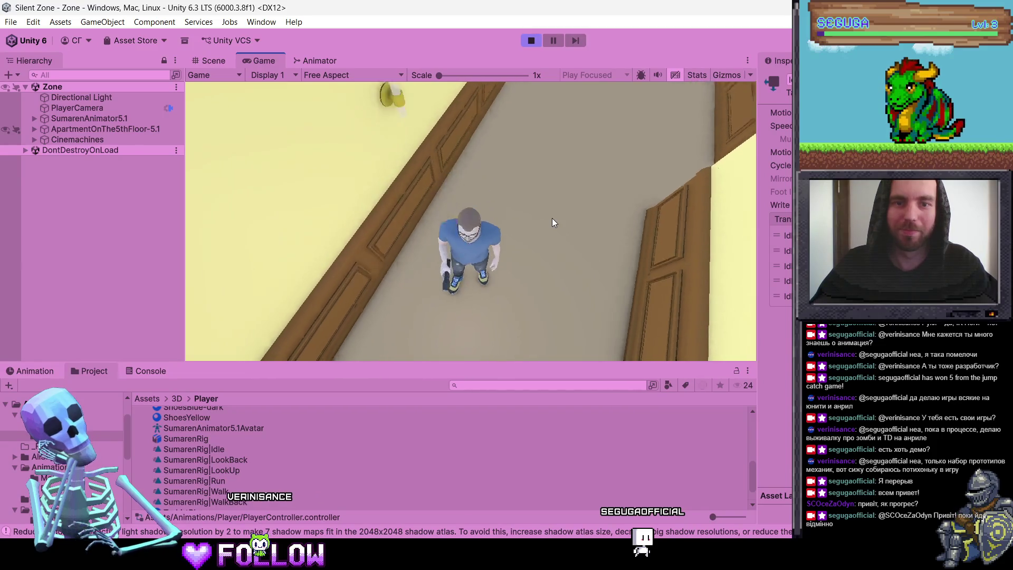
key(w)
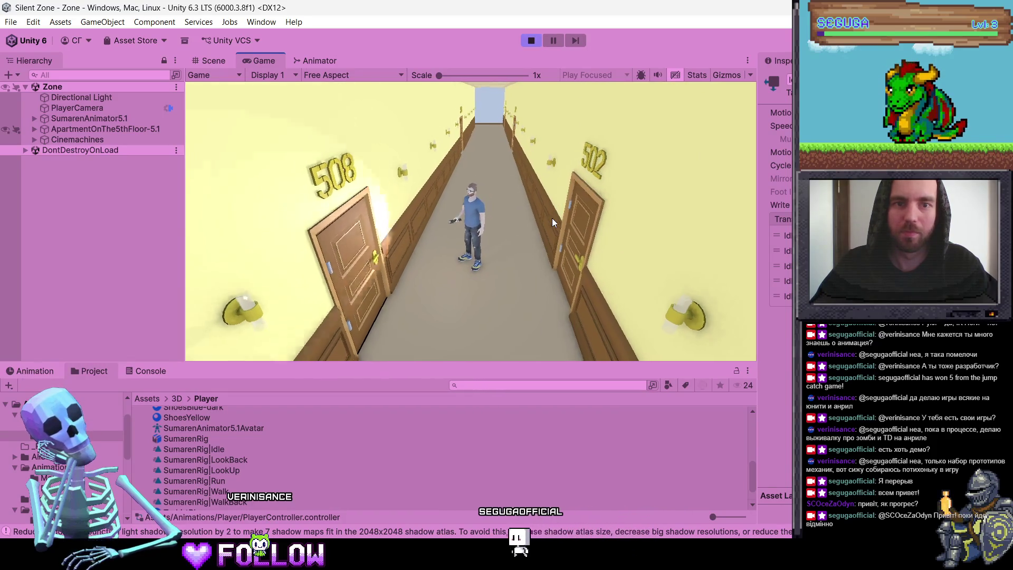
key(w)
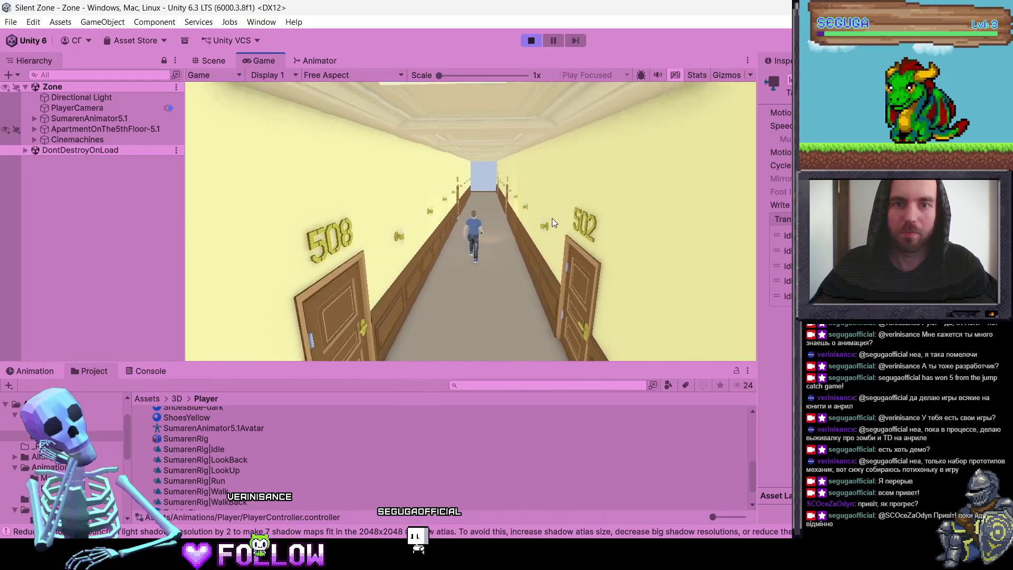